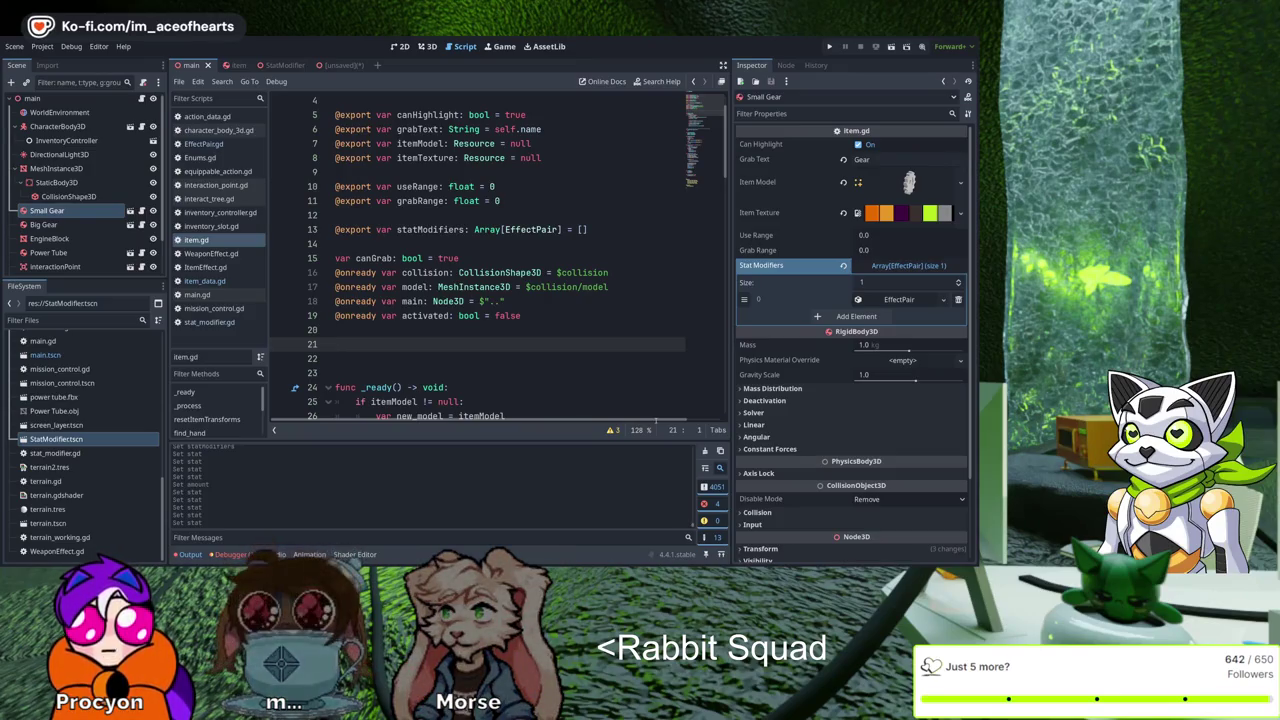
Open up the empty quotes in item.gd, list OnHit, OnUse and OnUseOther on separate lines, and save
{"action": "key", "text": "Return"}
{"action": "key", "text": "Return"}
{"action": "key", "text": "Up"}
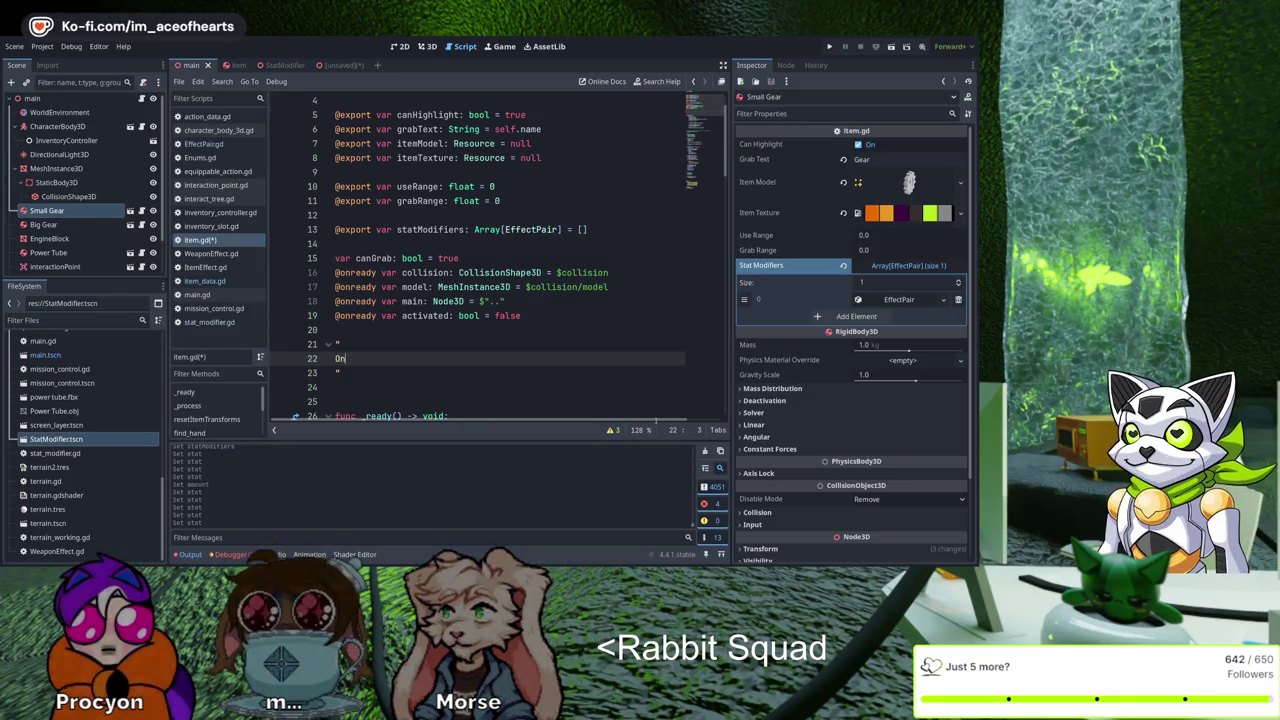
{"action": "type", "text": "Hit"}
{"action": "key", "text": "Return"}
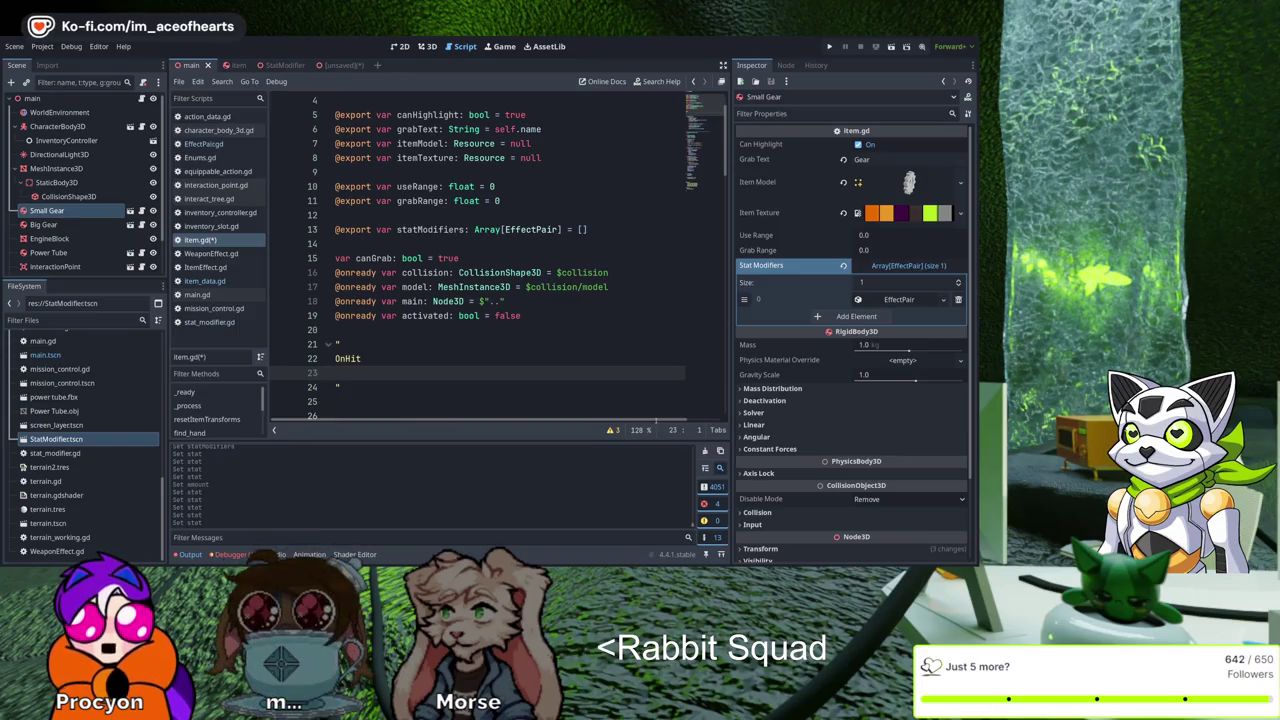
{"action": "type", "text": "OnUse"}
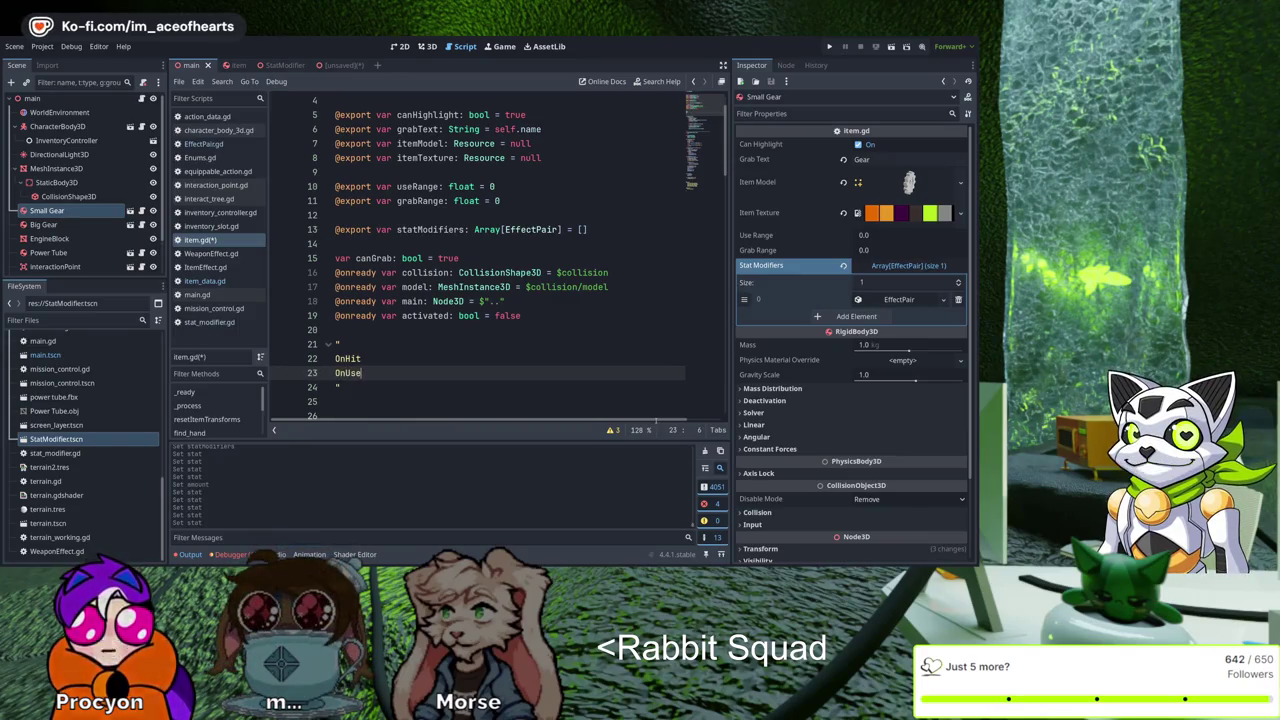
{"action": "key", "text": "Return"}
{"action": "type", "text": "OnUseOthe"}
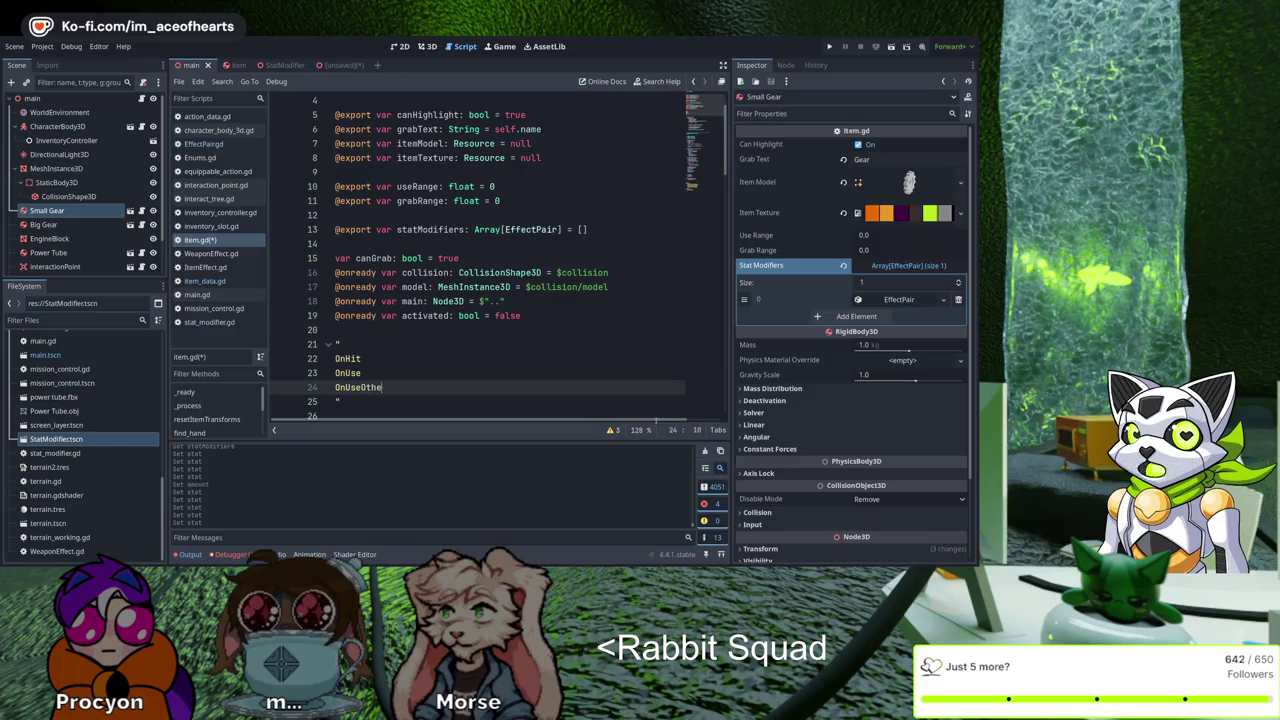
{"action": "type", "text": "r"}
{"action": "key", "text": "Return"}
{"action": "scroll", "coordinate": [632, 410], "scroll_direction": "down", "scroll_amount": 2}
{"action": "key", "text": "ctrl+s"}
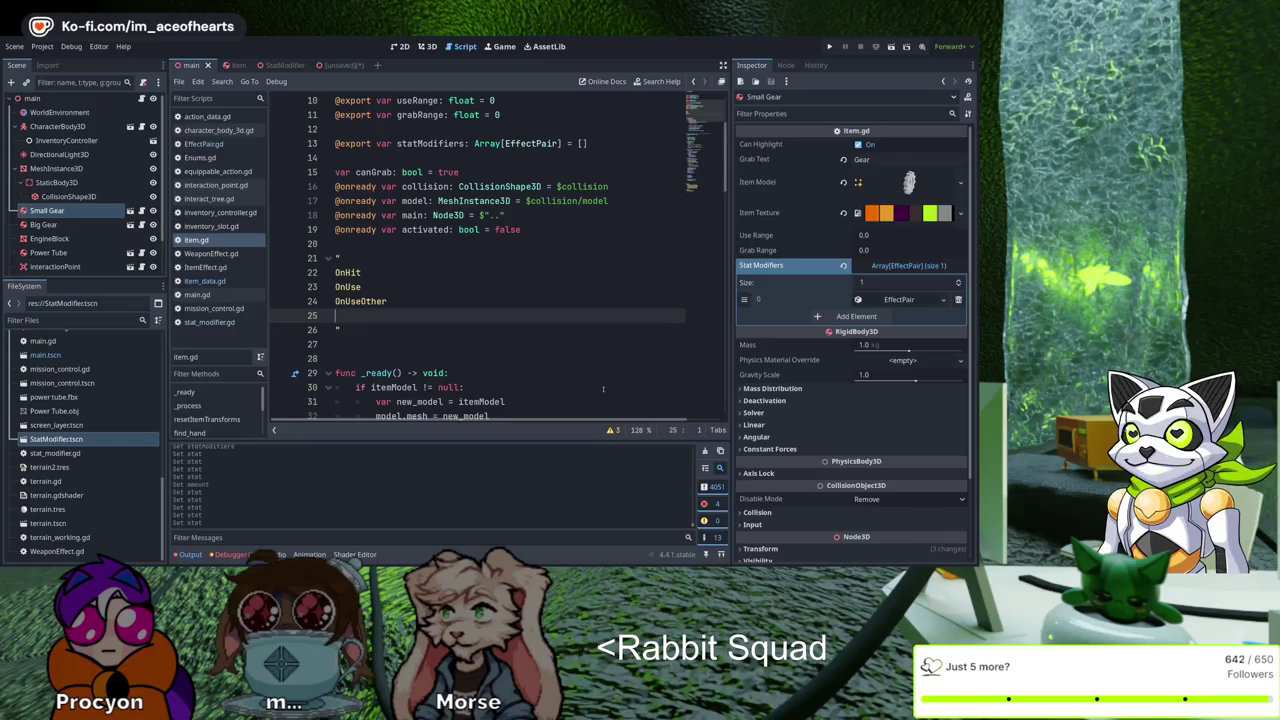
Add OnPickup and OnDrop as the next entries in the note block
{"action": "type", "text": "On"}
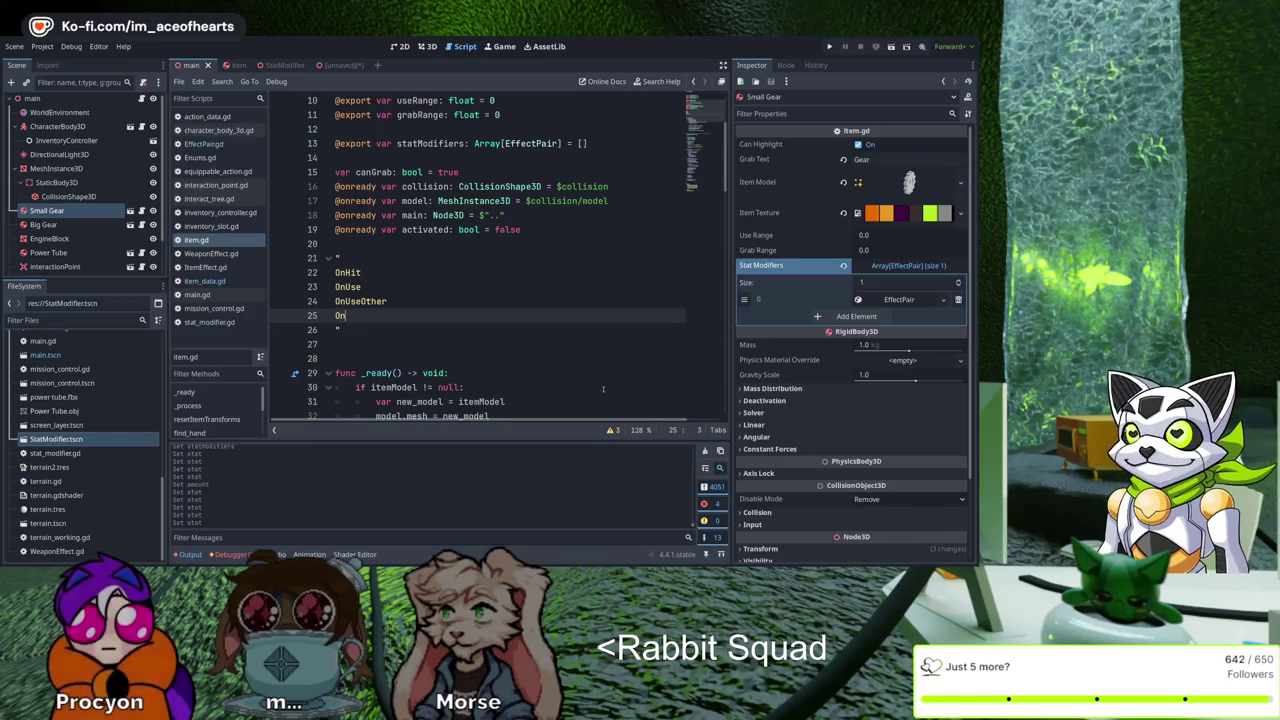
{"action": "type", "text": "pkuo"}
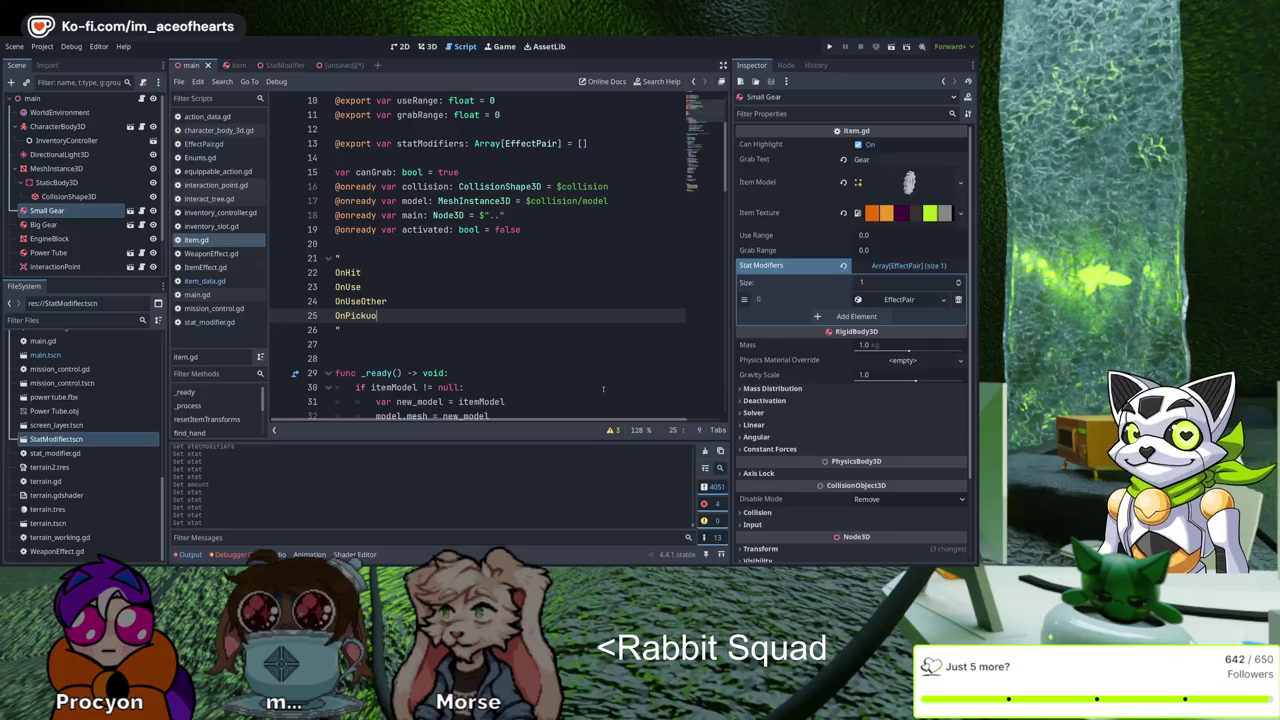
{"action": "type", "text": "p"}
{"action": "key", "text": "Return"}
{"action": "type", "text": "Drop"}
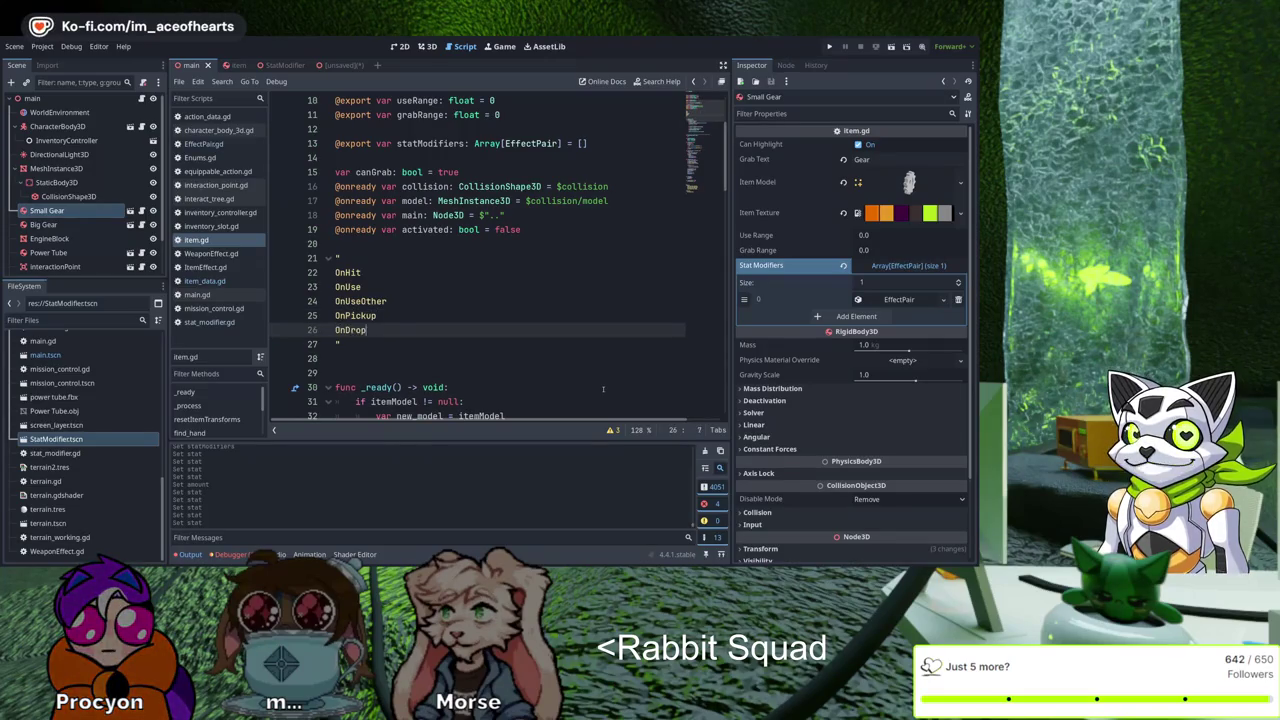
{"action": "key", "text": "Return"}
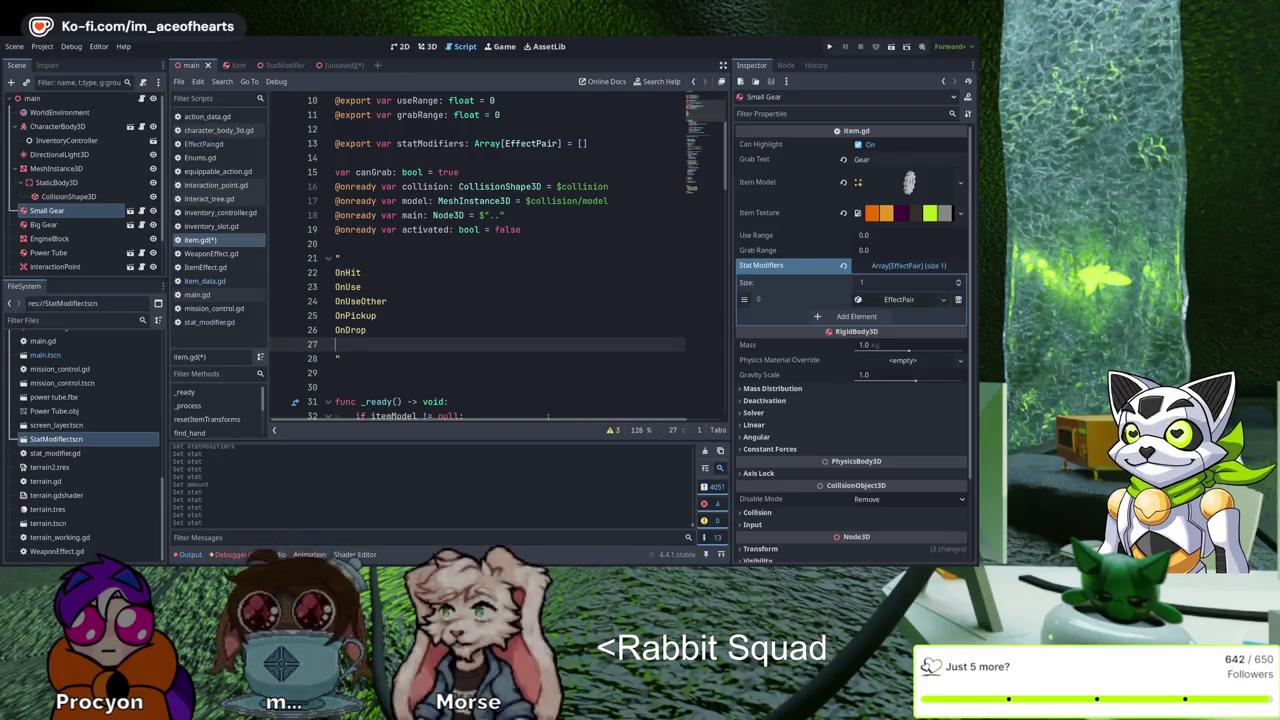
Add OnStore, OnBuy and OnSell as new lines in the item.gd note block
{"action": "type", "text": "OnStore"}
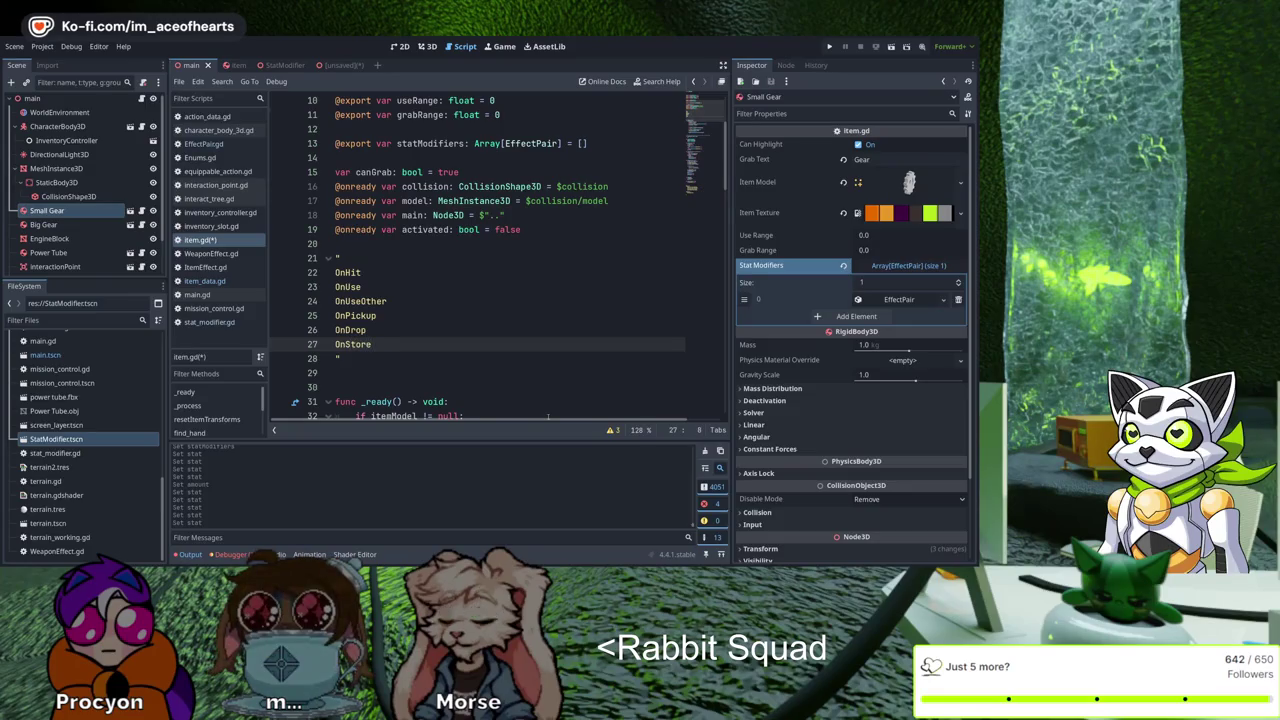
{"action": "key", "text": "Return"}
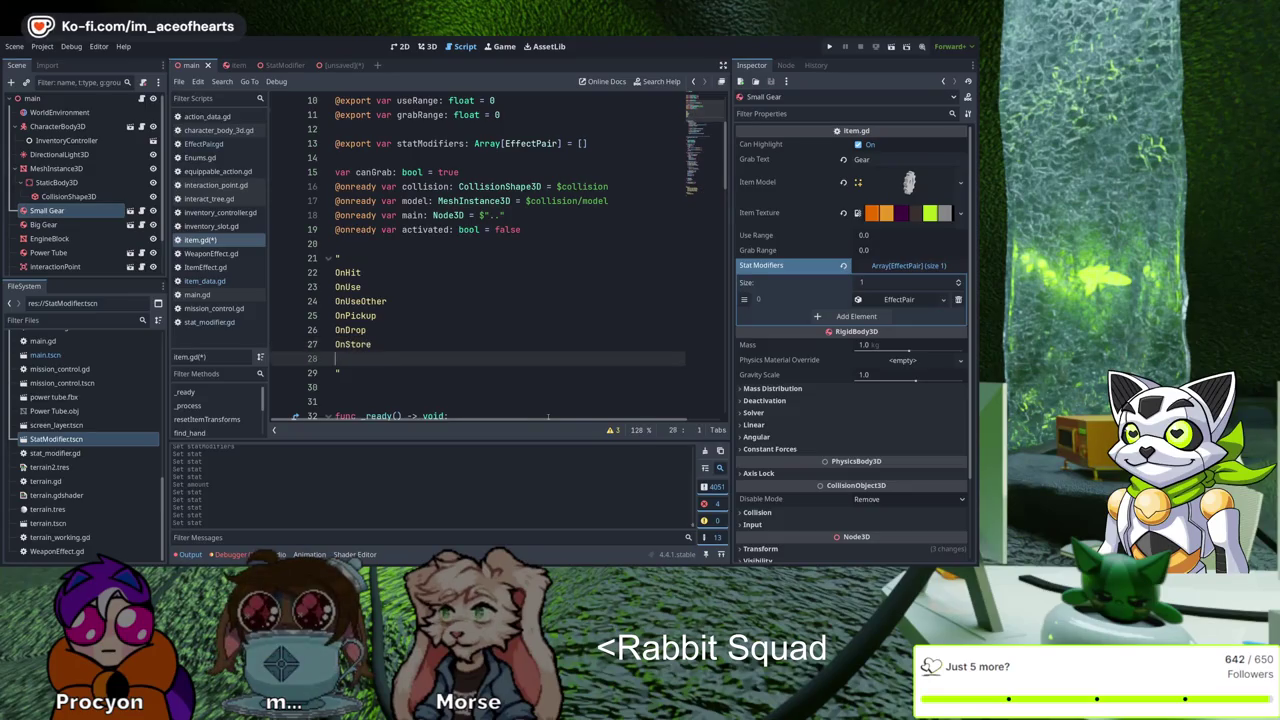
{"action": "type", "text": "OnBuy"}
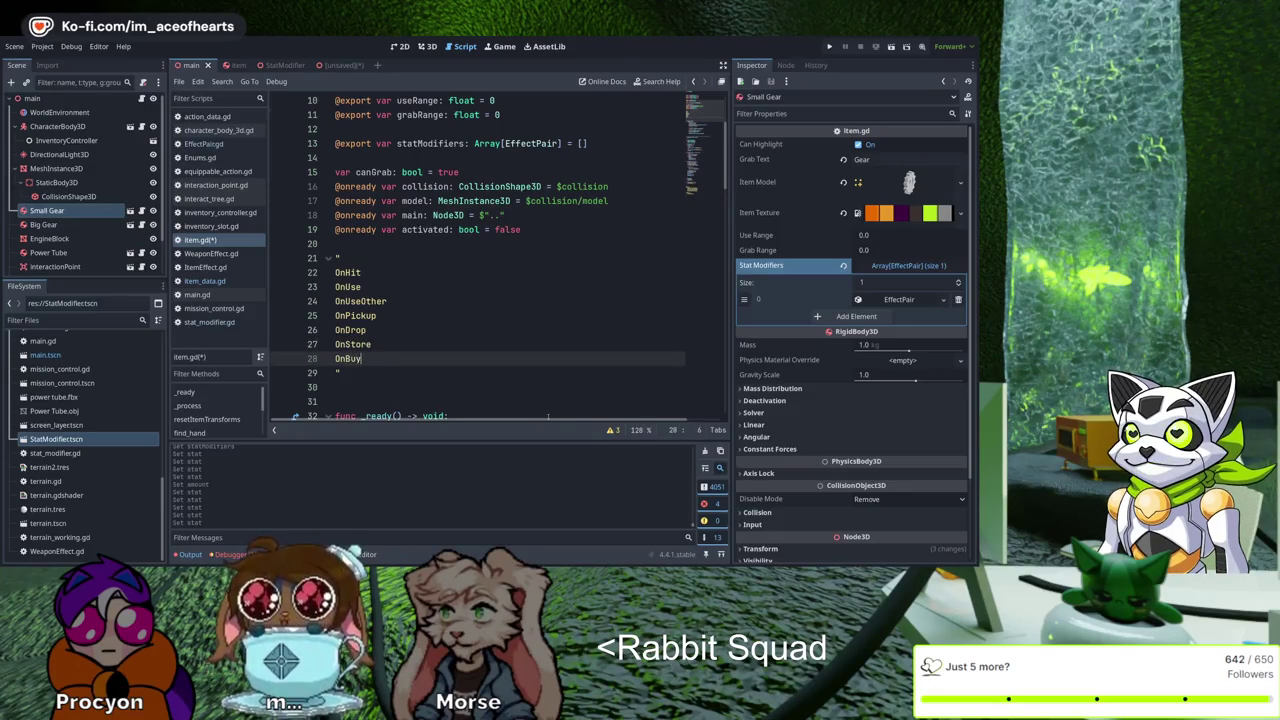
{"action": "key", "text": "Return"}
{"action": "type", "text": "OnSell"}
{"action": "key", "text": "Return"}
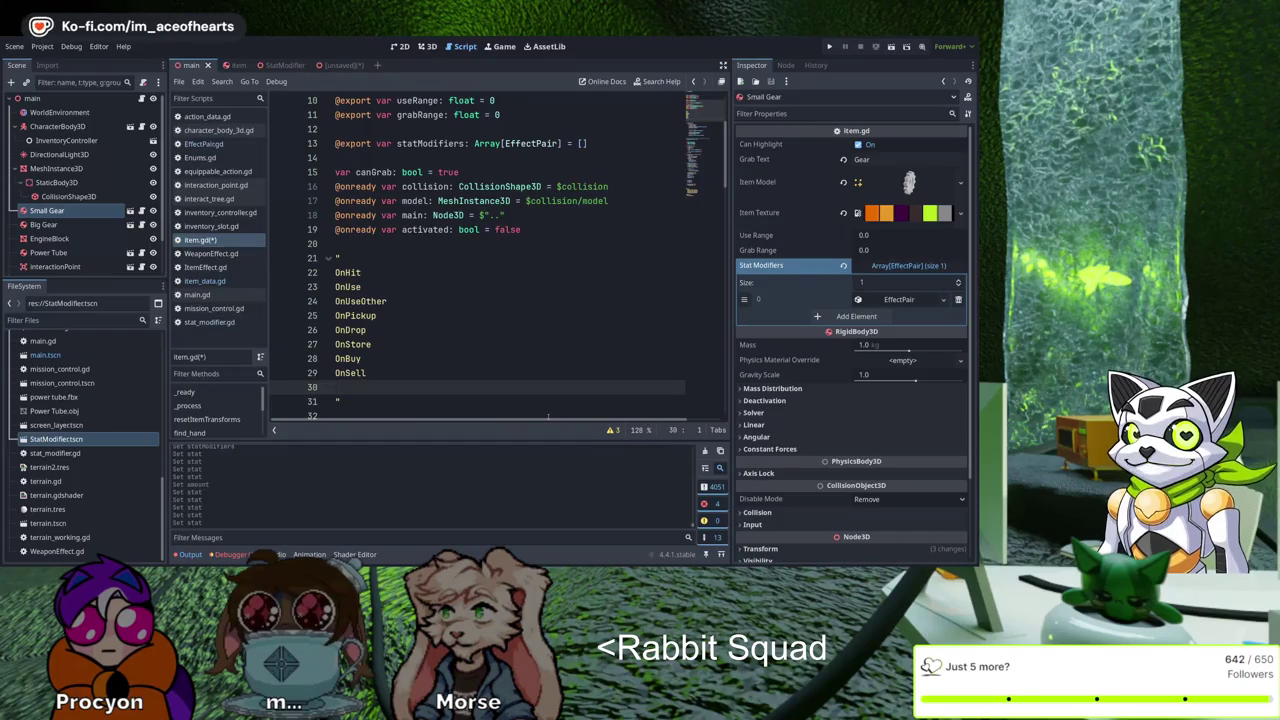
Add the entry 'OnInteractableUse : Succed, Failure' and save the script
{"action": "type", "text": "OnInteractab"}
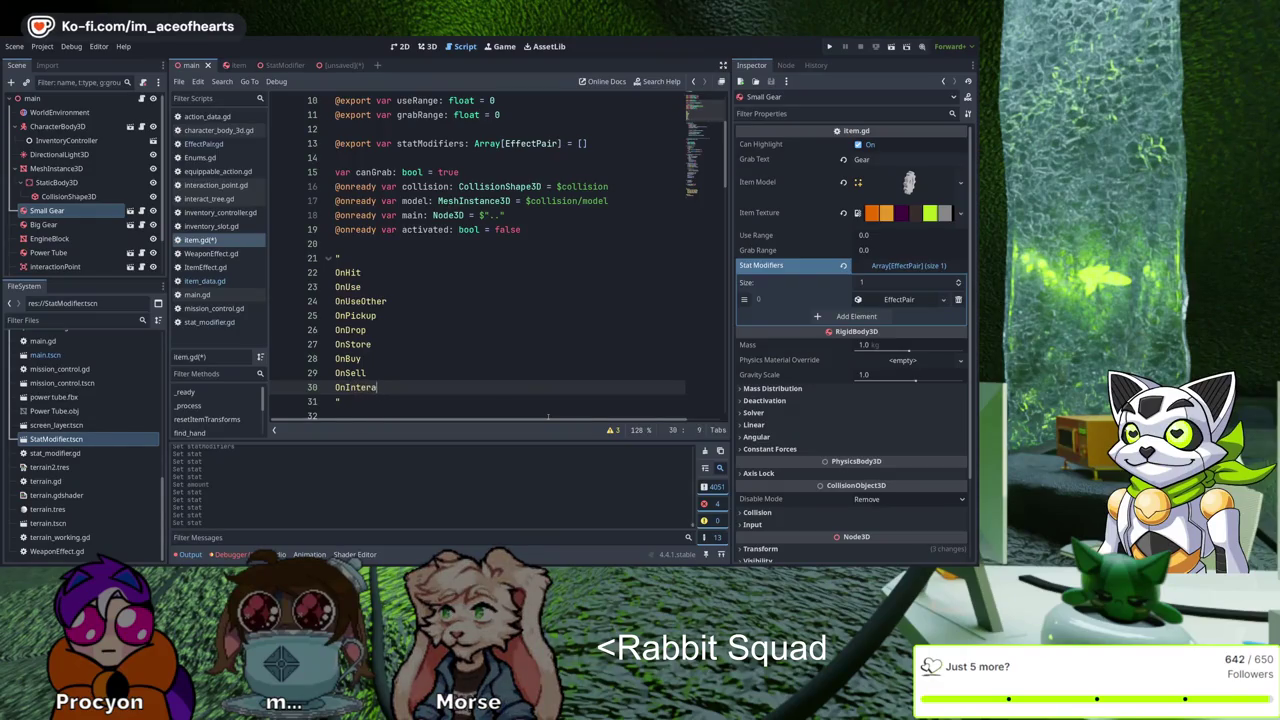
{"action": "type", "text": "leUse ()"}
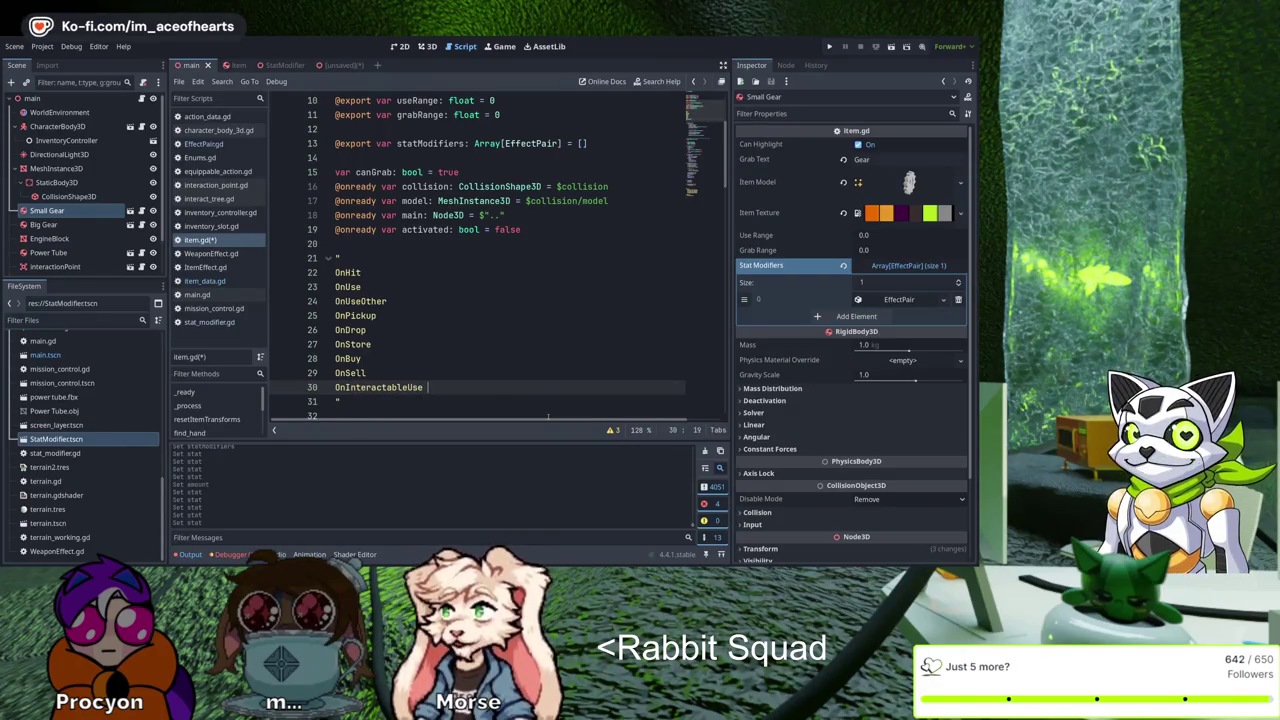
{"action": "key", "text": "BackSpace"}
{"action": "key", "text": "BackSpace"}
{"action": "key", "text": "BackSpace"}
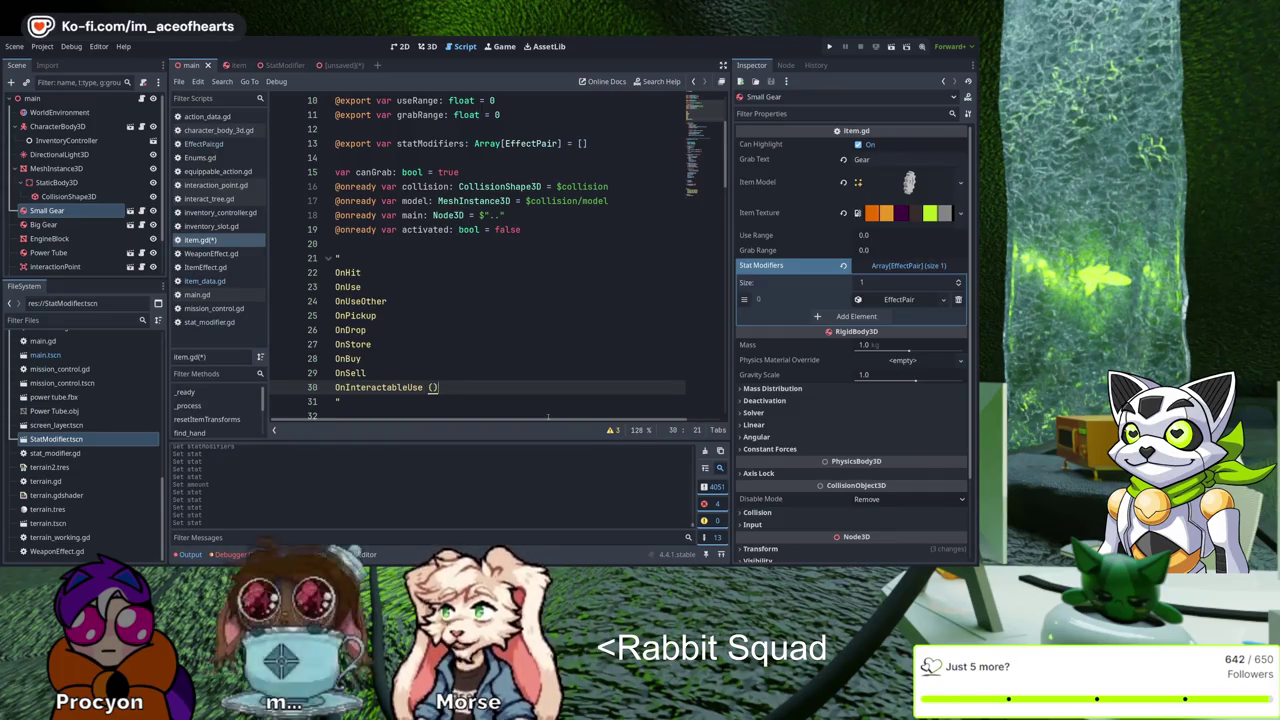
{"action": "type", "text": ": Succed, Failur"}
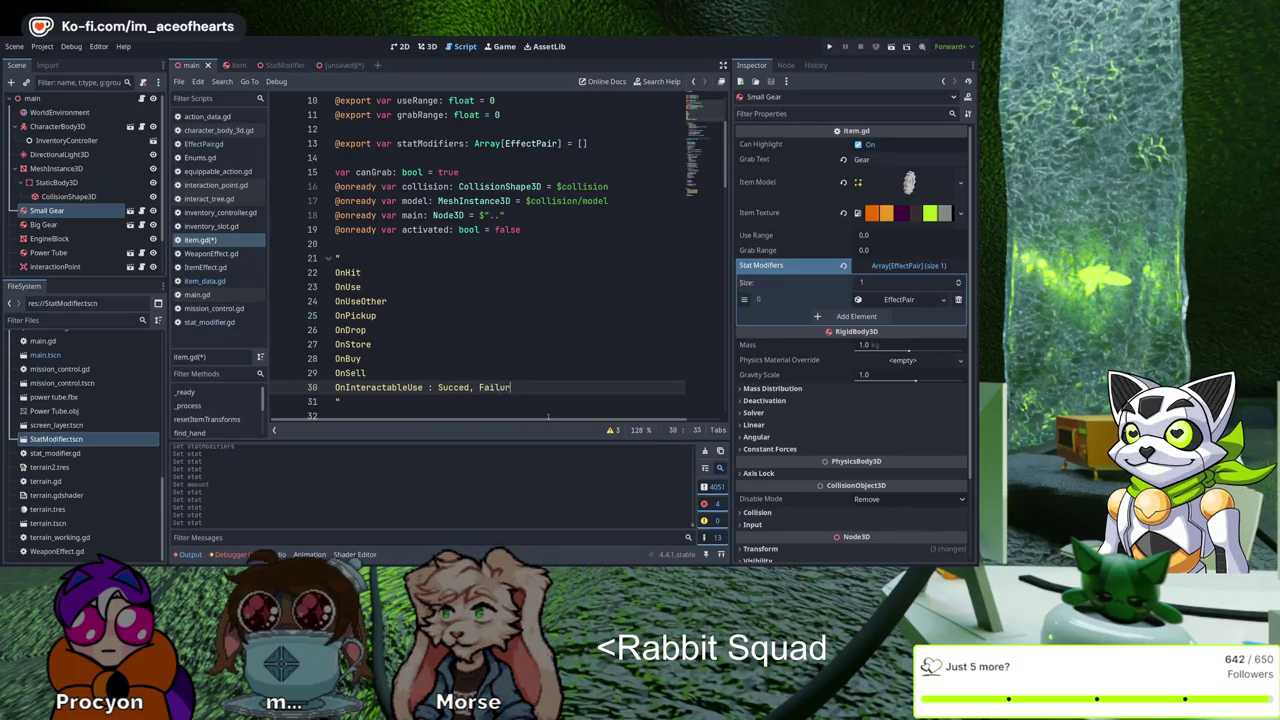
{"action": "type", "text": "e"}
{"action": "key", "text": "Return"}
{"action": "key", "text": "ctrl+s"}
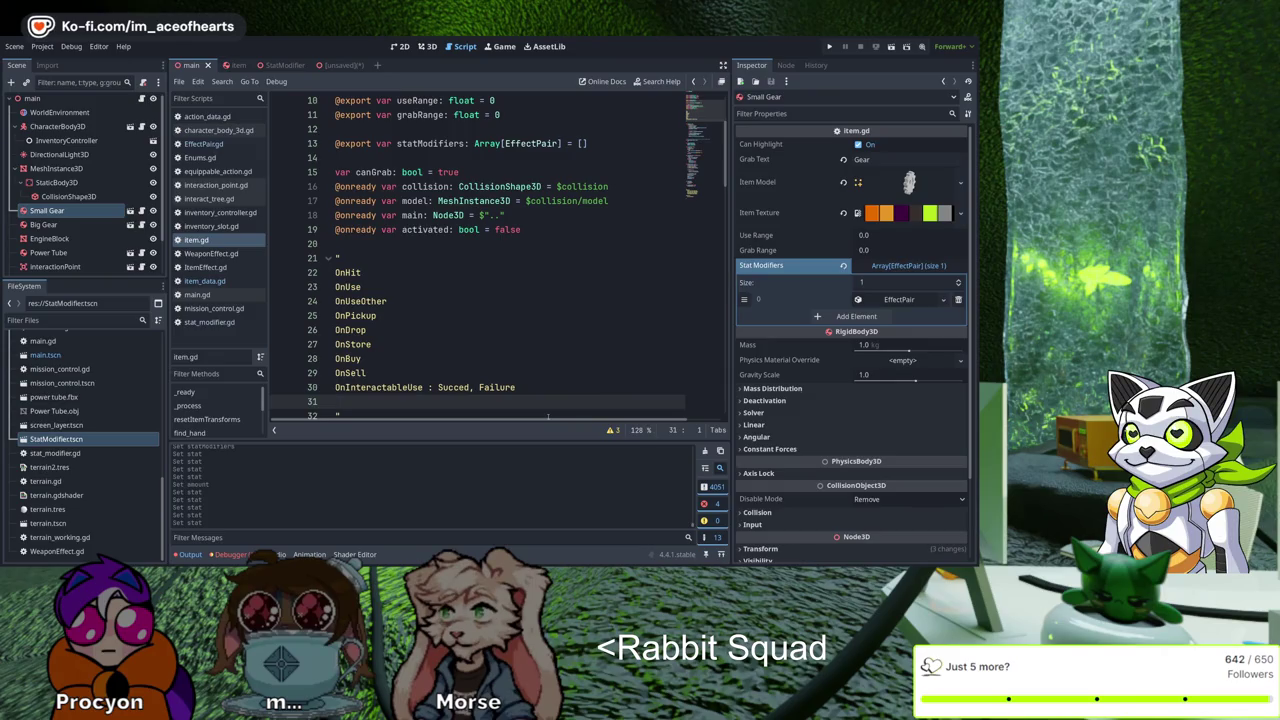
{"action": "scroll", "coordinate": [548, 410], "scroll_direction": "down", "scroll_amount": 2}
Append OnCraft, OnDismantle, OnCook and OnAttack to the event list, fixing typos
{"action": "type", "text": "On Craft"}
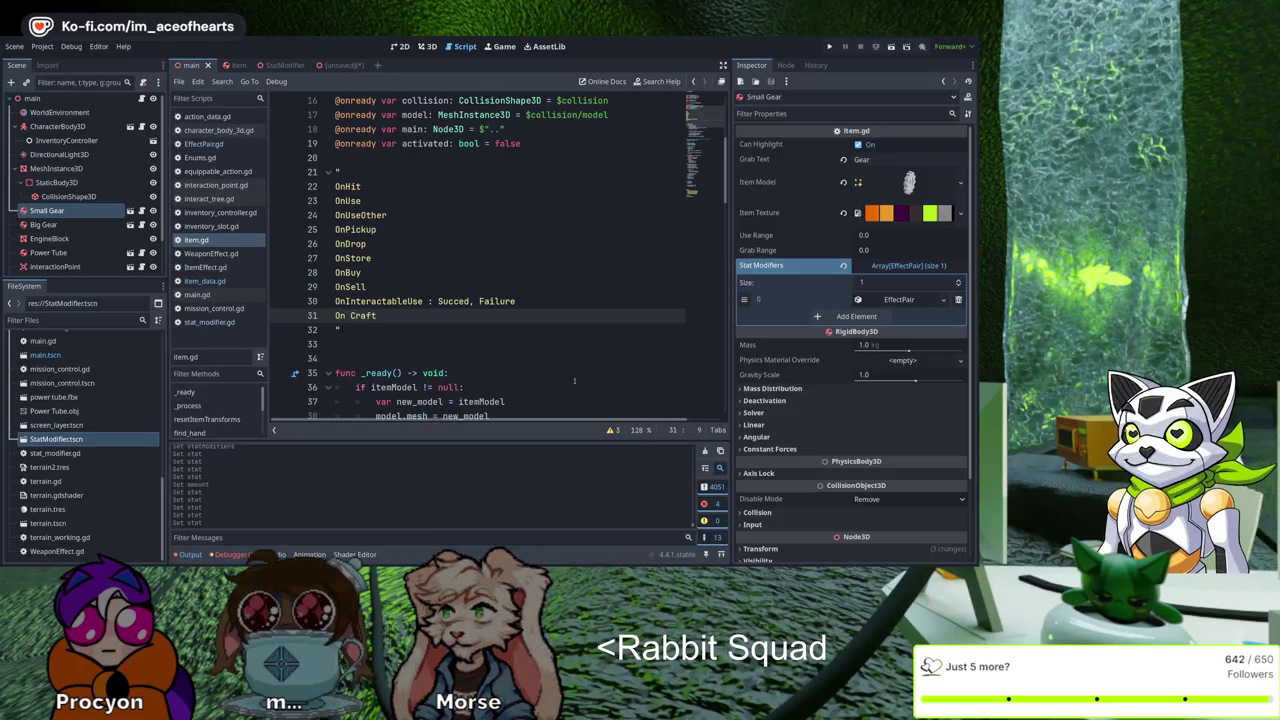
{"action": "key", "text": "ctrl+Left"}
{"action": "key", "text": "BackSpace"}
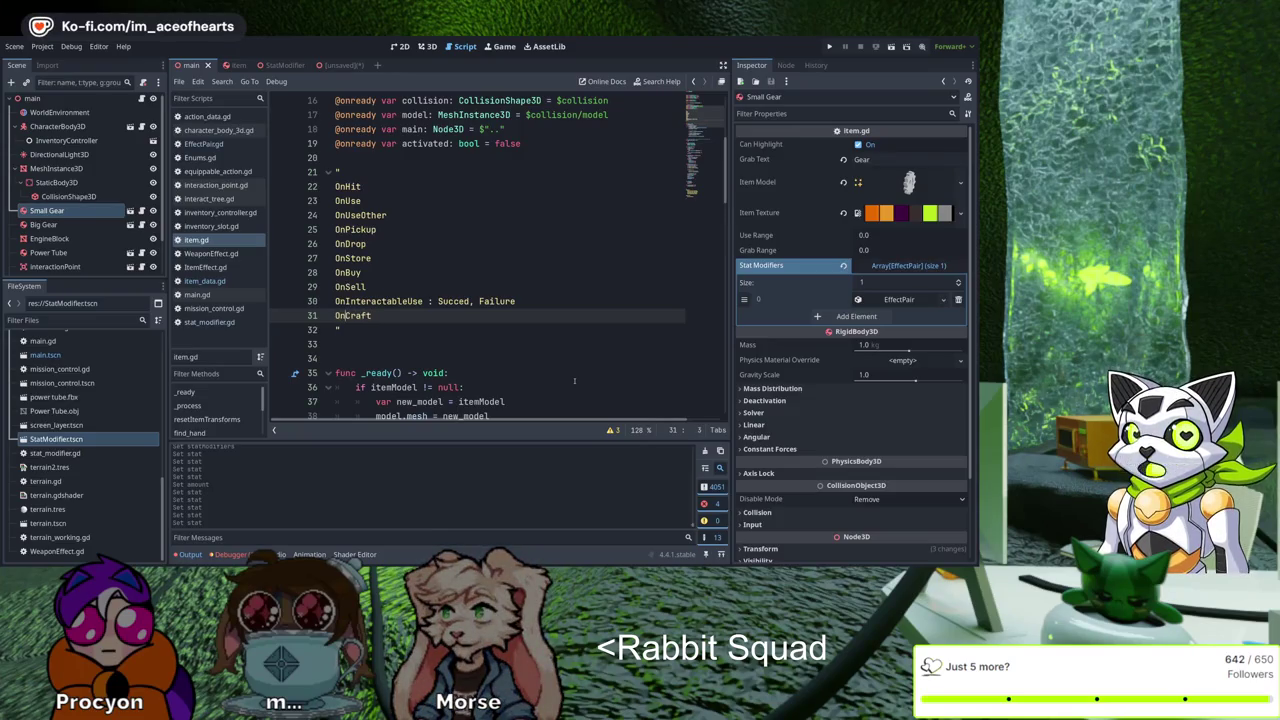
{"action": "key", "text": "Return"}
{"action": "type", "text": "OnDui"}
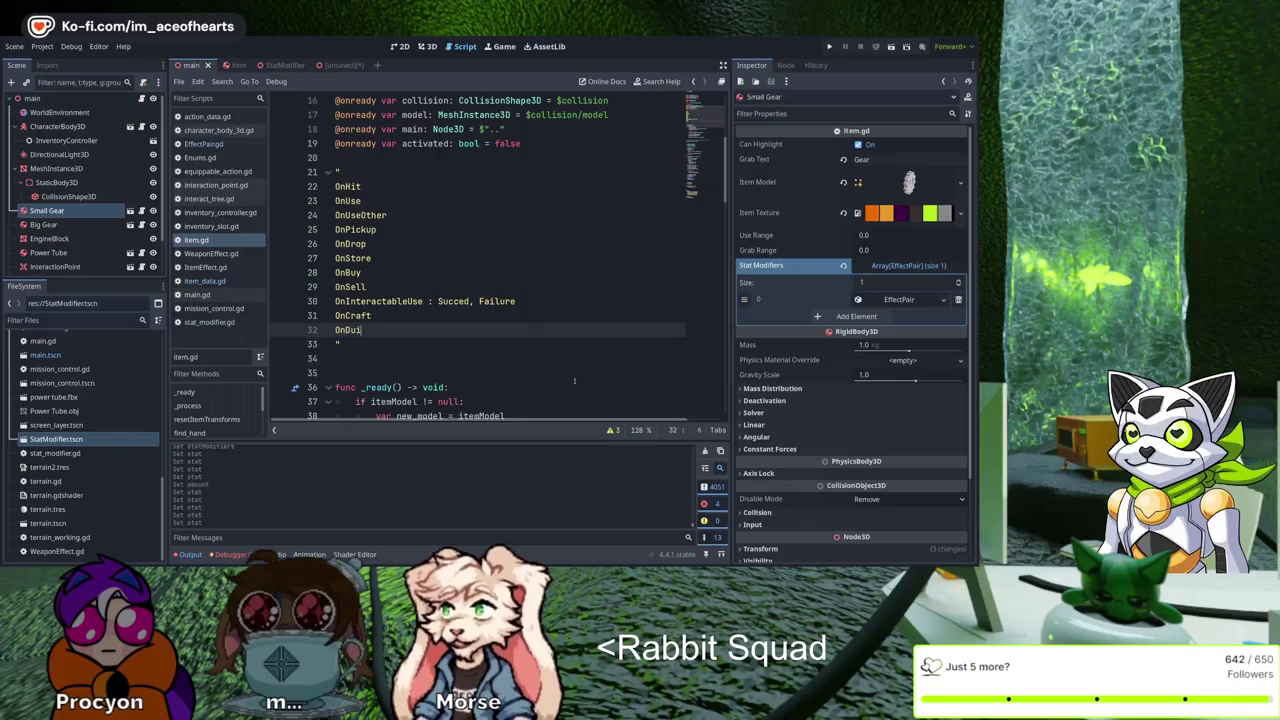
{"action": "key", "text": "BackSpace"}
{"action": "key", "text": "BackSpace"}
{"action": "type", "text": "ismantl;e"}
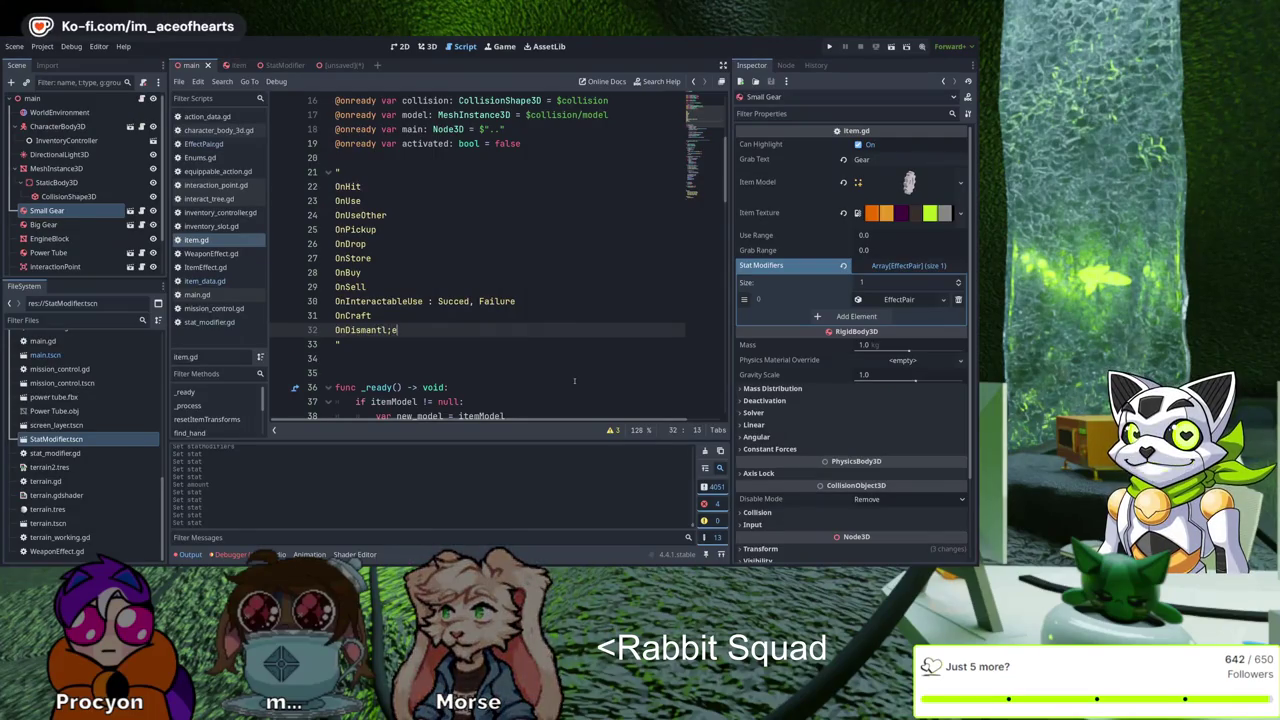
{"action": "key", "text": "Return"}
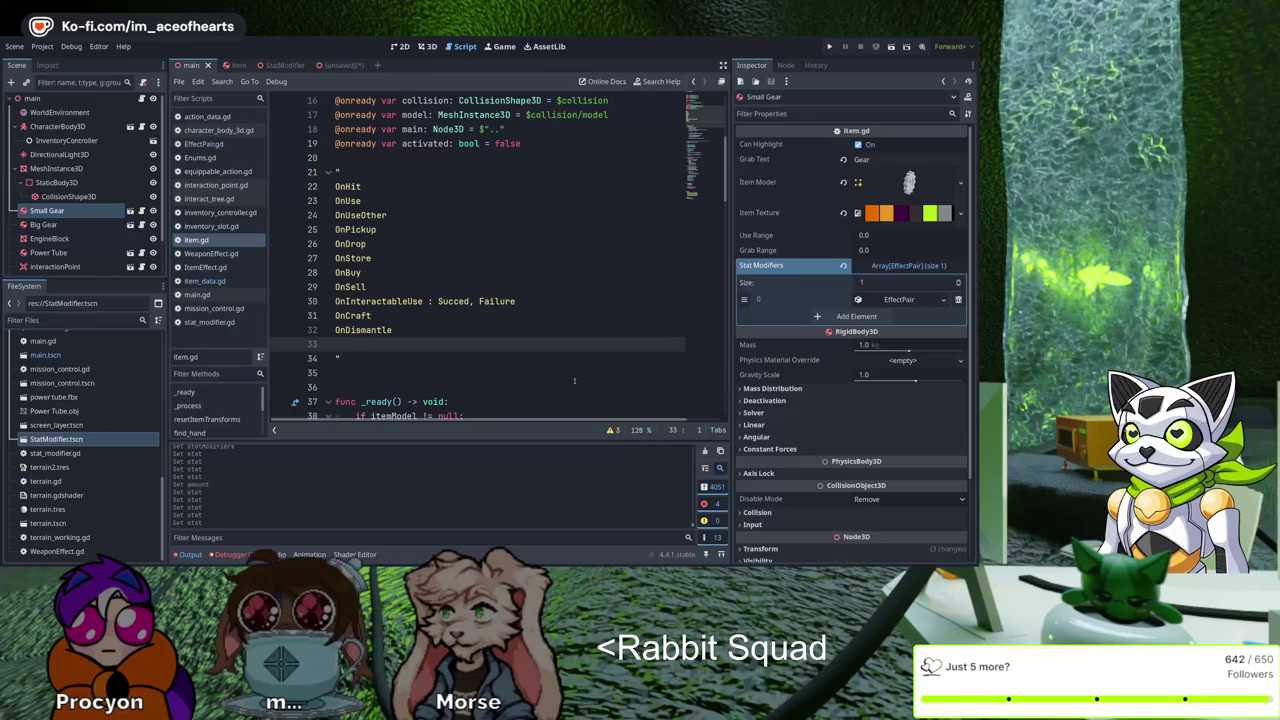
{"action": "type", "text": "OnCook"}
{"action": "key", "text": "Return"}
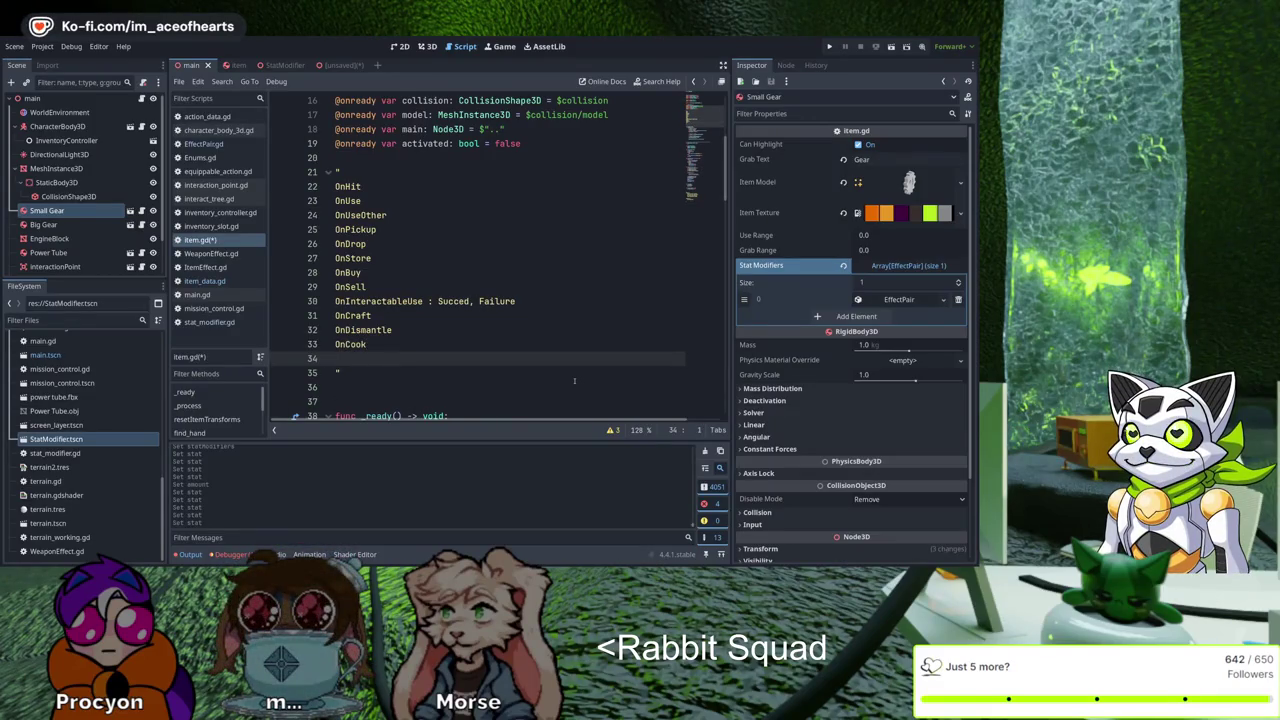
{"action": "type", "text": "OnAttack"}
{"action": "key", "text": "Return"}
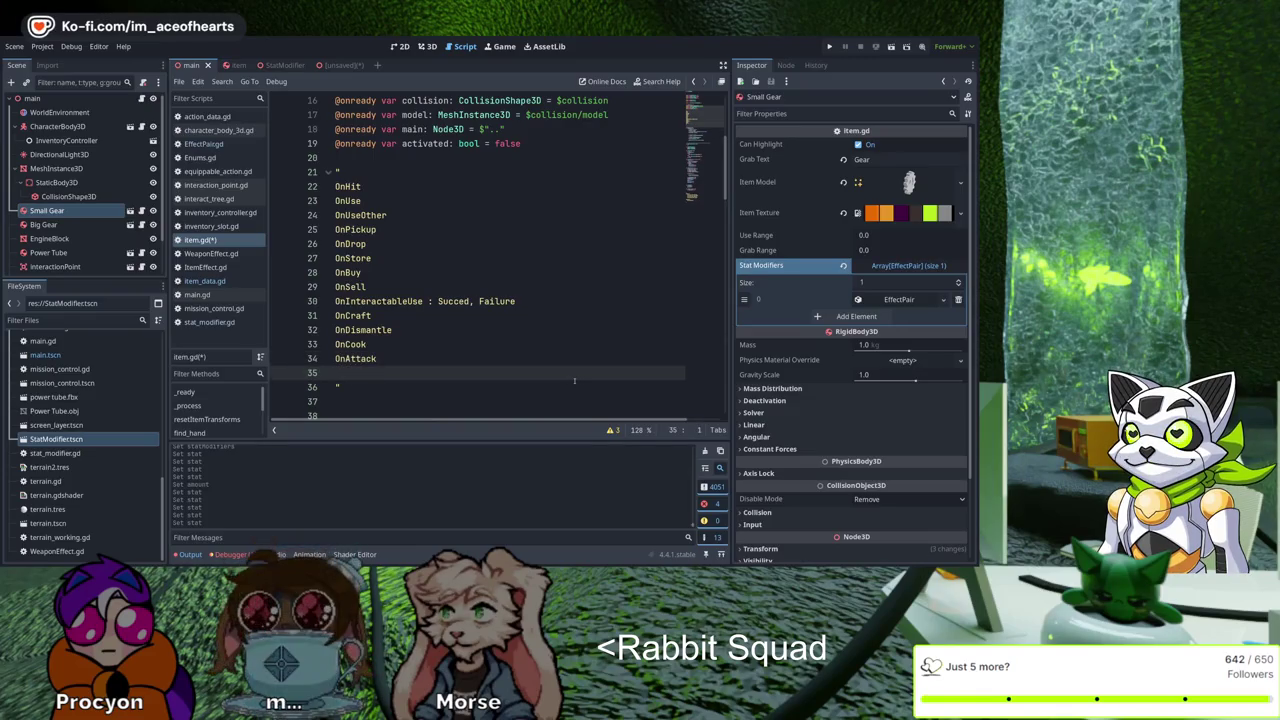
Add OnExposeElement and OnStoreInside, leaving an empty line after them
{"action": "type", "text": "OnExposeElement"}
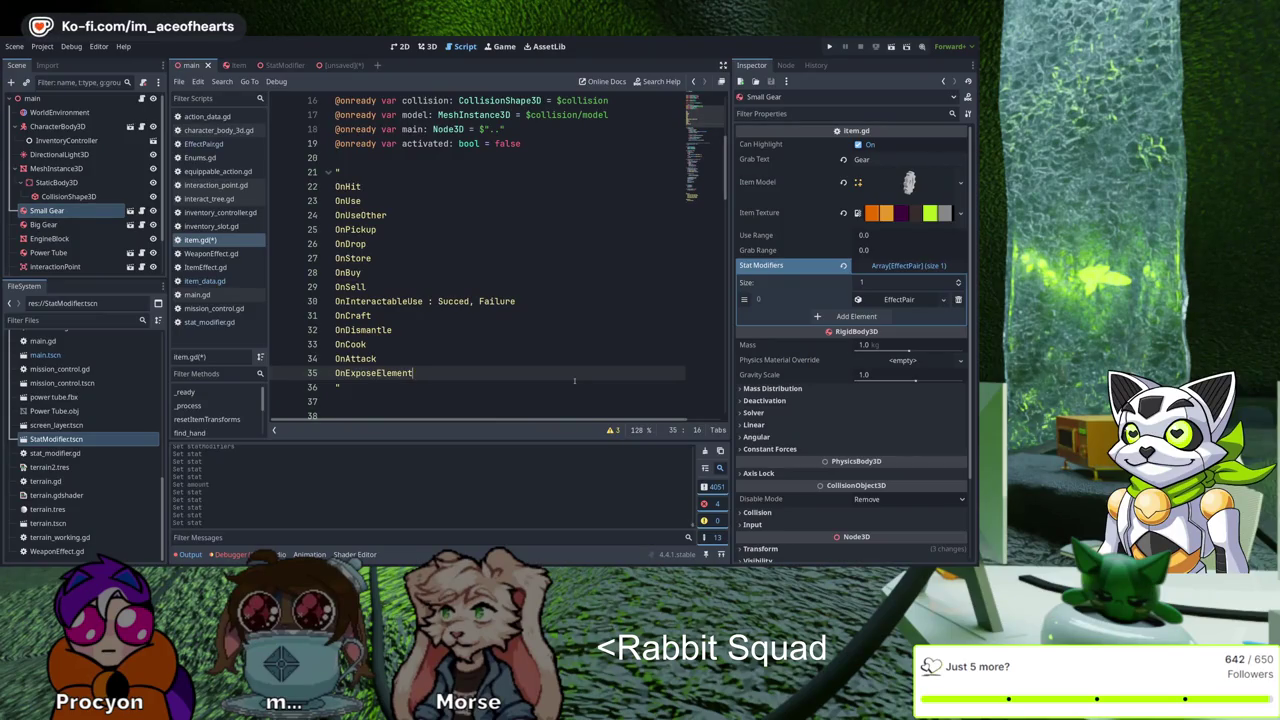
{"action": "key", "text": "Return"}
{"action": "type", "text": "Stoire"}
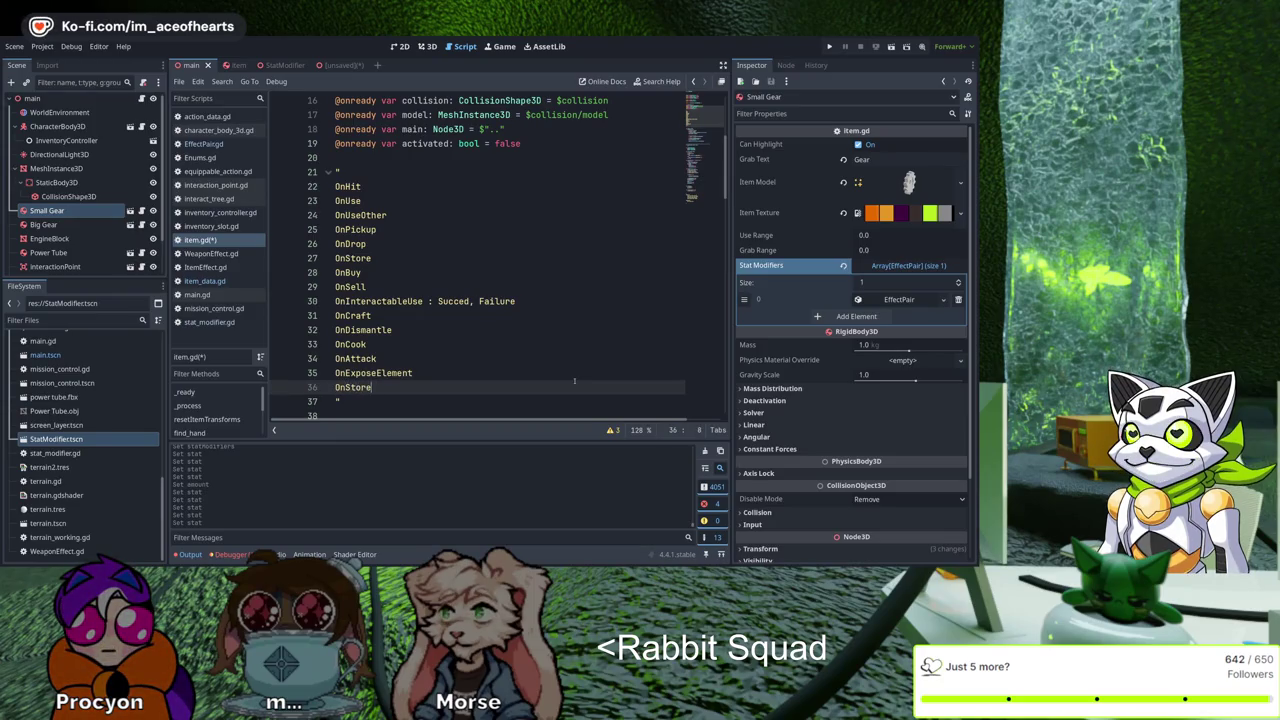
{"action": "type", "text": "Ins"}
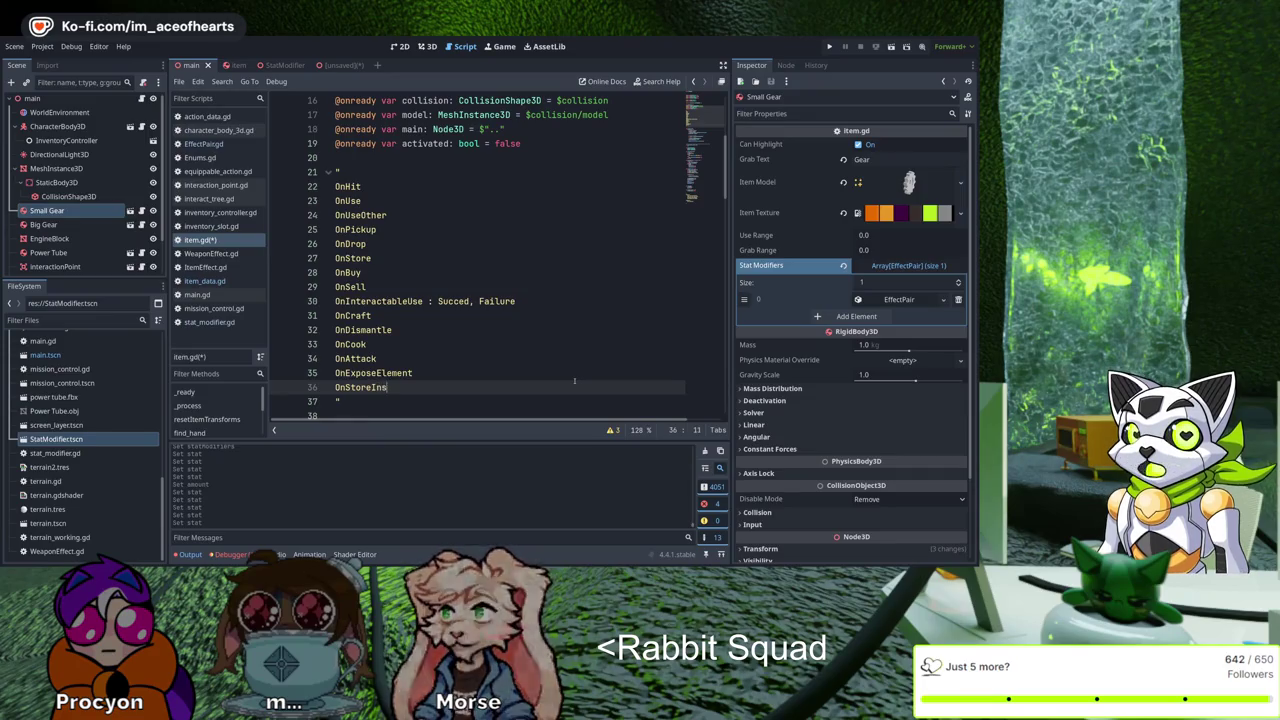
{"action": "type", "text": "ide"}
{"action": "key", "text": "Return"}
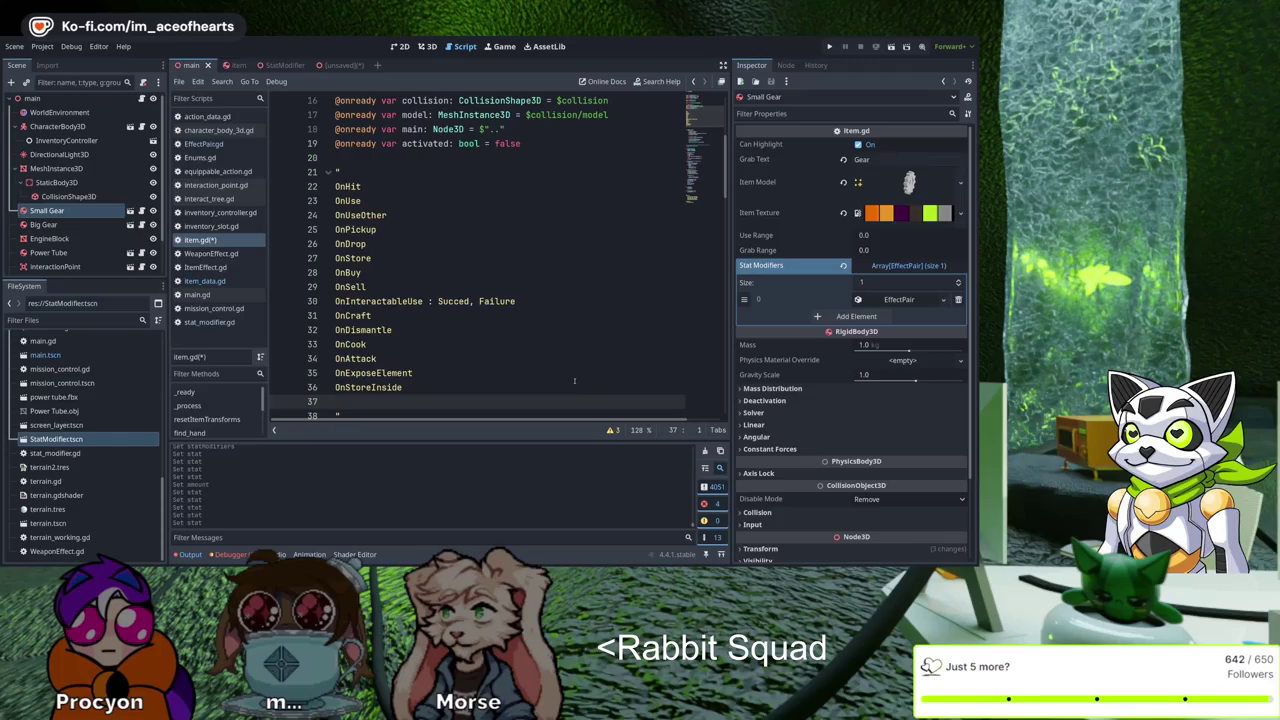
{"action": "scroll", "coordinate": [581, 367], "scroll_direction": "down", "scroll_amount": 1}
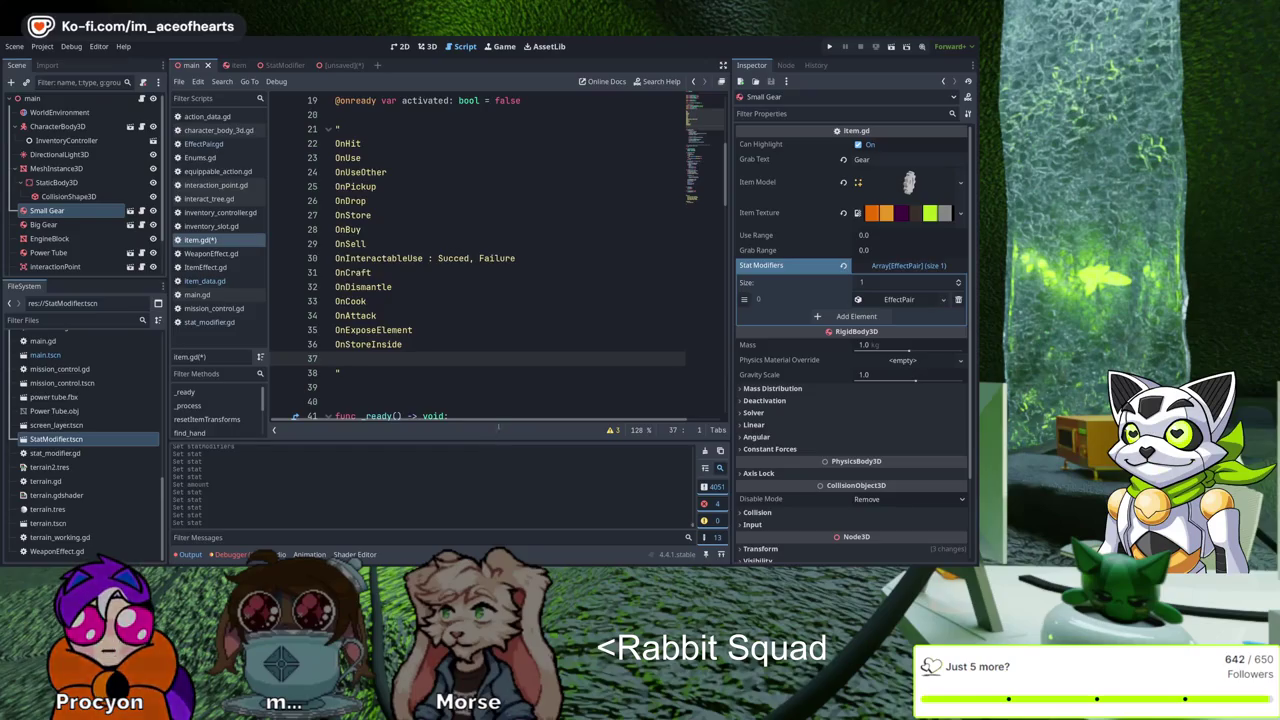
{"action": "scroll", "coordinate": [514, 407], "scroll_direction": "down", "scroll_amount": 2}
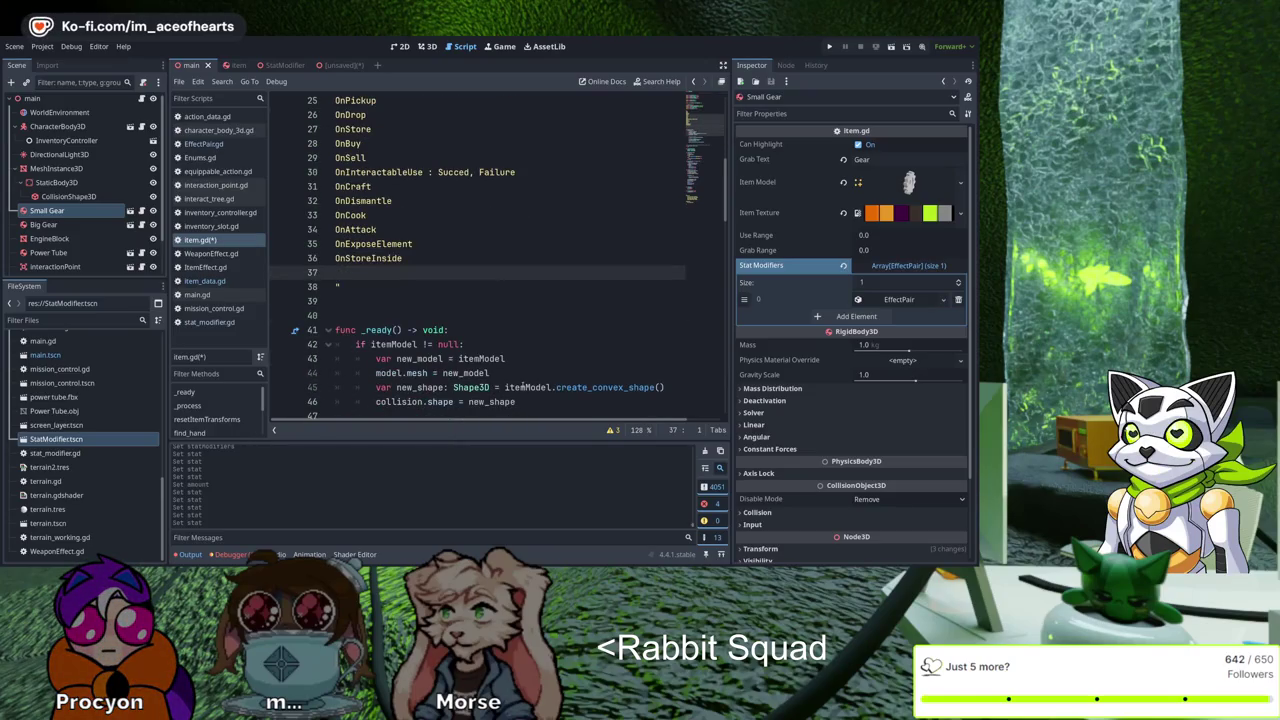
{"action": "scroll", "coordinate": [521, 387], "scroll_direction": "up", "scroll_amount": 4}
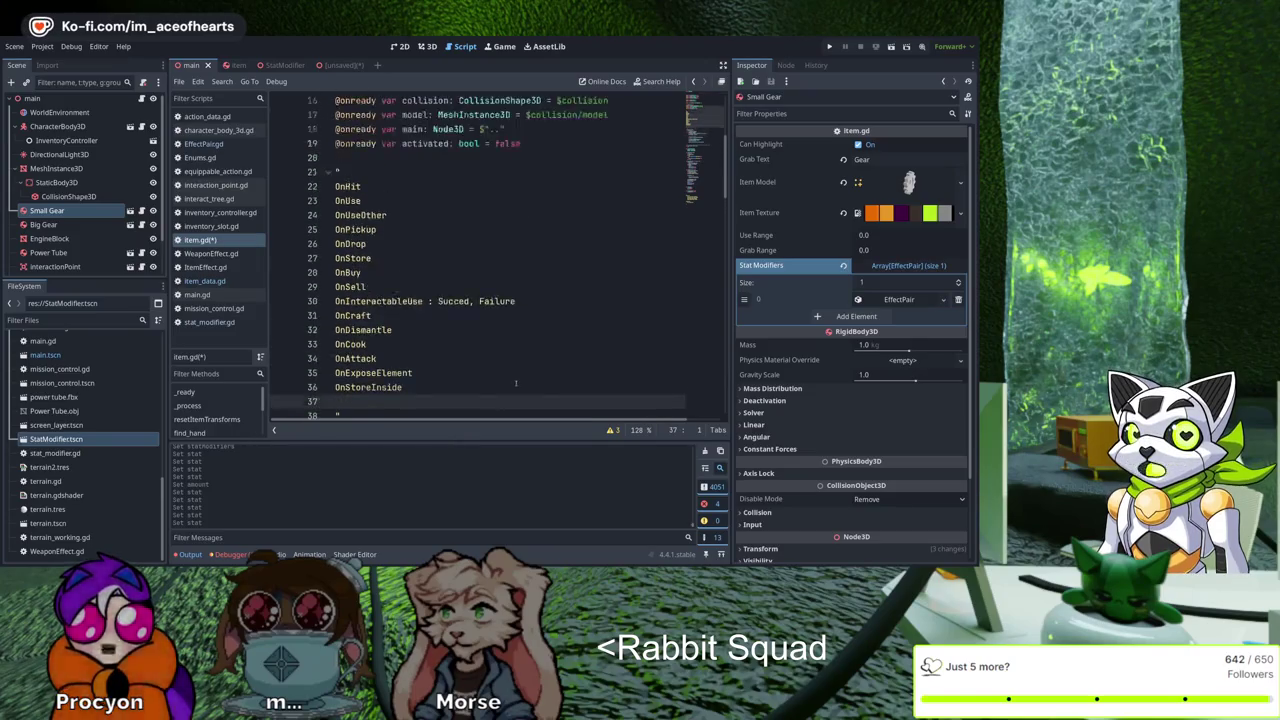
{"action": "scroll", "coordinate": [507, 385], "scroll_direction": "down", "scroll_amount": 1}
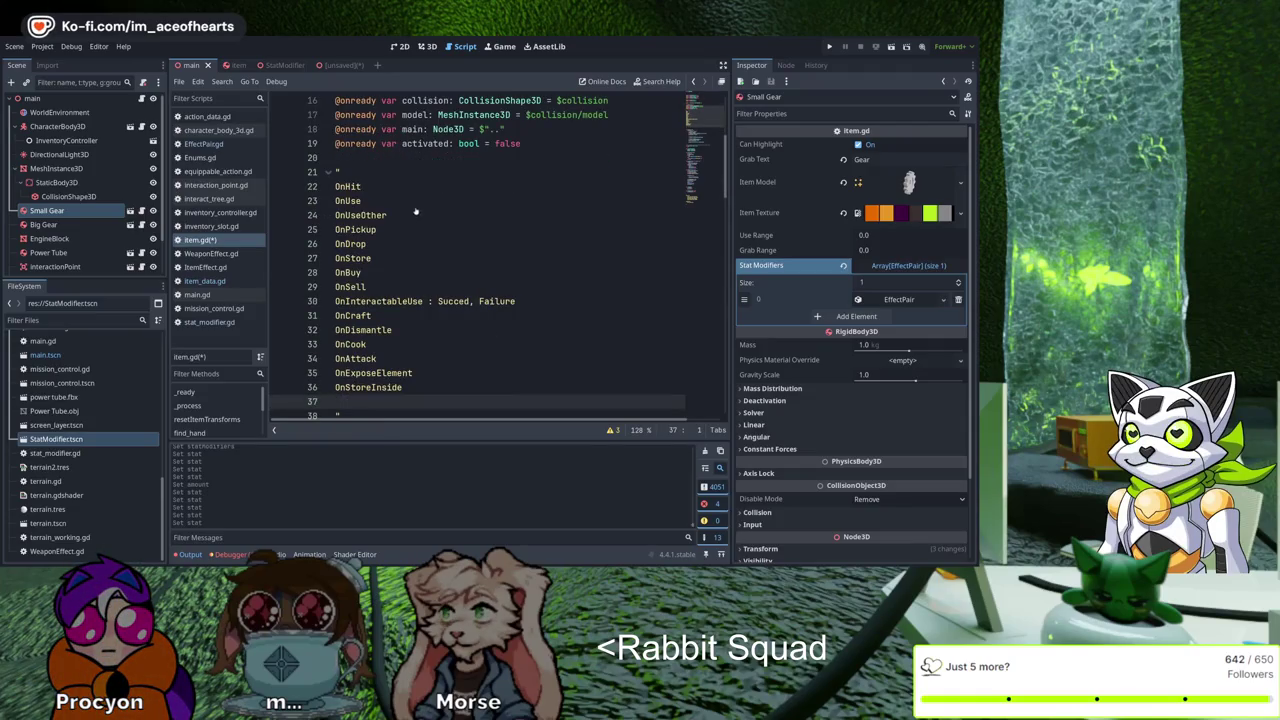
{"action": "key", "text": "alt+f"}
{"action": "key", "text": "alt+f"}
{"action": "scroll", "coordinate": [465, 240], "scroll_direction": "down", "scroll_amount": 1}
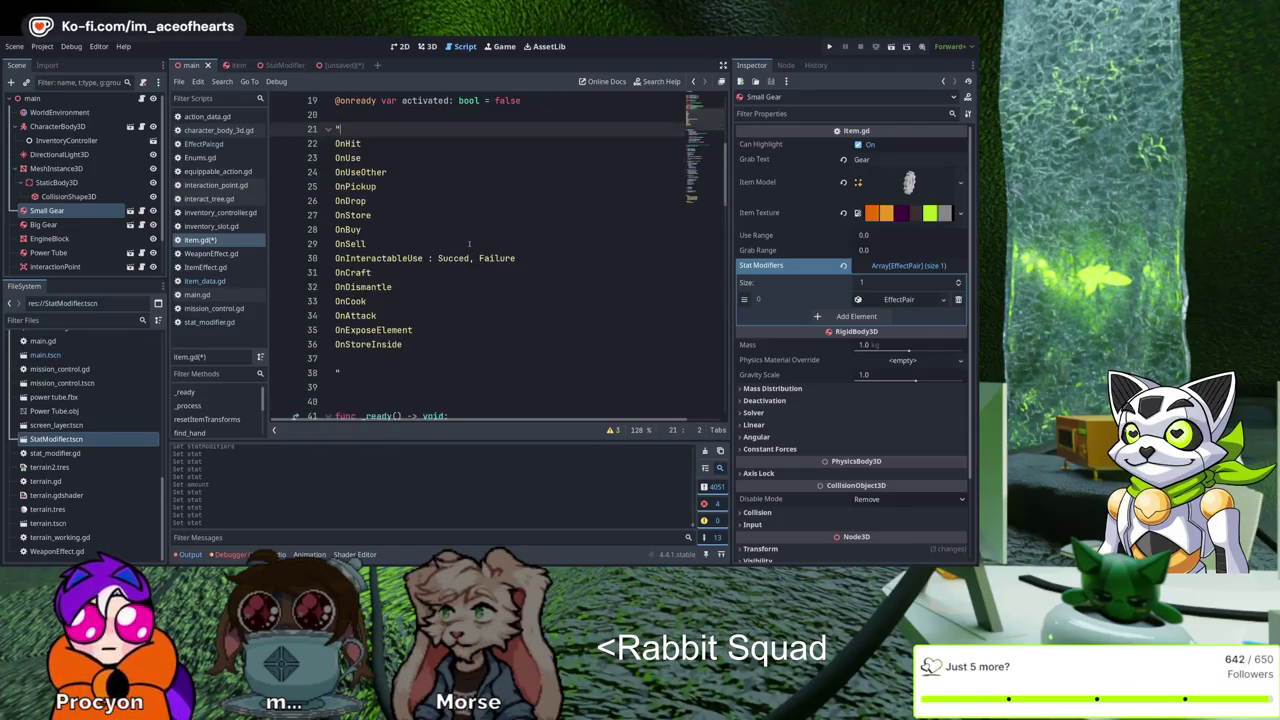
{"action": "key", "text": "ctrl+z"}
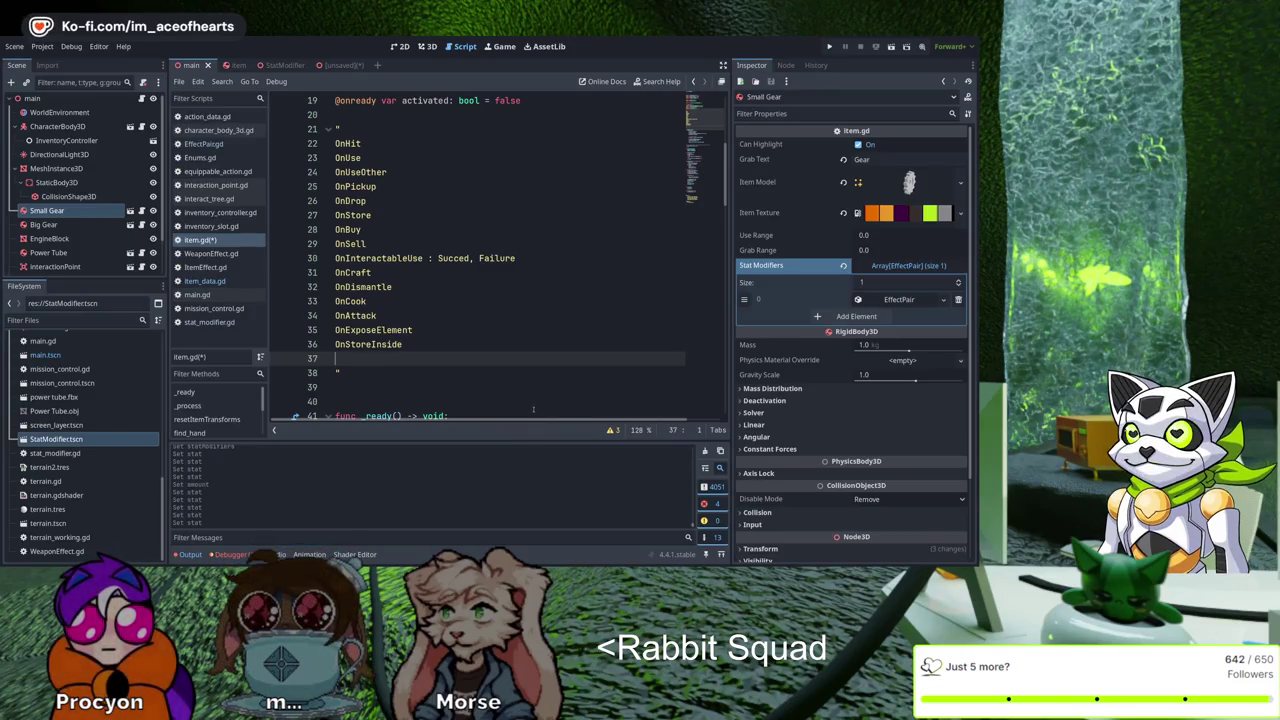
Add OnAbilityUse and OnAbilityPointsDrain to the event list
{"action": "type", "text": "OnBa"}
{"action": "key", "text": "BackSpace"}
{"action": "key", "text": "BackSpace"}
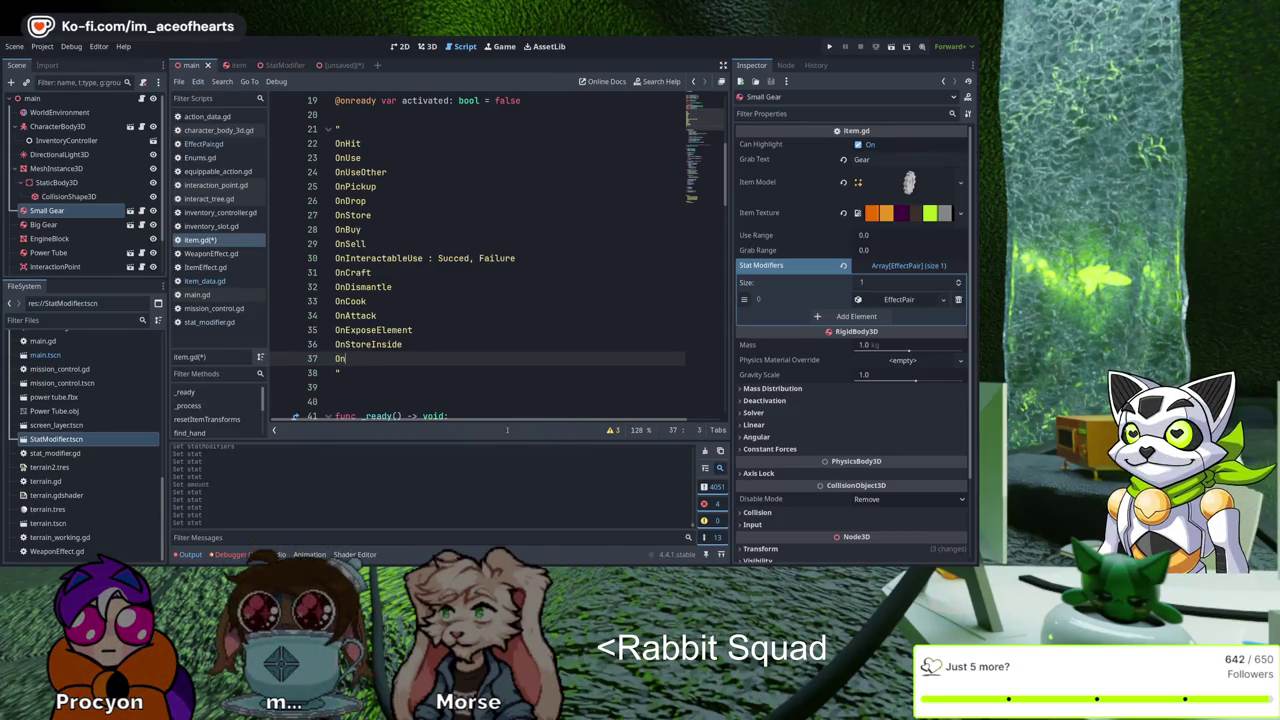
{"action": "key", "text": "BackSpace"}
{"action": "key", "text": "BackSpace"}
{"action": "key", "text": "BackSpace"}
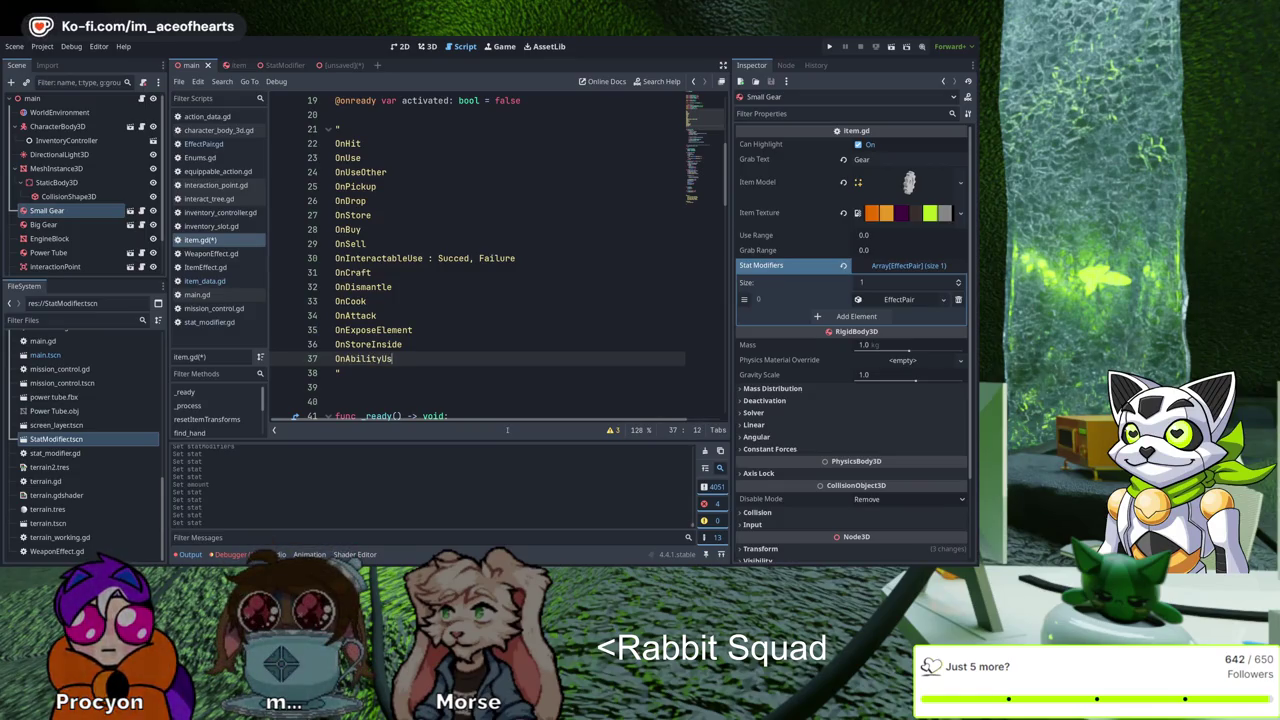
{"action": "type", "text": "e"}
{"action": "key", "text": "Return"}
{"action": "type", "text": "On"}
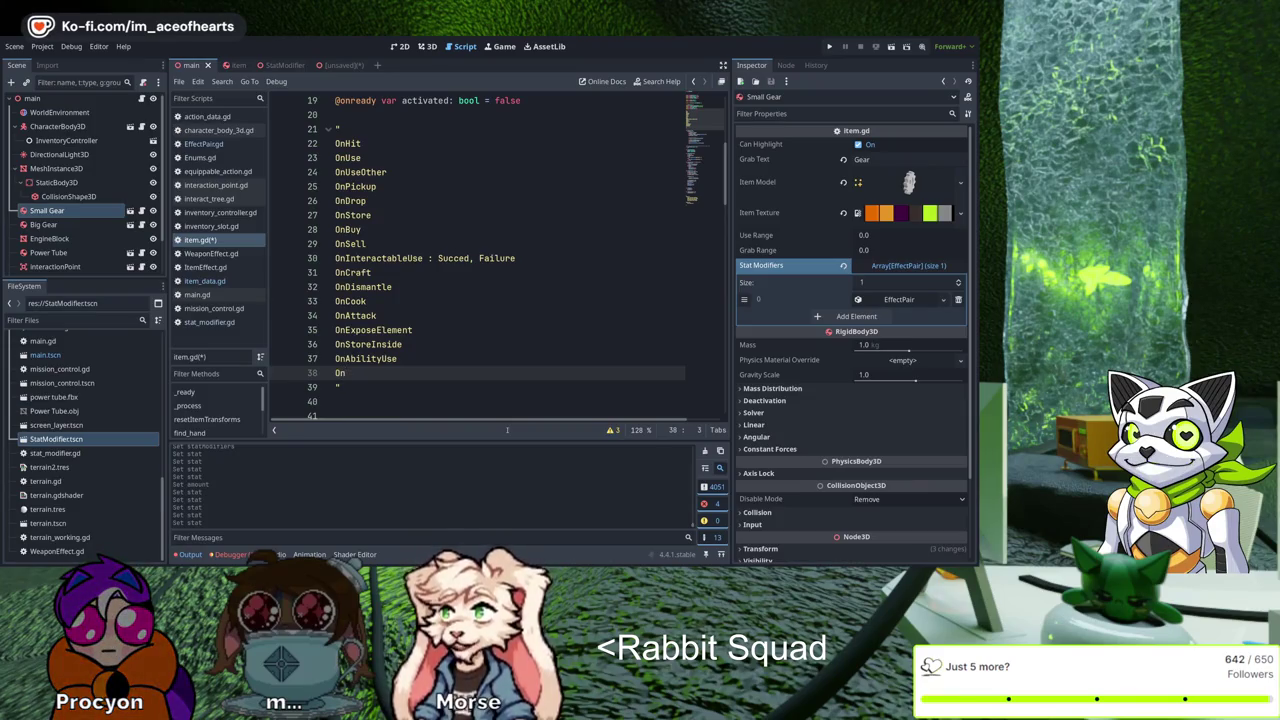
{"action": "type", "text": "AbilityPointsDrain"}
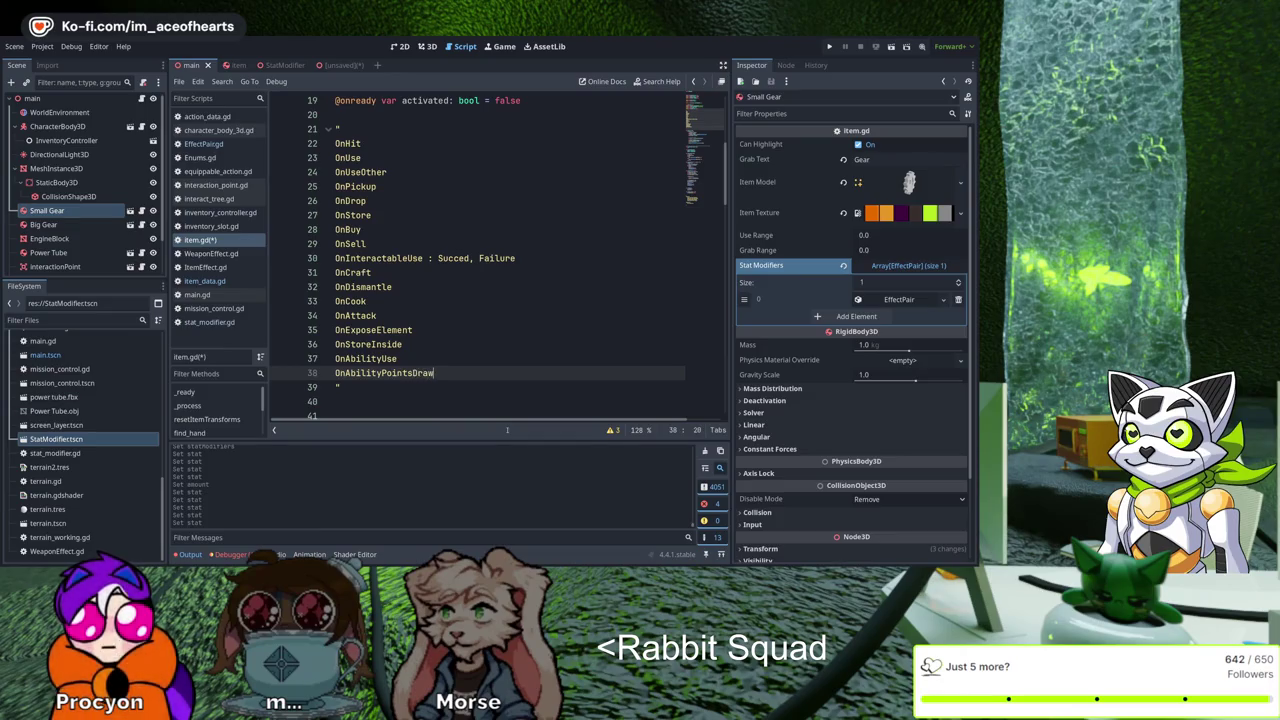
{"action": "key", "text": "Return"}
Add OnAbilityPointsEmpty and OnEmpty, correcting the typo in OnAbilityPointsEmpty
{"action": "type", "text": "OnAbilityPoint"}
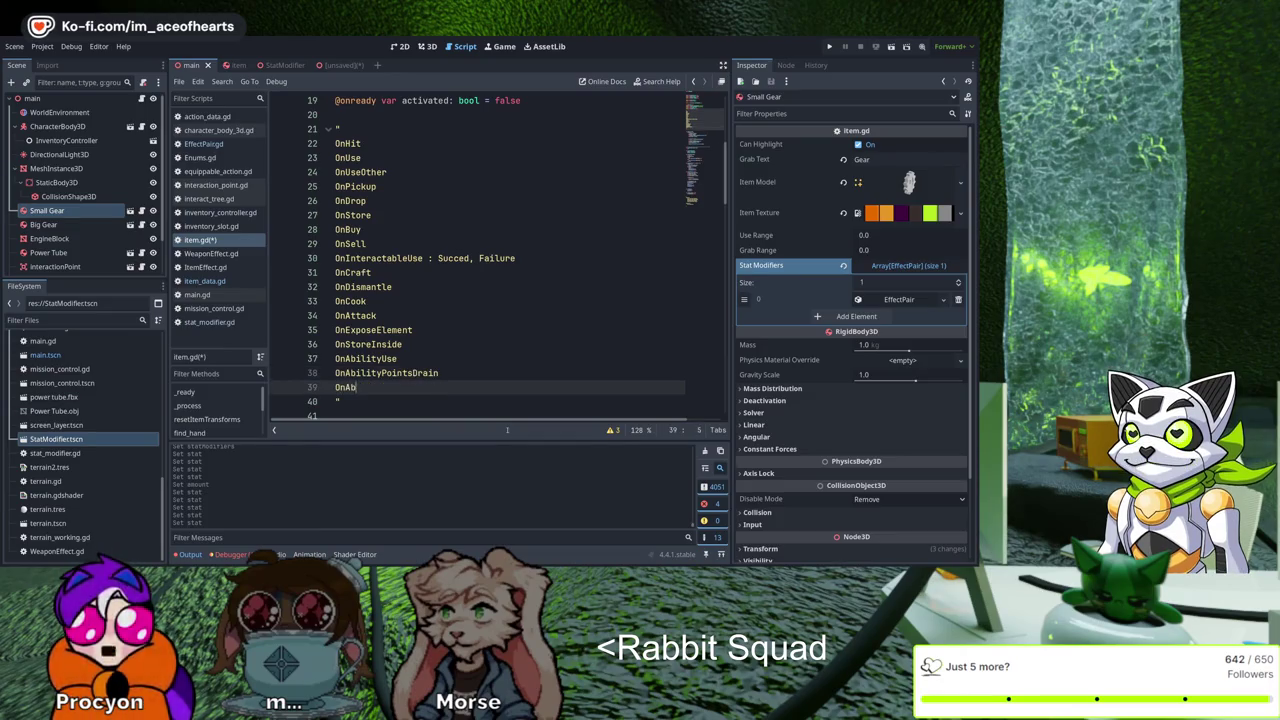
{"action": "type", "text": "sEmopt"}
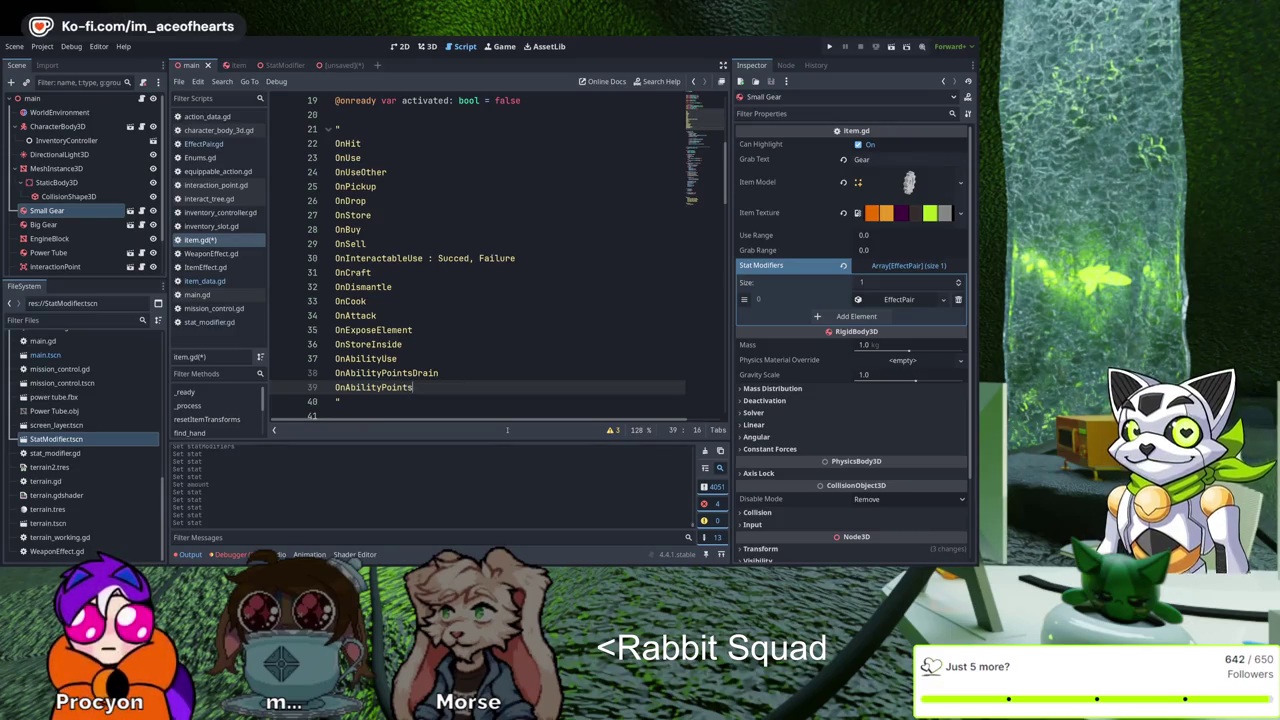
{"action": "key", "text": "BackSpace"}
{"action": "key", "text": "BackSpace"}
{"action": "key", "text": "BackSpace"}
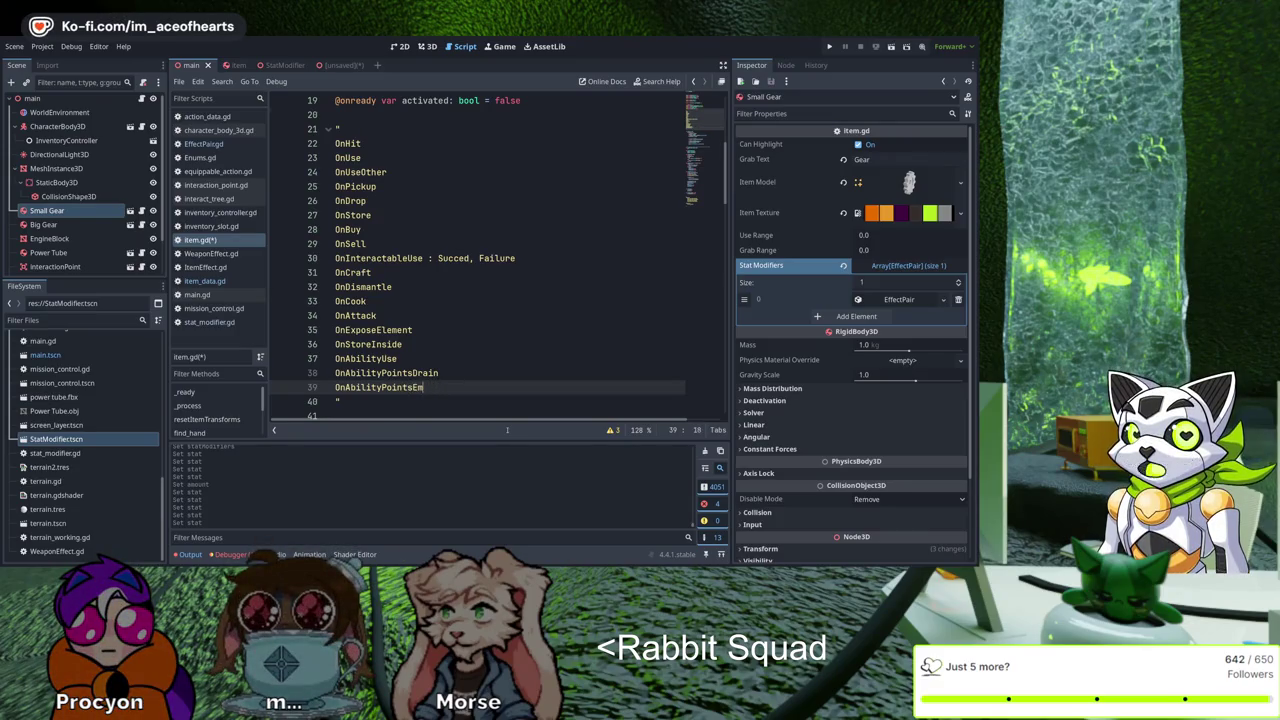
{"action": "type", "text": "pty"}
{"action": "key", "text": "Return"}
{"action": "type", "text": "OnEmpty"}
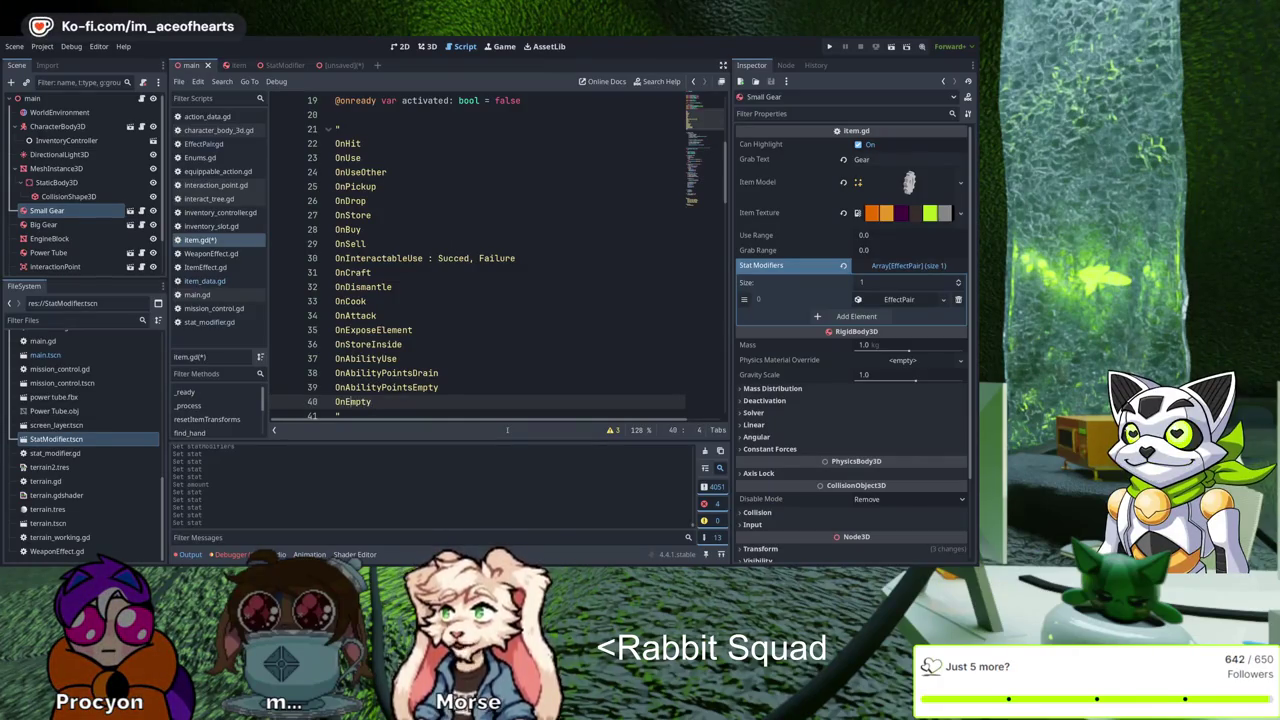
{"action": "key", "text": "Up"}
{"action": "key", "text": "Up"}
{"action": "key", "text": "Up"}
{"action": "key", "text": "Left"}
{"action": "key", "text": "Left"}
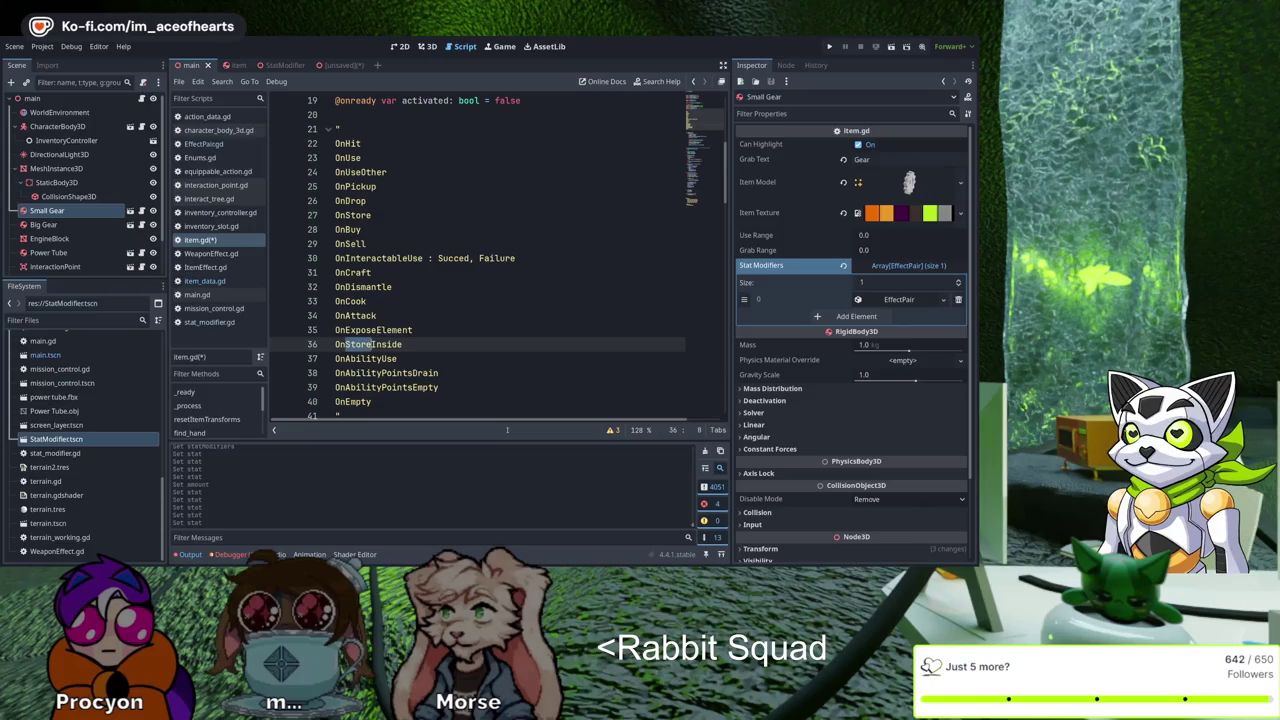
Rename the OnStoreInside entry to OnStoreInventory
{"action": "key", "text": "Right"}
{"action": "key", "text": "shift+End"}
{"action": "type", "text": "Inven"}
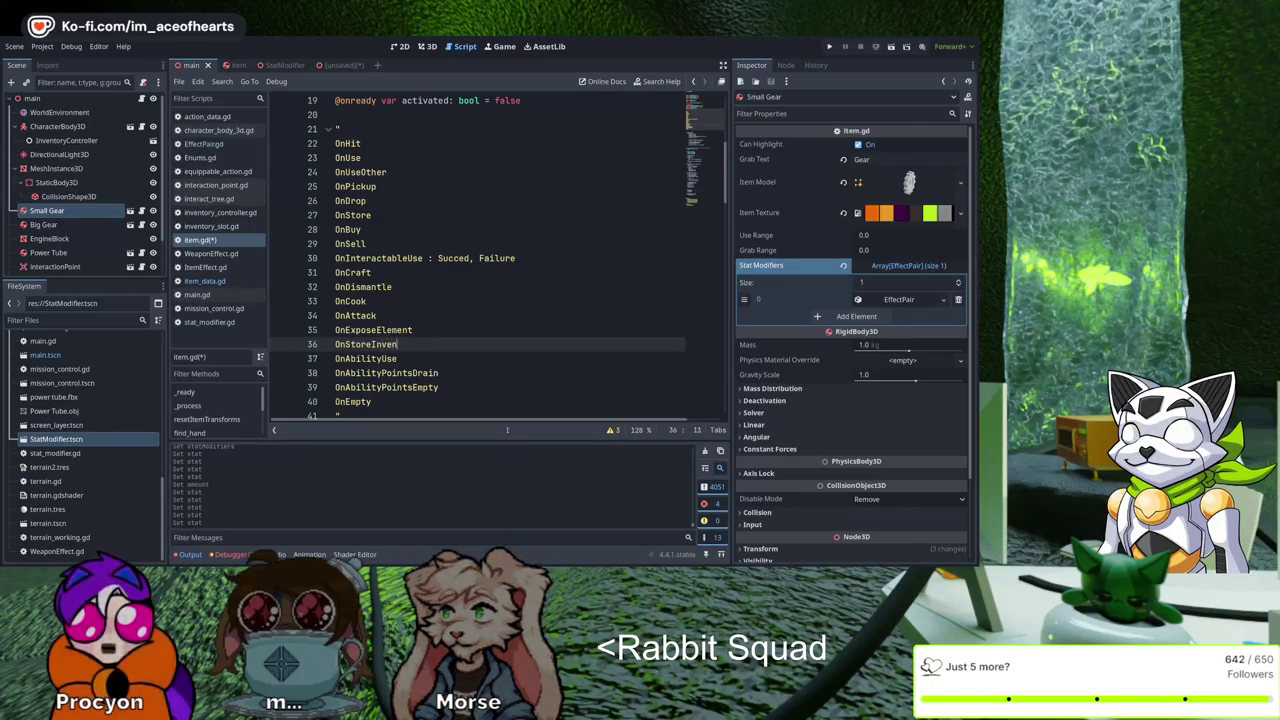
{"action": "type", "text": "tory"}
{"action": "key", "text": "shift+Left"}
{"action": "key", "text": "shift+Left"}
{"action": "key", "text": "shift+Left"}
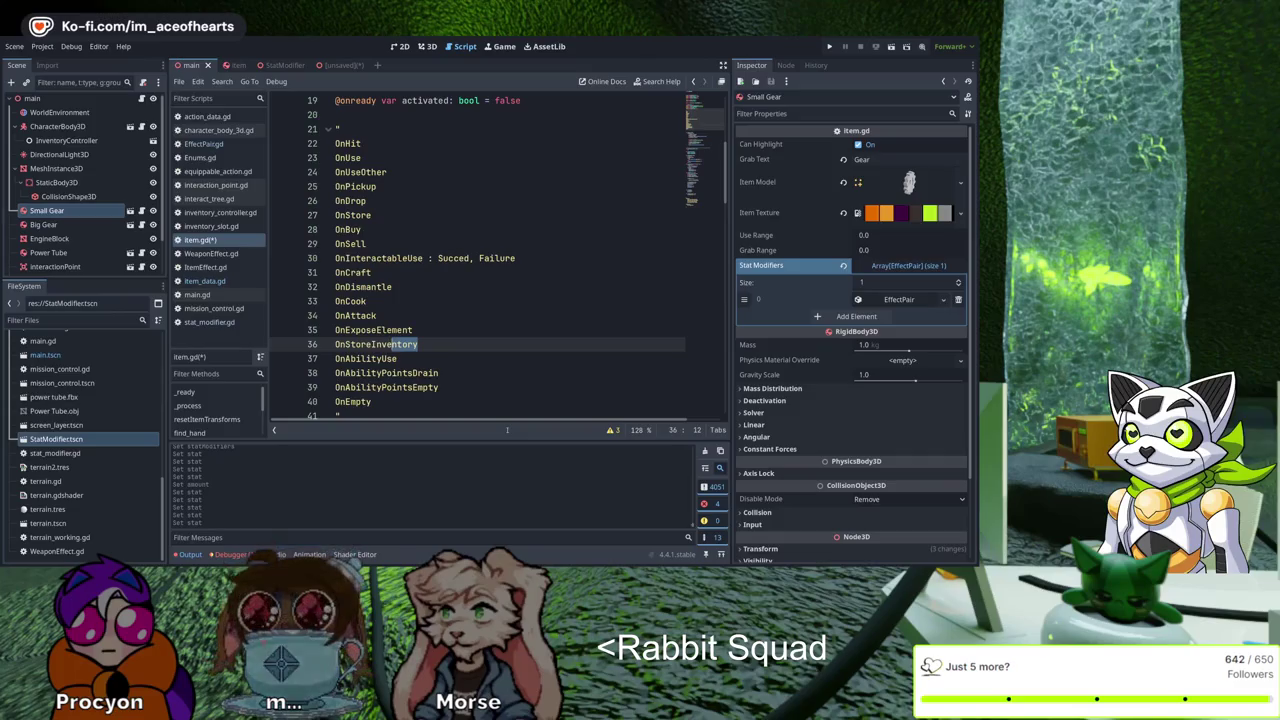
Rename OnEmpty to OnInventoryEmpty, add an OnInventoryFull entry, and save item.gd
{"action": "key", "text": "Down"}
{"action": "key", "text": "Down"}
{"action": "key", "text": "Down"}
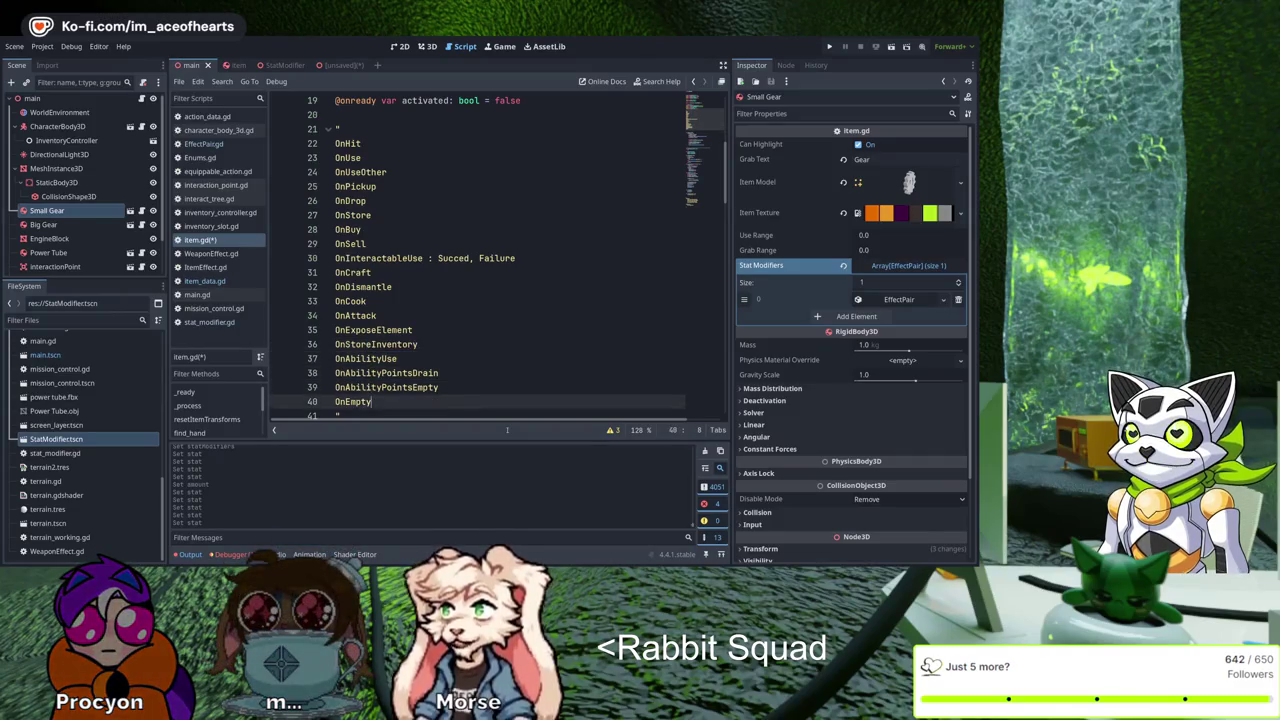
{"action": "key", "text": "Left"}
{"action": "key", "text": "Left"}
{"action": "key", "text": "Left"}
{"action": "key", "text": "Return"}
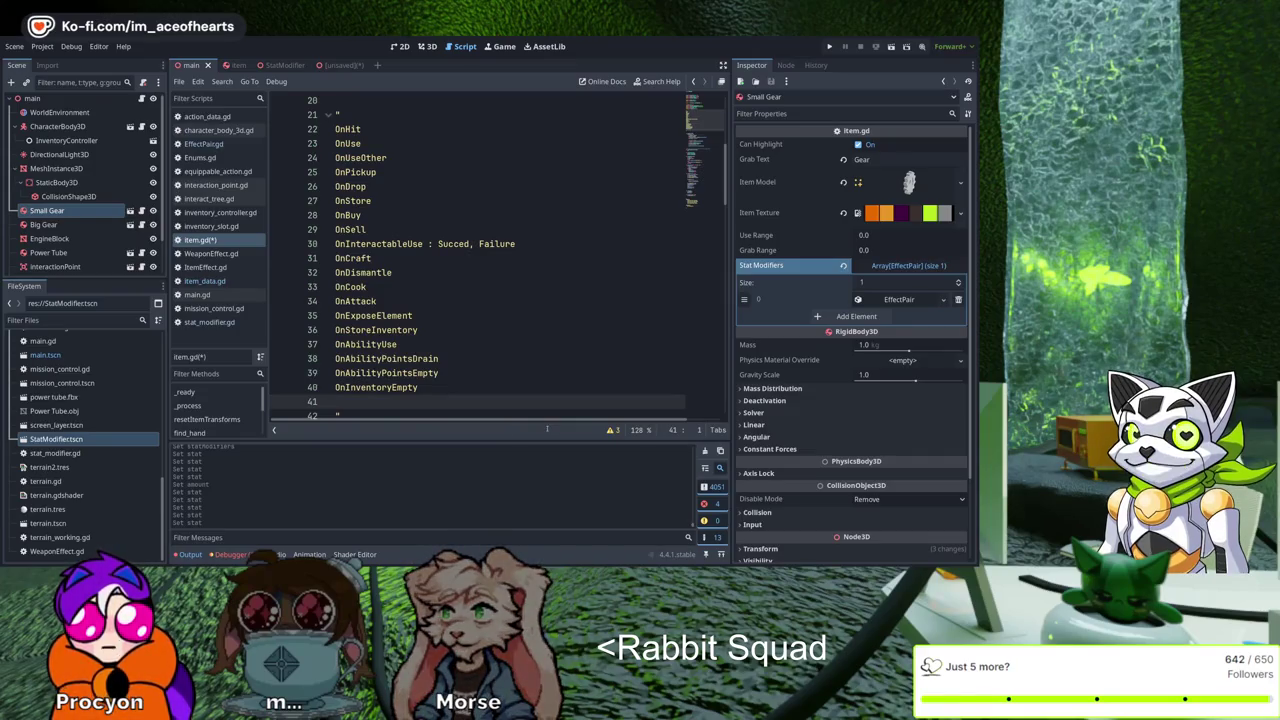
{"action": "scroll", "coordinate": [545, 422], "scroll_direction": "down", "scroll_amount": 1}
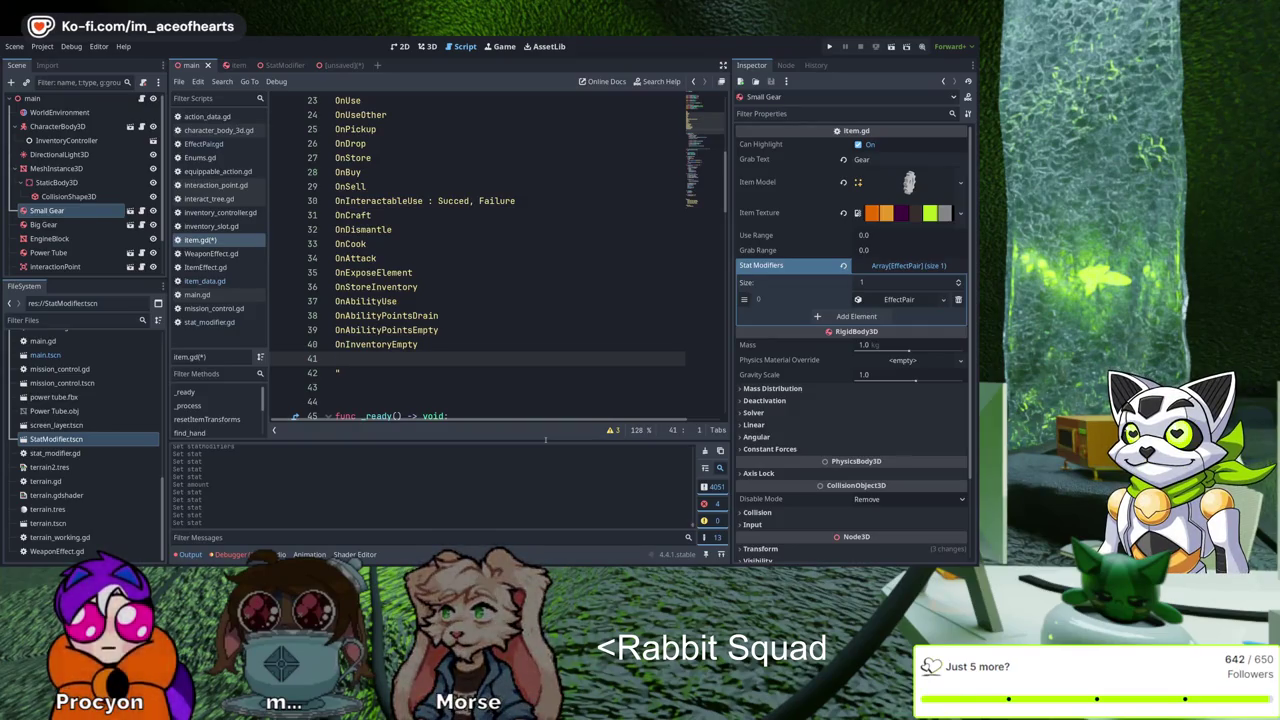
{"action": "type", "text": "OnIn"}
{"action": "type", "text": "ventory"}
{"action": "type", "text": "Full"}
{"action": "key", "text": "ctrl+s"}
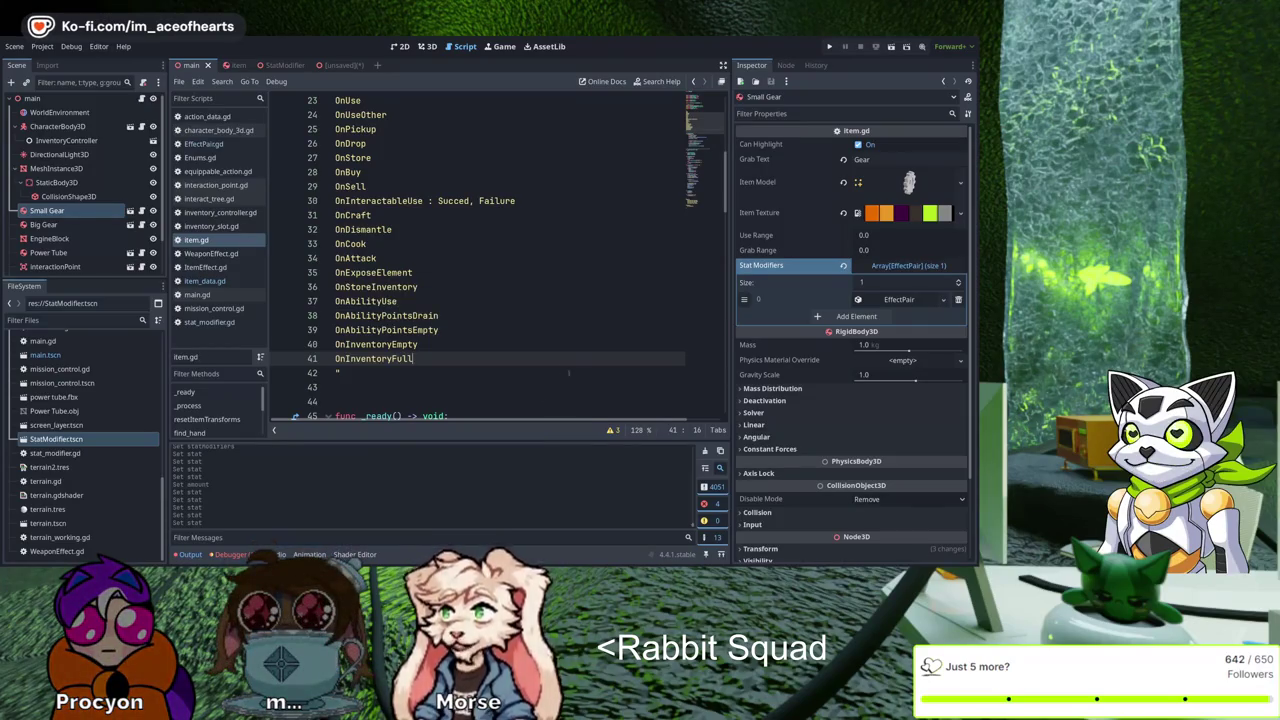
{"action": "scroll", "coordinate": [568, 373], "scroll_direction": "up", "scroll_amount": 4}
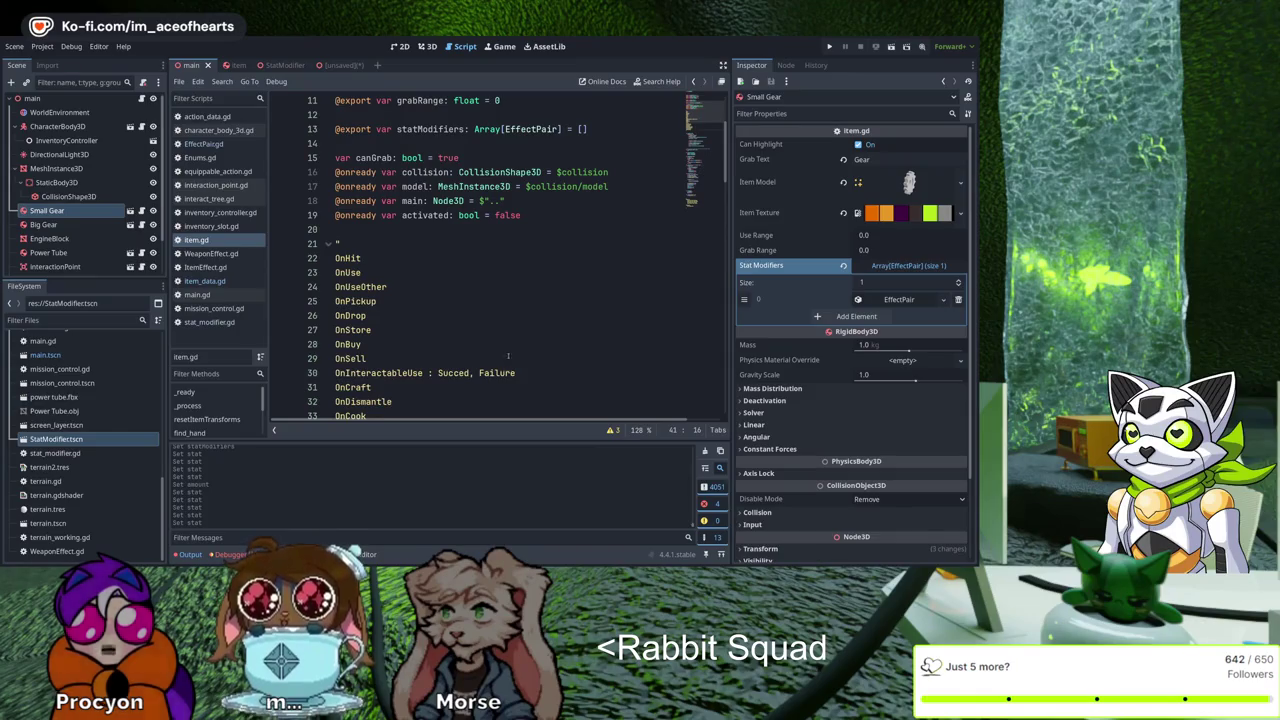
{"action": "left_click", "coordinate": [500, 301]}
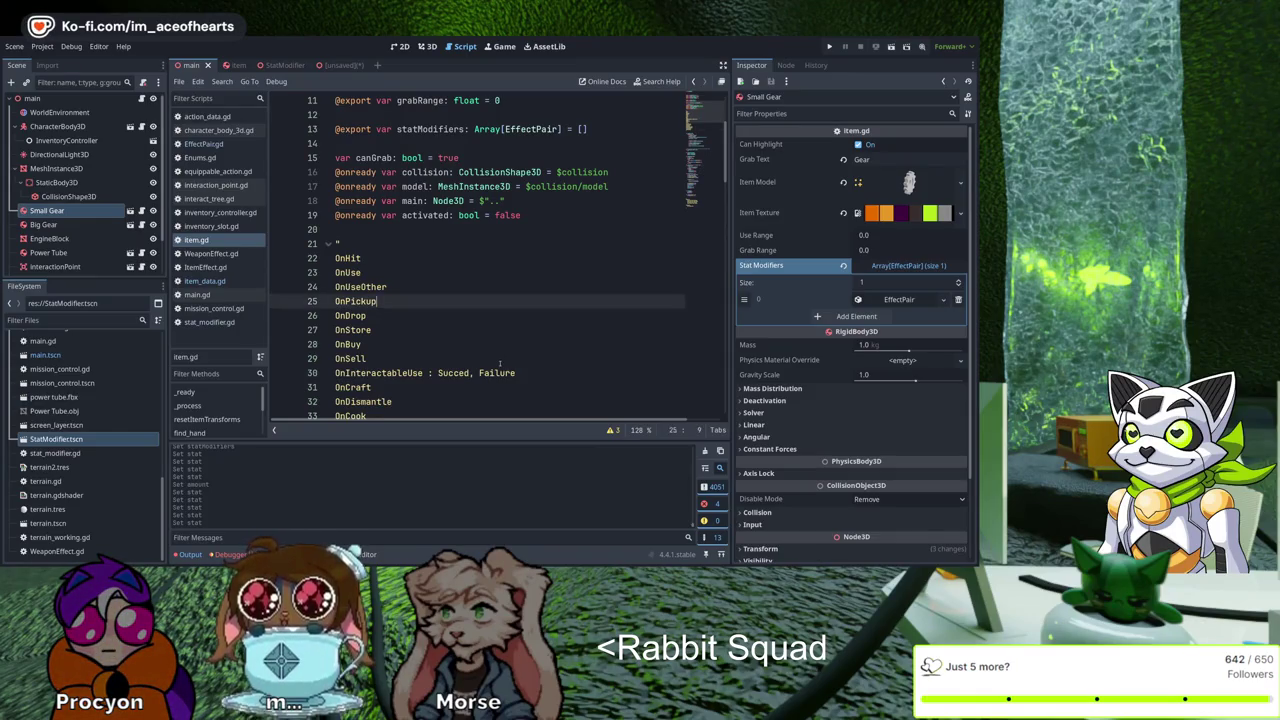
{"action": "key", "text": "Down"}
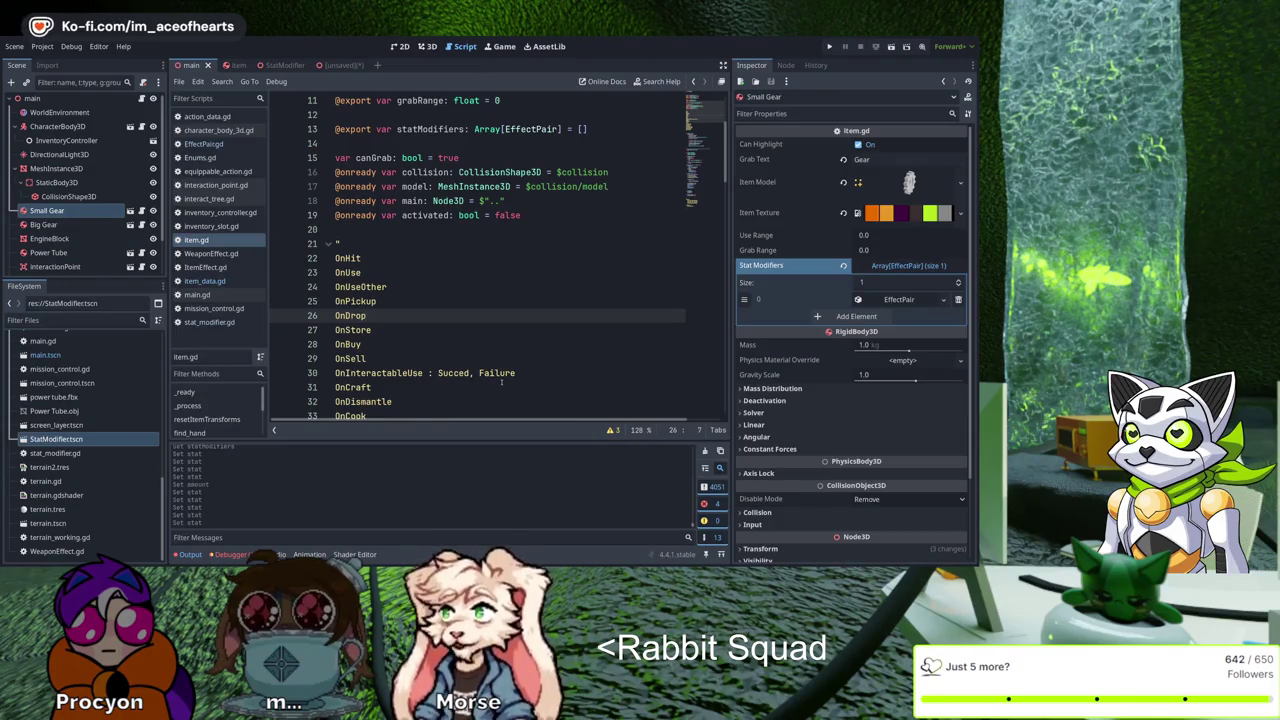
{"action": "scroll", "coordinate": [502, 381], "scroll_direction": "down", "scroll_amount": 2}
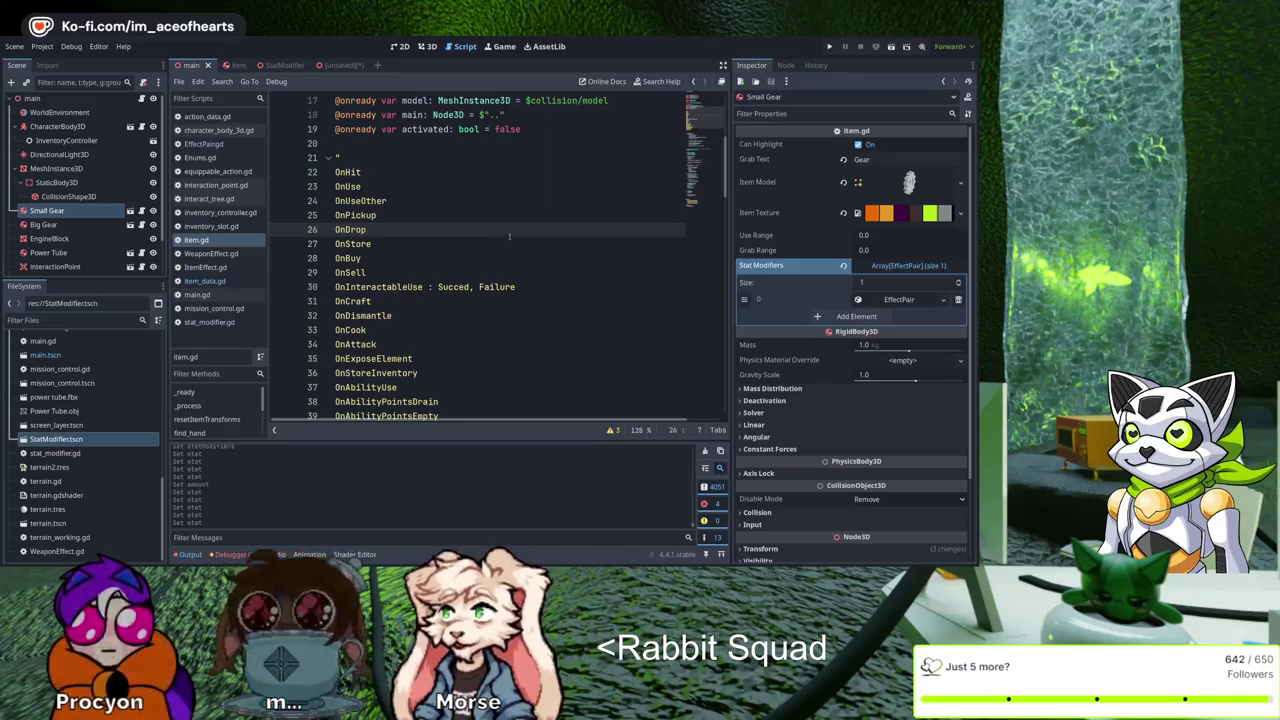
{"action": "scroll", "coordinate": [506, 249], "scroll_direction": "down", "scroll_amount": 2}
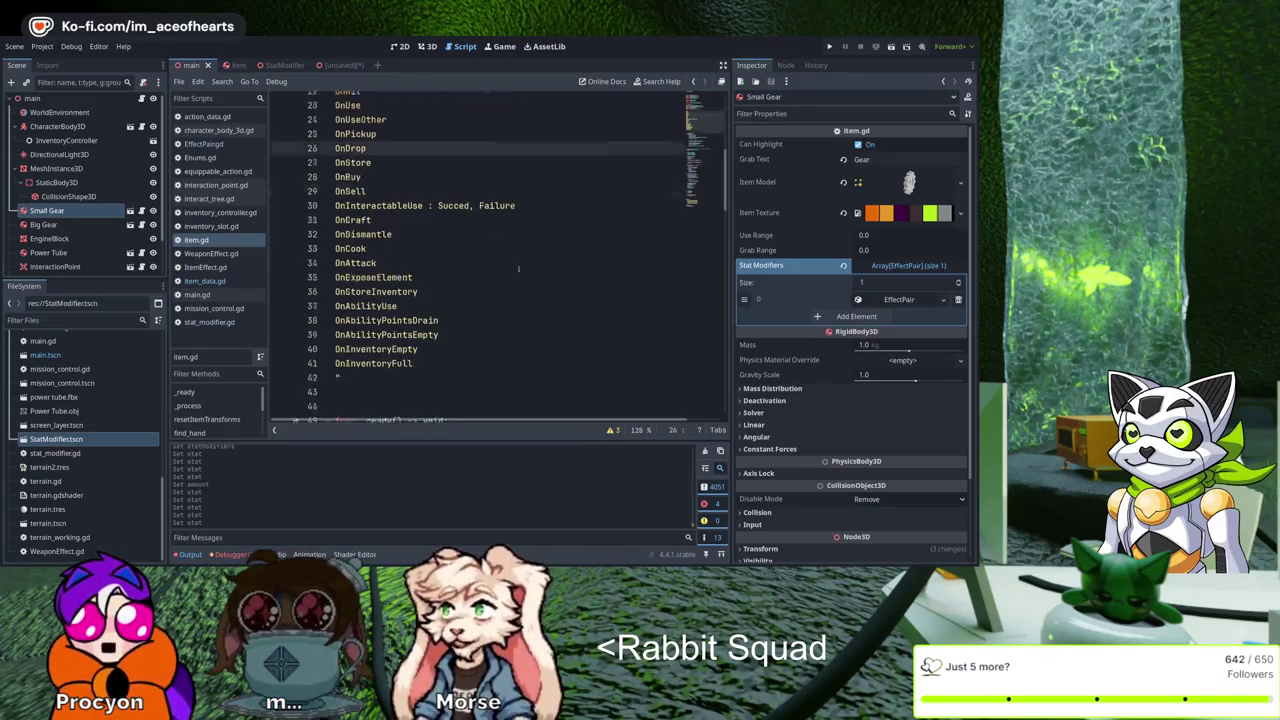
{"action": "left_click", "coordinate": [440, 358]}
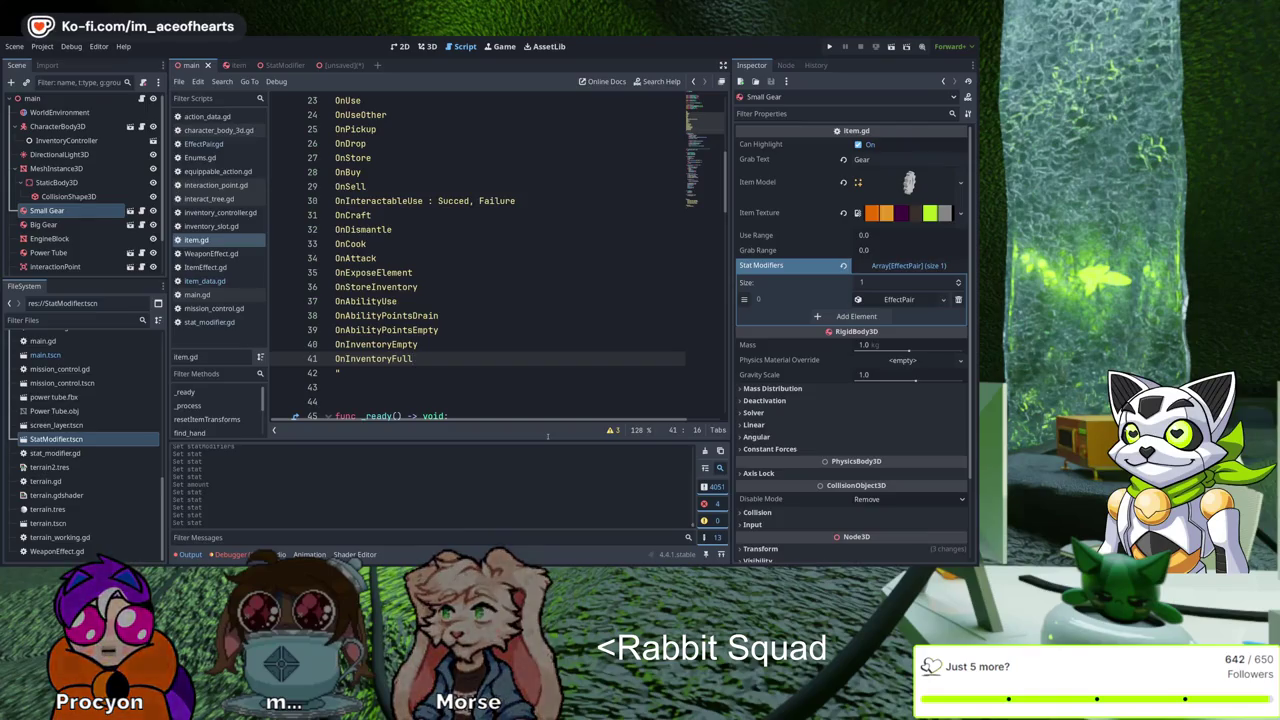
{"action": "key", "text": "Return"}
{"action": "type", "text": "On"}
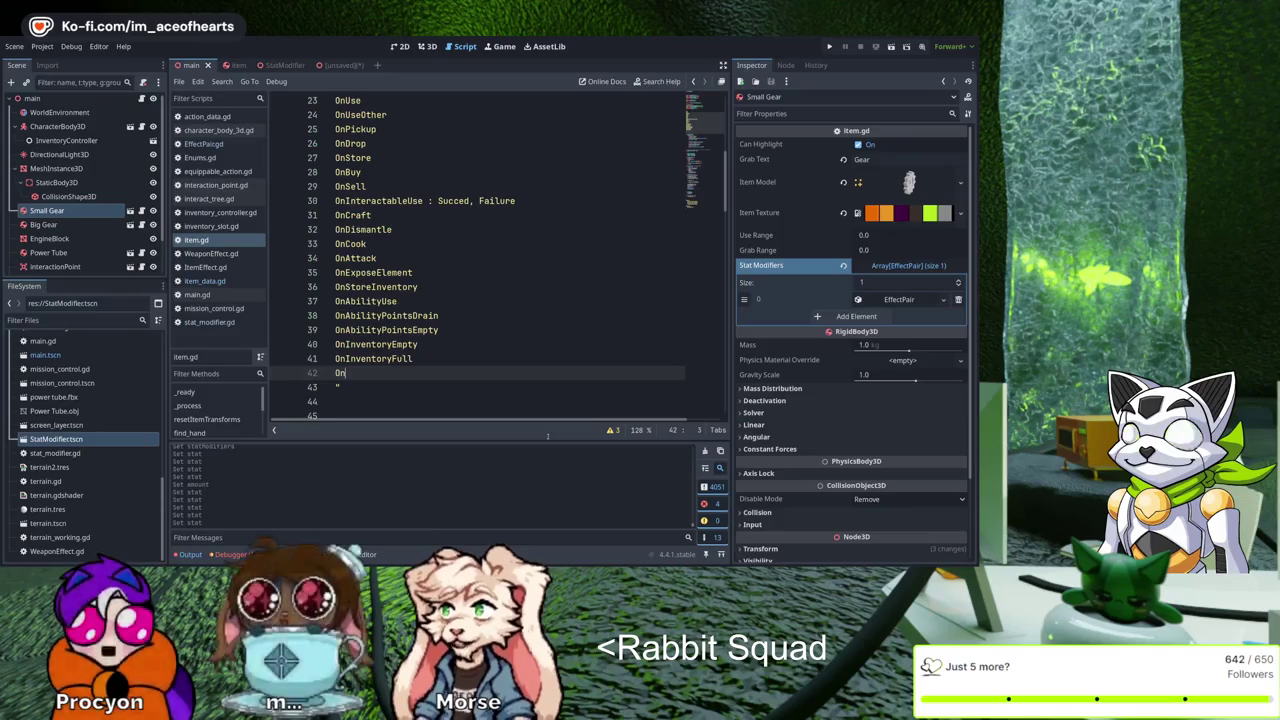
{"action": "type", "text": "S"}
Add an OnGive entry, relocate it to follow OnSell, and save item.gd
{"action": "key", "text": "BackSpace"}
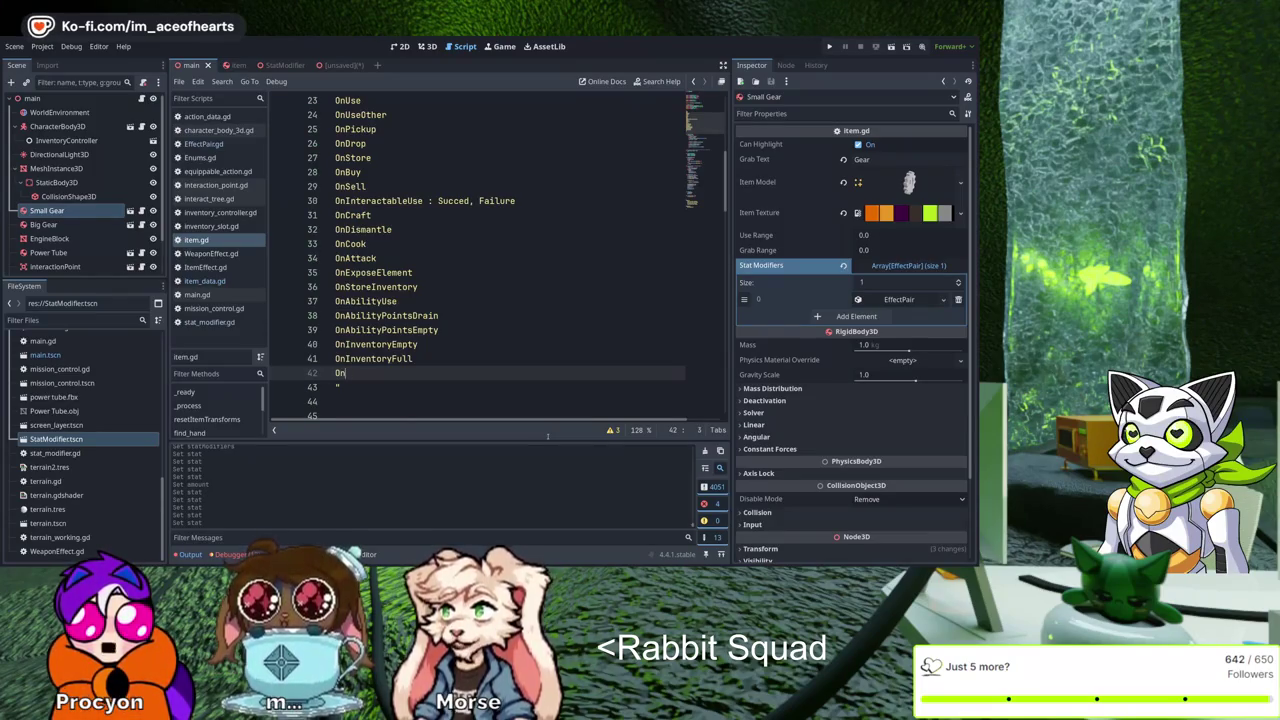
{"action": "type", "text": "Give"}
{"action": "key", "text": "BackSpace"}
{"action": "key", "text": "BackSpace"}
{"action": "key", "text": "BackSpace"}
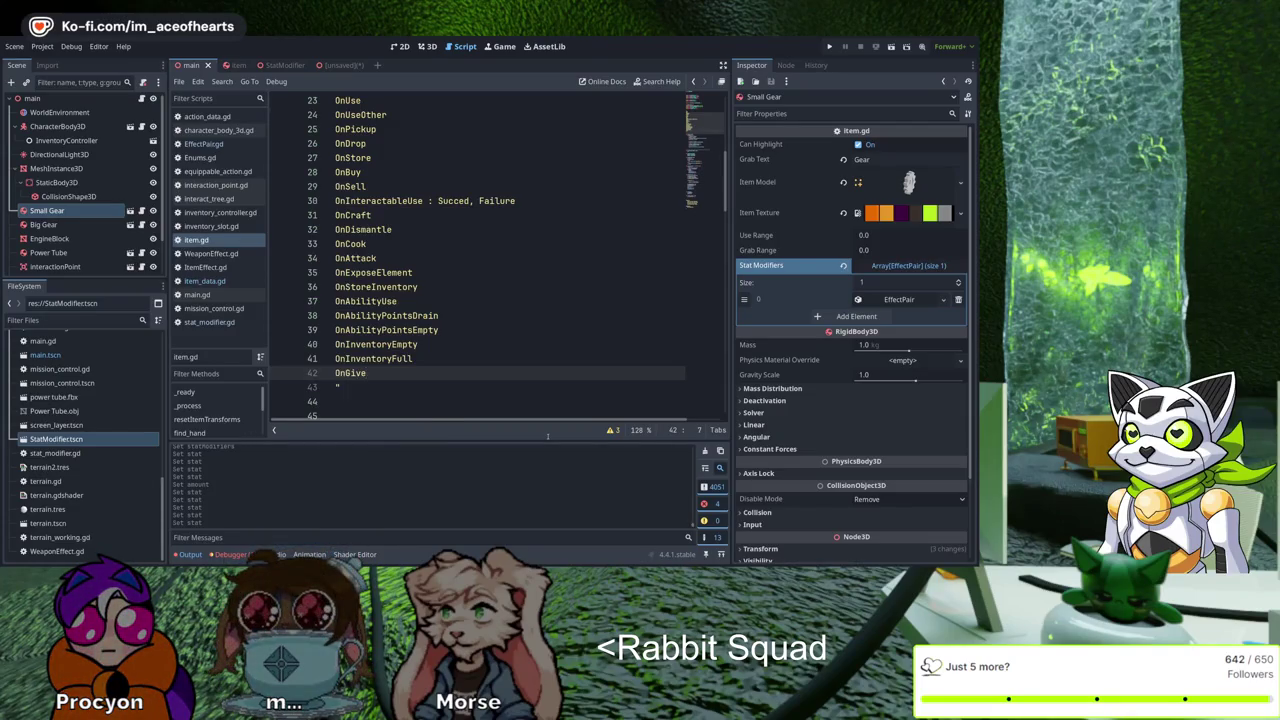
{"action": "key", "text": "BackSpace"}
{"action": "key", "text": "Up"}
{"action": "key", "text": "Up"}
{"action": "key", "text": "Up"}
{"action": "key", "text": "End"}
{"action": "key", "text": "Up"}
{"action": "key", "text": "Up"}
{"action": "key", "text": "Return"}
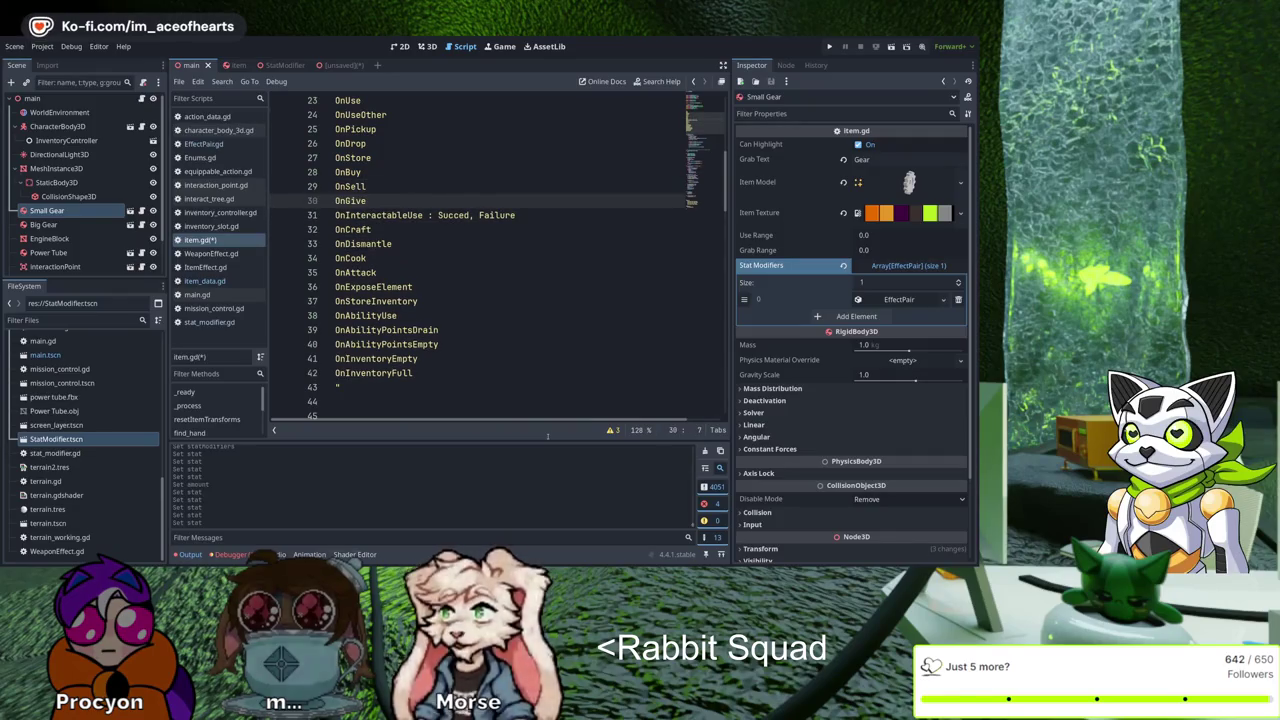
{"action": "key", "text": "ctrl+s"}
Move the OnGive line up so it sits directly after OnDrop
{"action": "key", "text": "alt+Up"}
{"action": "key", "text": "alt+Up"}
{"action": "key", "text": "alt+Up"}
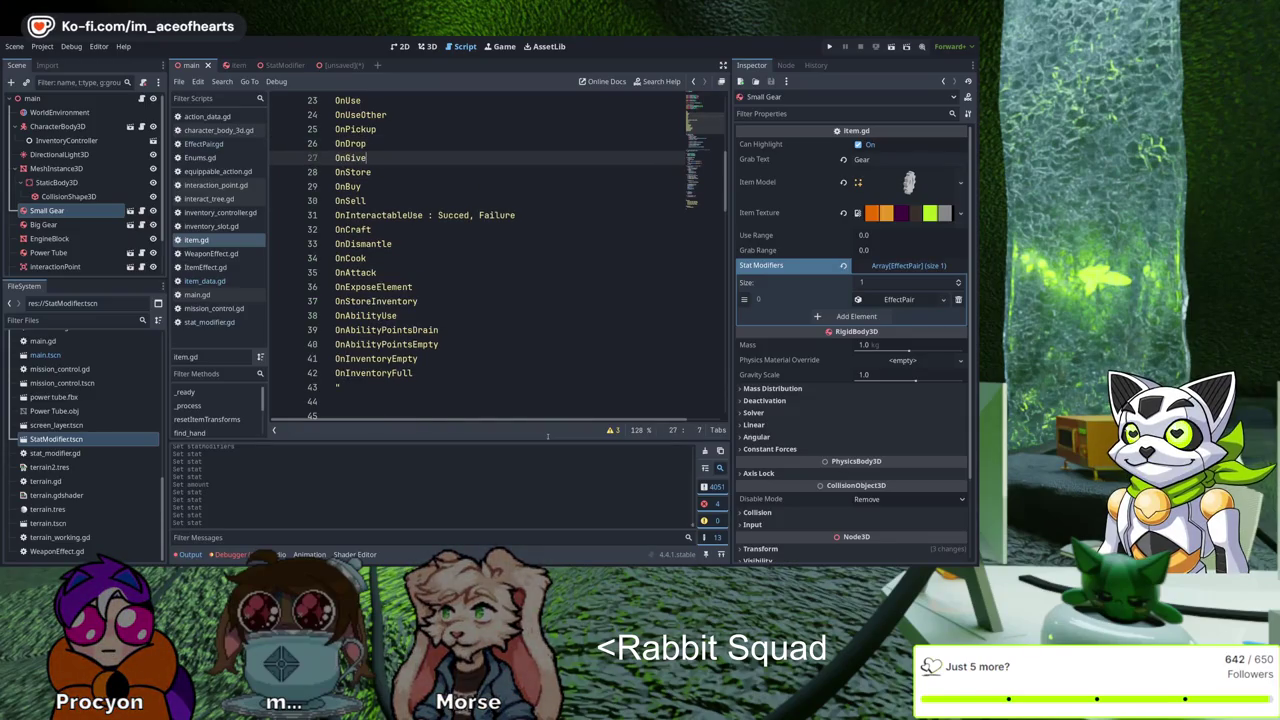
{"action": "key", "text": "Up"}
{"action": "key", "text": "Up"}
{"action": "key", "text": "Up"}
{"action": "scroll", "coordinate": [548, 436], "scroll_direction": "up", "scroll_amount": 1}
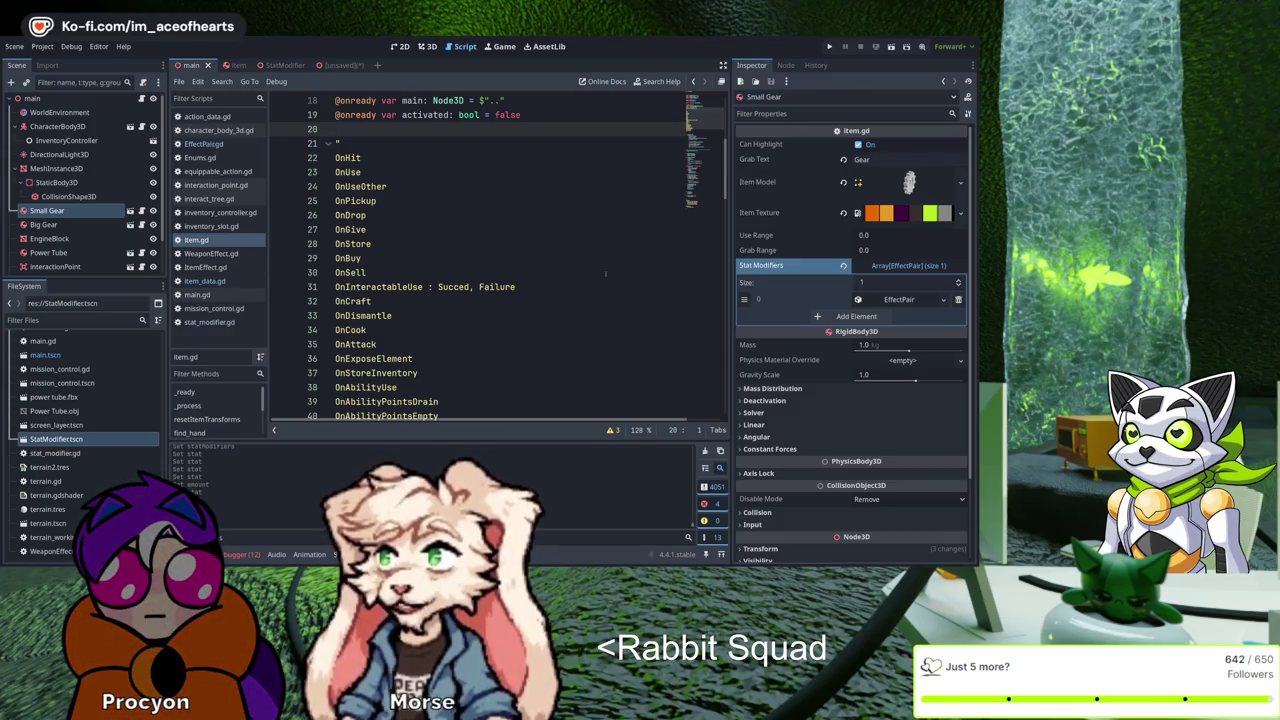
{"action": "scroll", "coordinate": [537, 205], "scroll_direction": "up", "scroll_amount": 4}
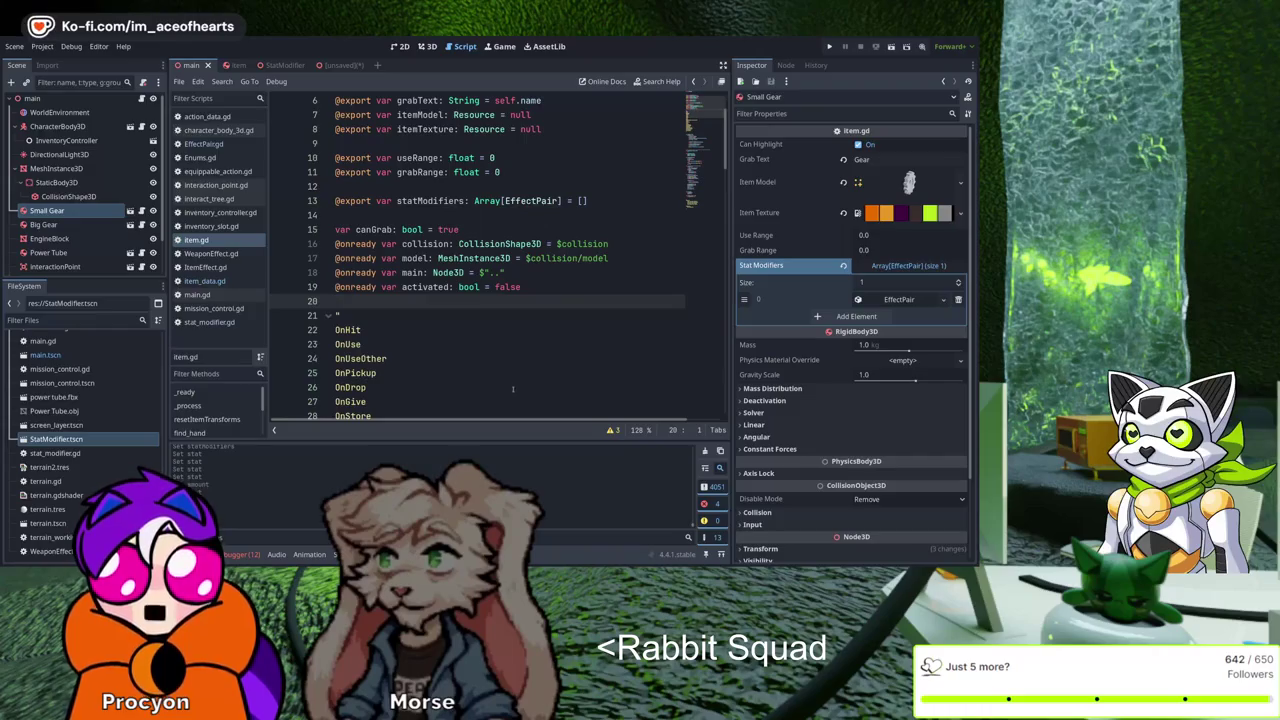
{"action": "scroll", "coordinate": [514, 381], "scroll_direction": "up", "scroll_amount": 1}
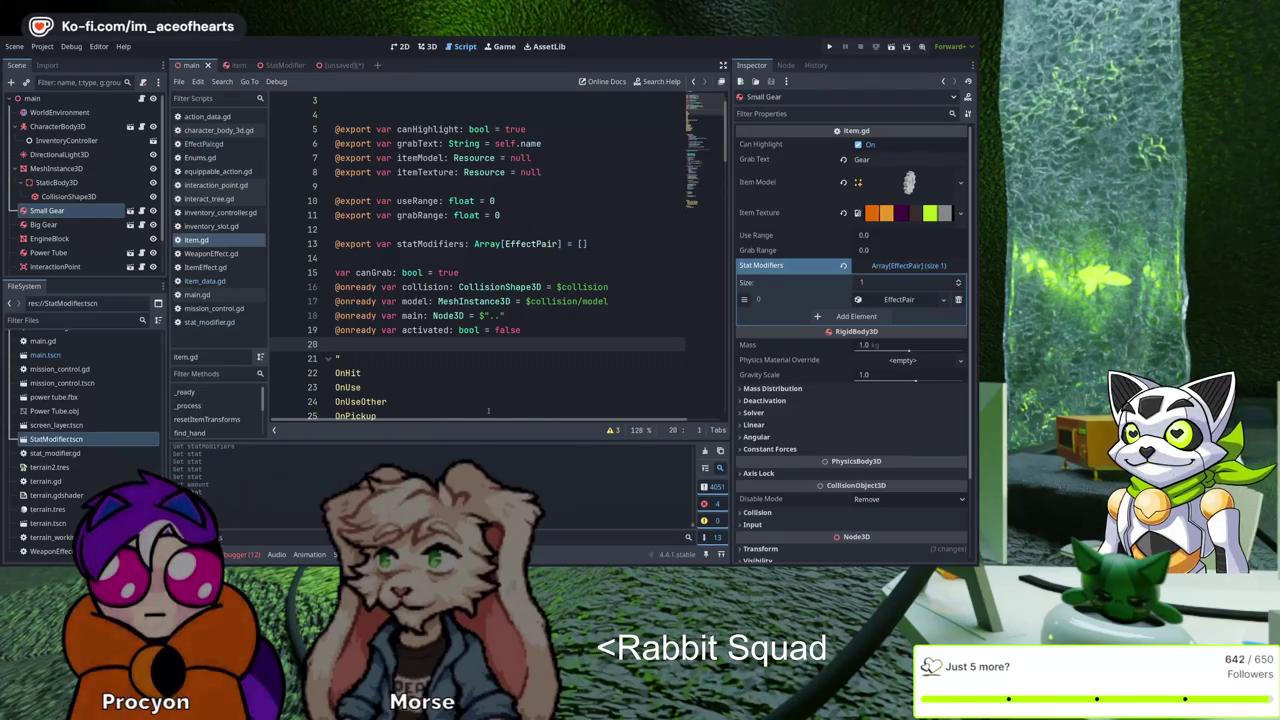
{"action": "scroll", "coordinate": [489, 409], "scroll_direction": "up", "scroll_amount": 1}
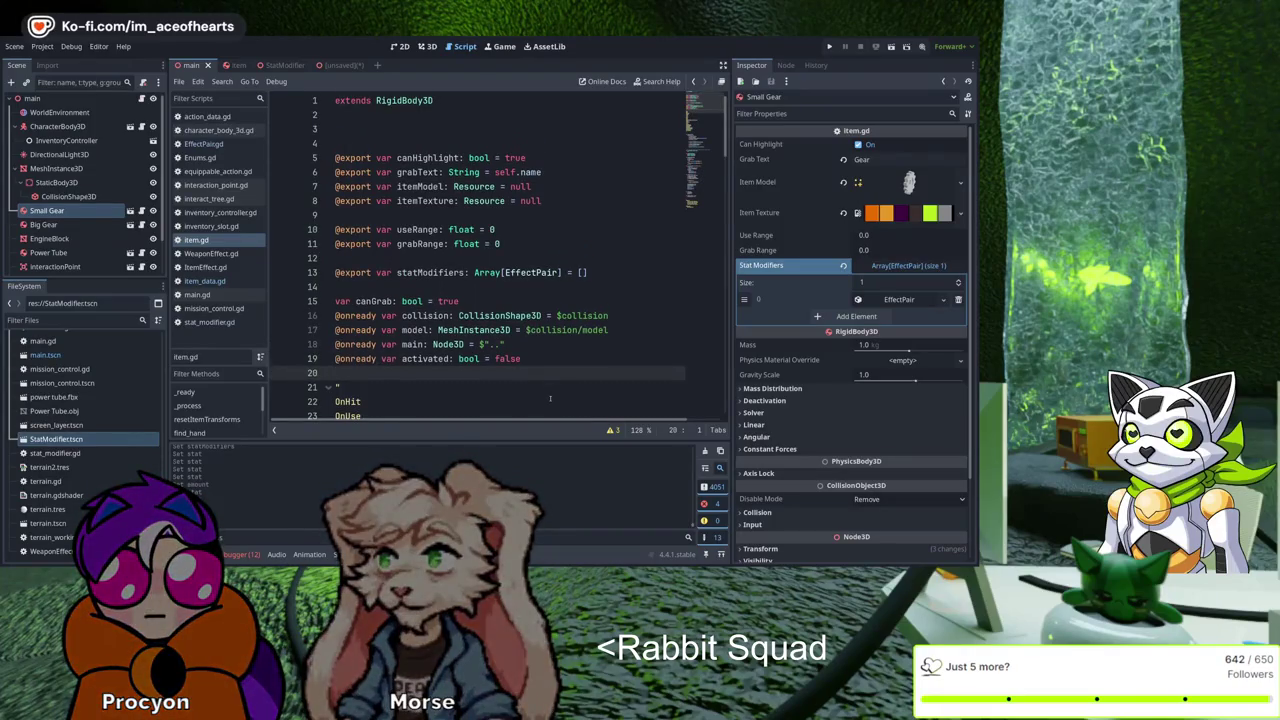
{"action": "key", "text": "Up"}
{"action": "key", "text": "Up"}
{"action": "key", "text": "Up"}
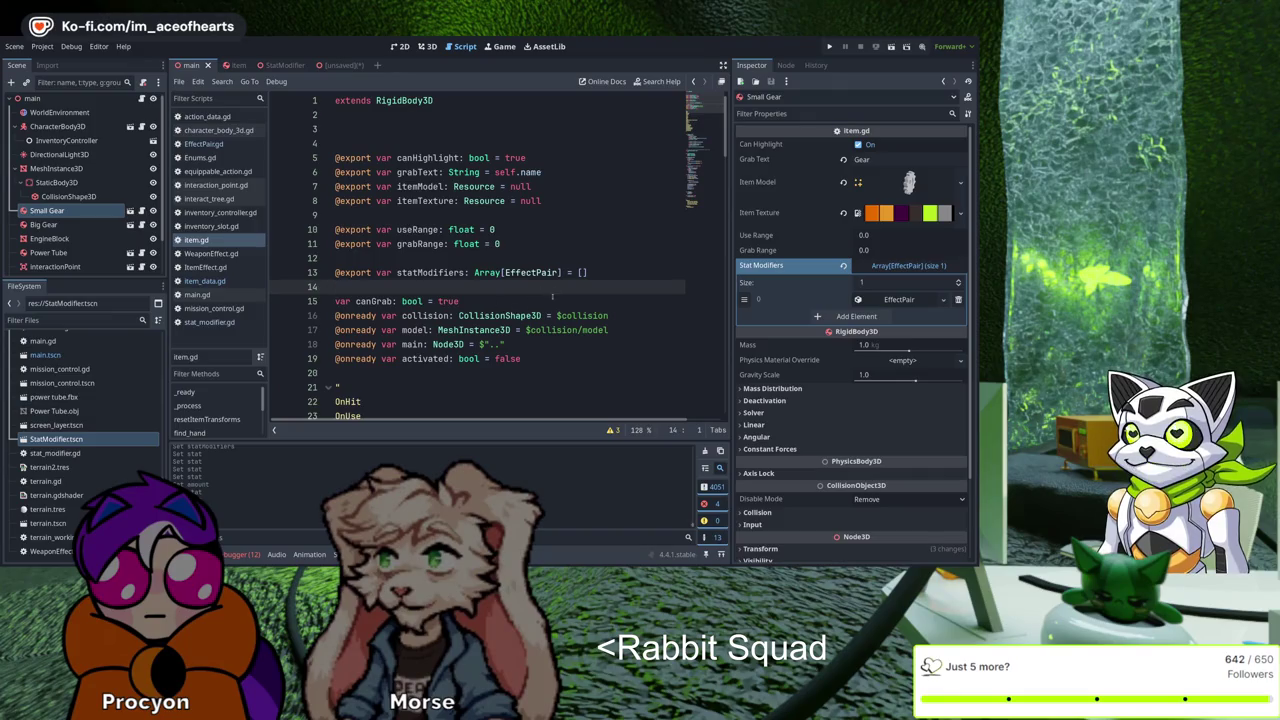
{"action": "key", "text": "Up"}
{"action": "key", "text": "Up"}
{"action": "key", "text": "Up"}
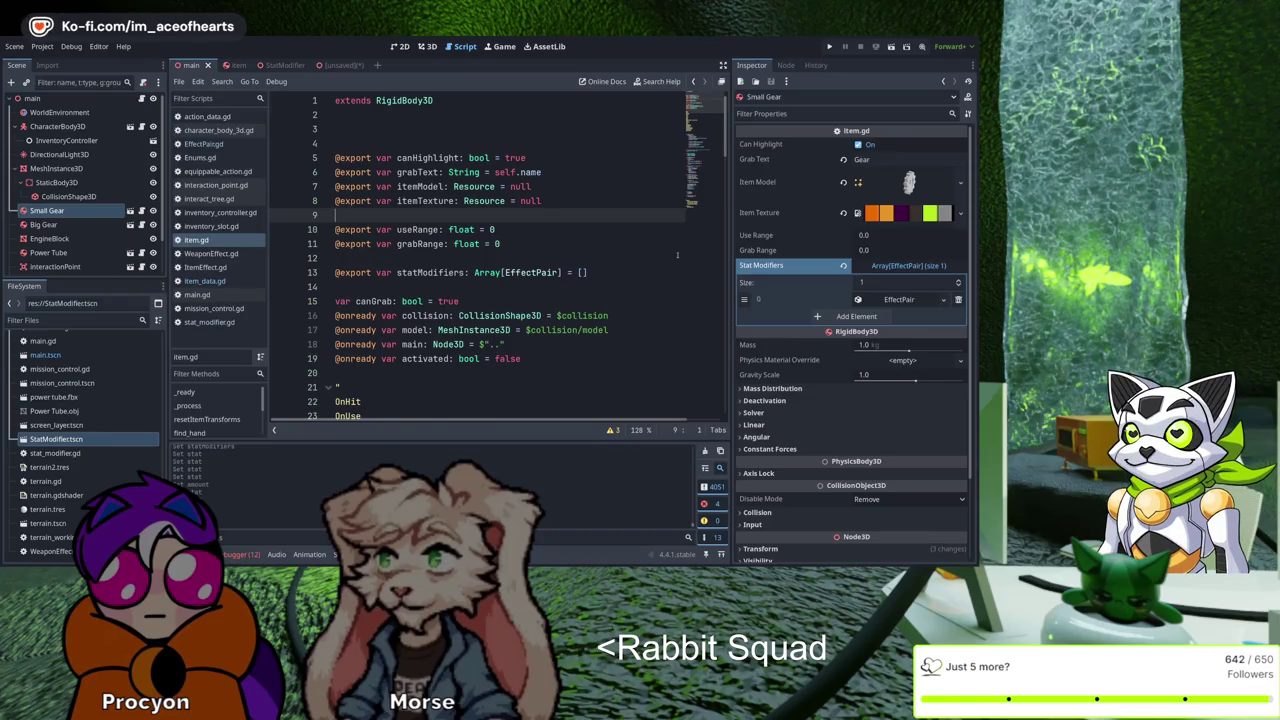
{"action": "scroll", "coordinate": [688, 253], "scroll_direction": "down", "scroll_amount": 5}
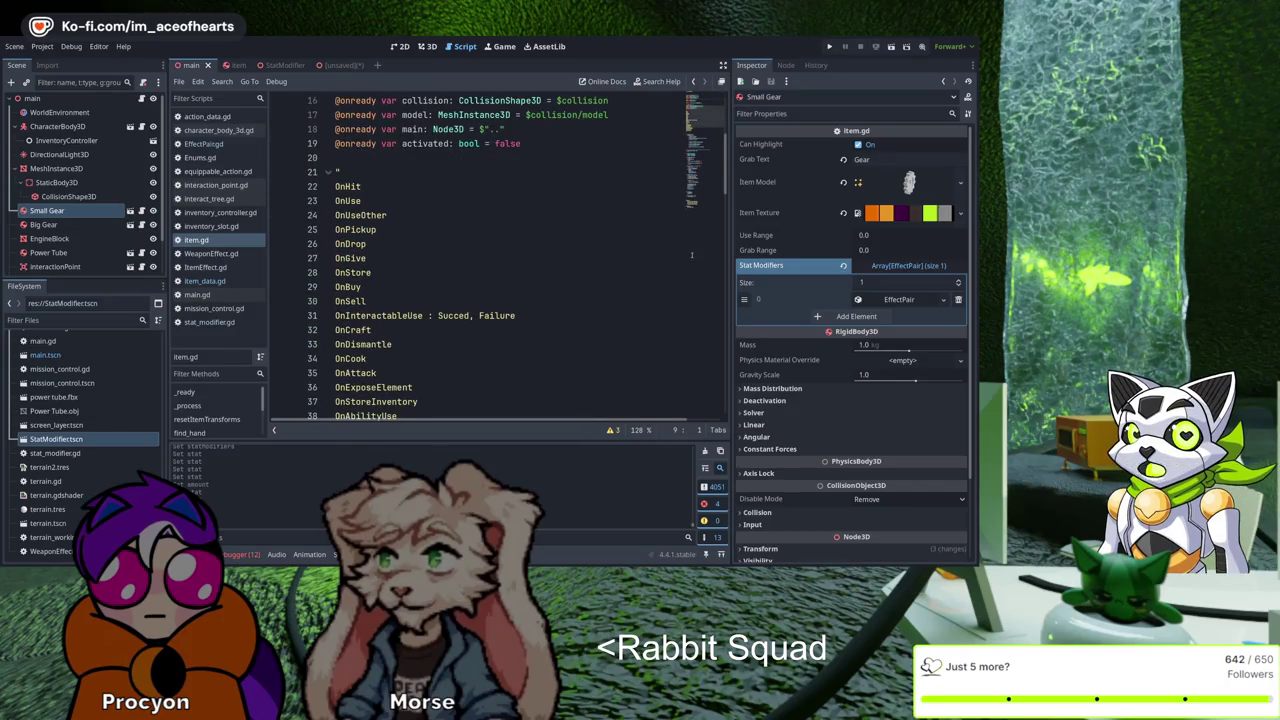
{"action": "scroll", "coordinate": [691, 255], "scroll_direction": "up", "scroll_amount": 4}
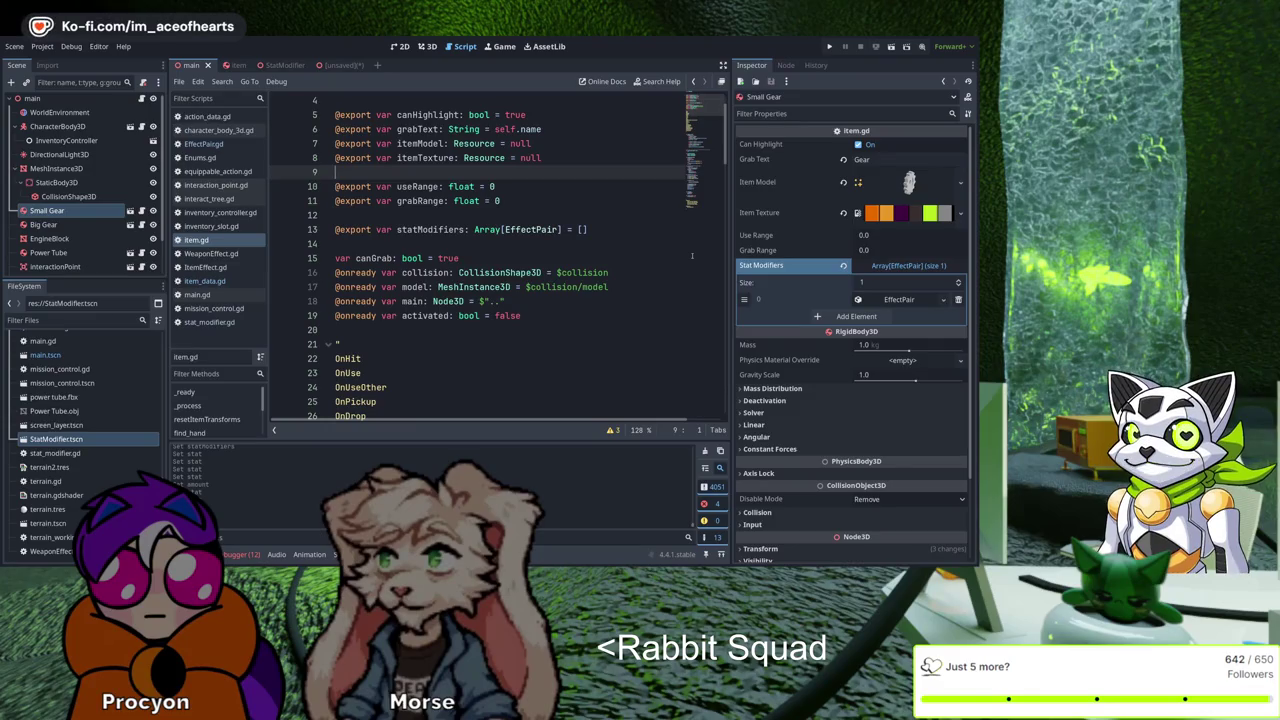
{"action": "scroll", "coordinate": [691, 256], "scroll_direction": "up", "scroll_amount": 1}
{"action": "scroll", "coordinate": [684, 252], "scroll_direction": "down", "scroll_amount": 1}
{"action": "left_click", "coordinate": [671, 315]}
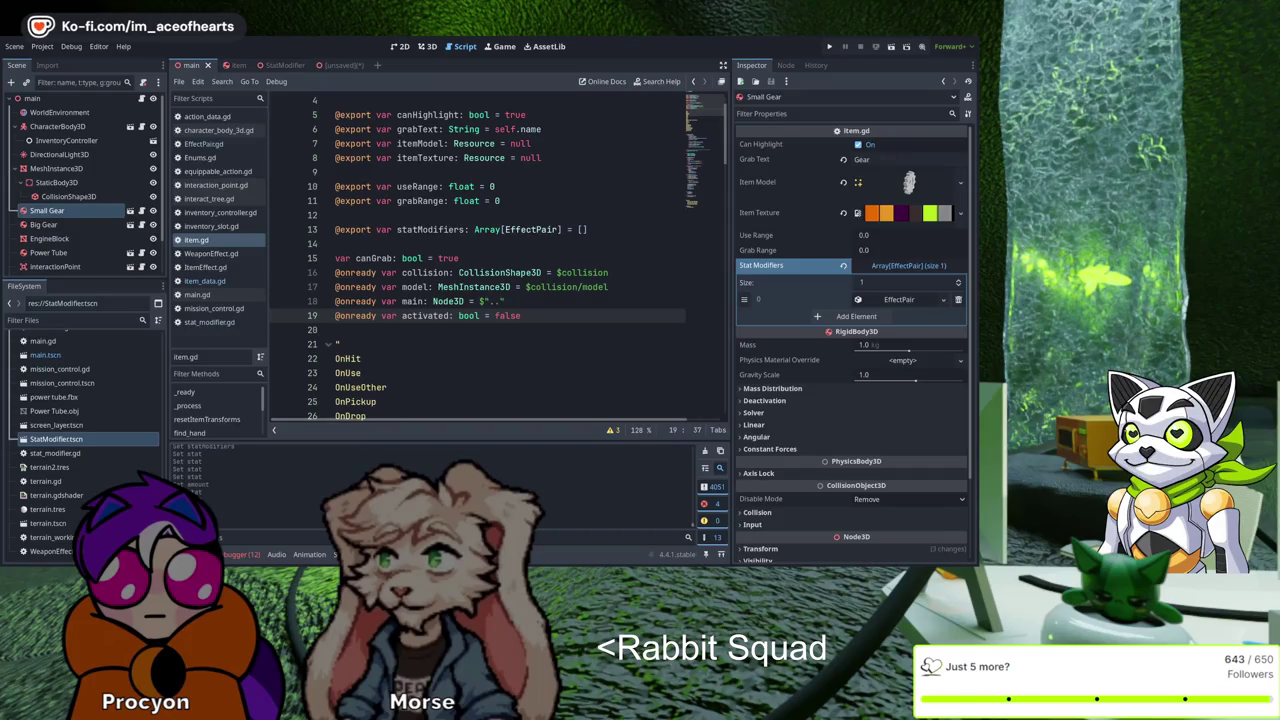
{"action": "scroll", "coordinate": [480, 260], "scroll_direction": "down", "scroll_amount": 3}
{"action": "scroll", "coordinate": [480, 260], "scroll_direction": "up", "scroll_amount": 2}
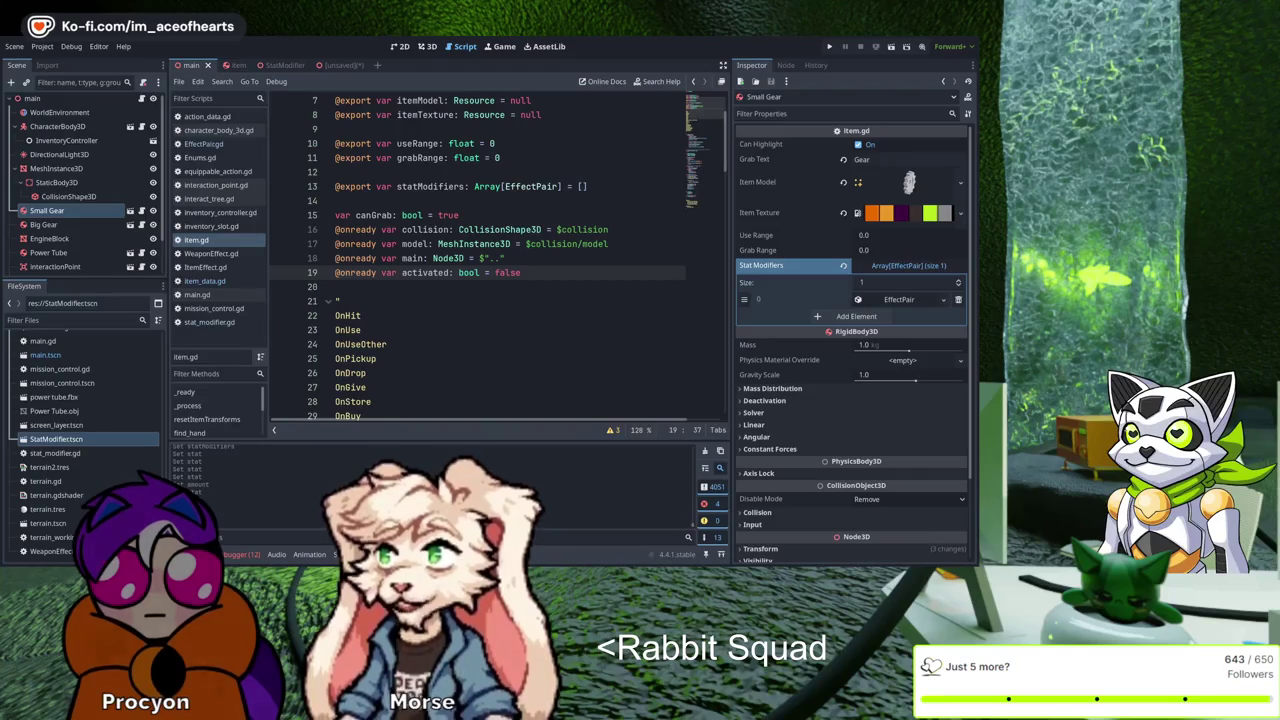
{"action": "key", "text": "Down"}
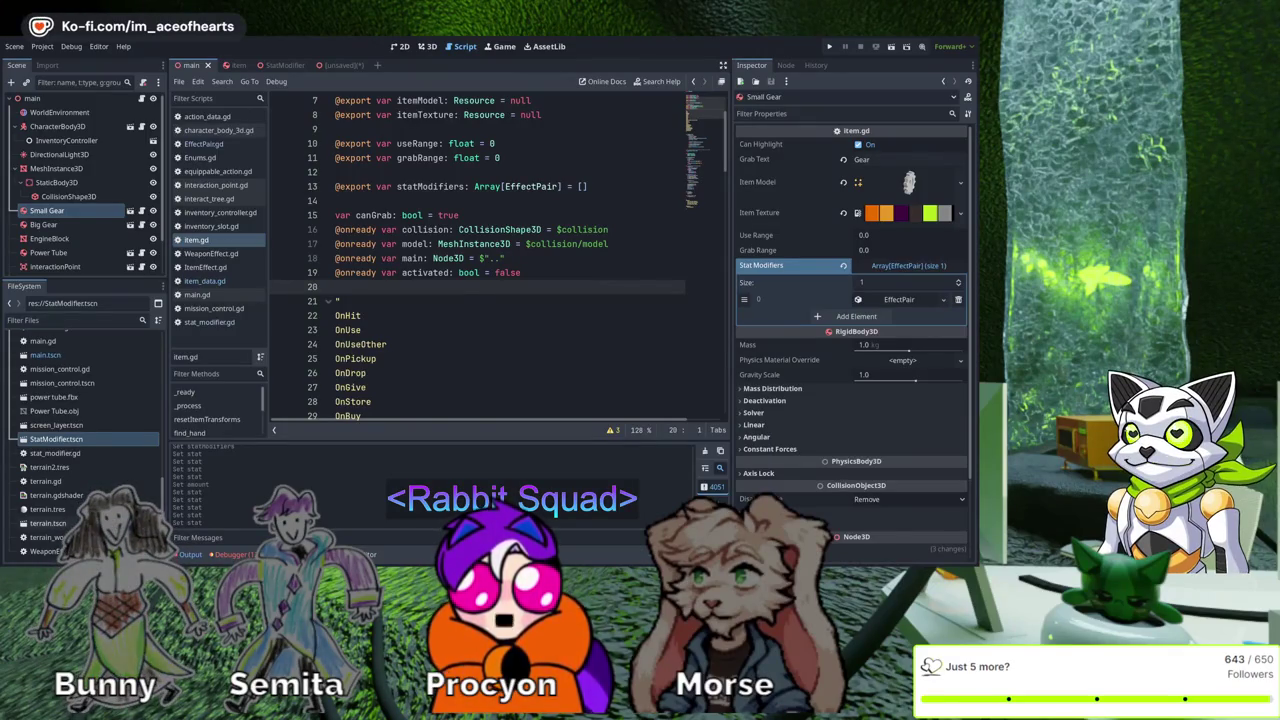
Review the item.gd event notes, from the OnUse entry back to the block's opening line
{"action": "key", "text": "Down"}
{"action": "key", "text": "Down"}
{"action": "key", "text": "Down"}
{"action": "key", "text": "End"}
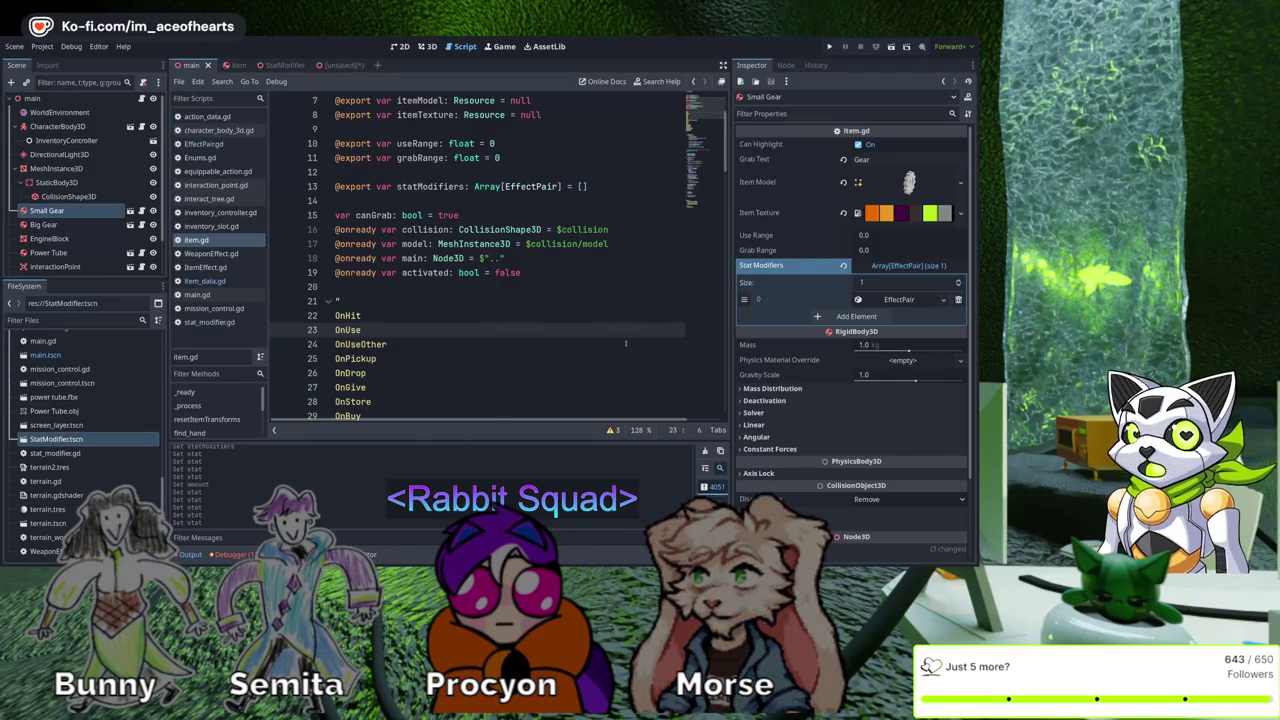
{"action": "key", "text": "Up"}
{"action": "key", "text": "Up"}
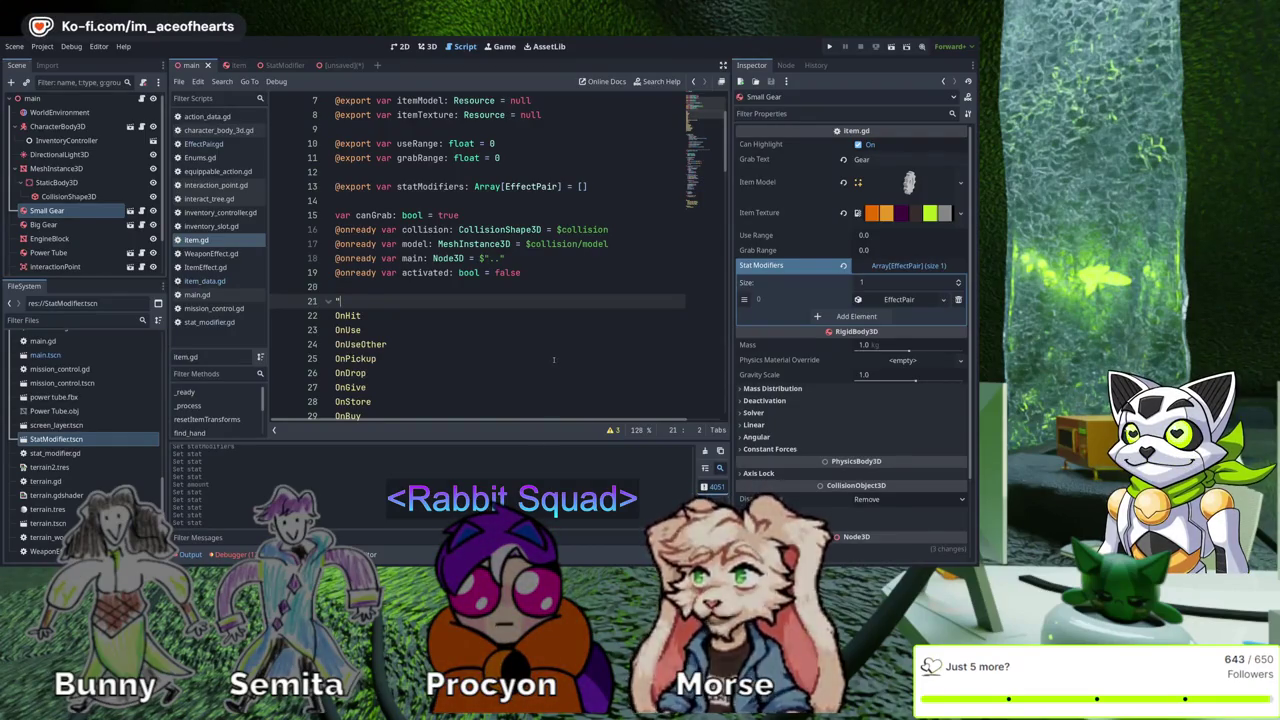
{"action": "scroll", "coordinate": [553, 359], "scroll_direction": "down", "scroll_amount": 7}
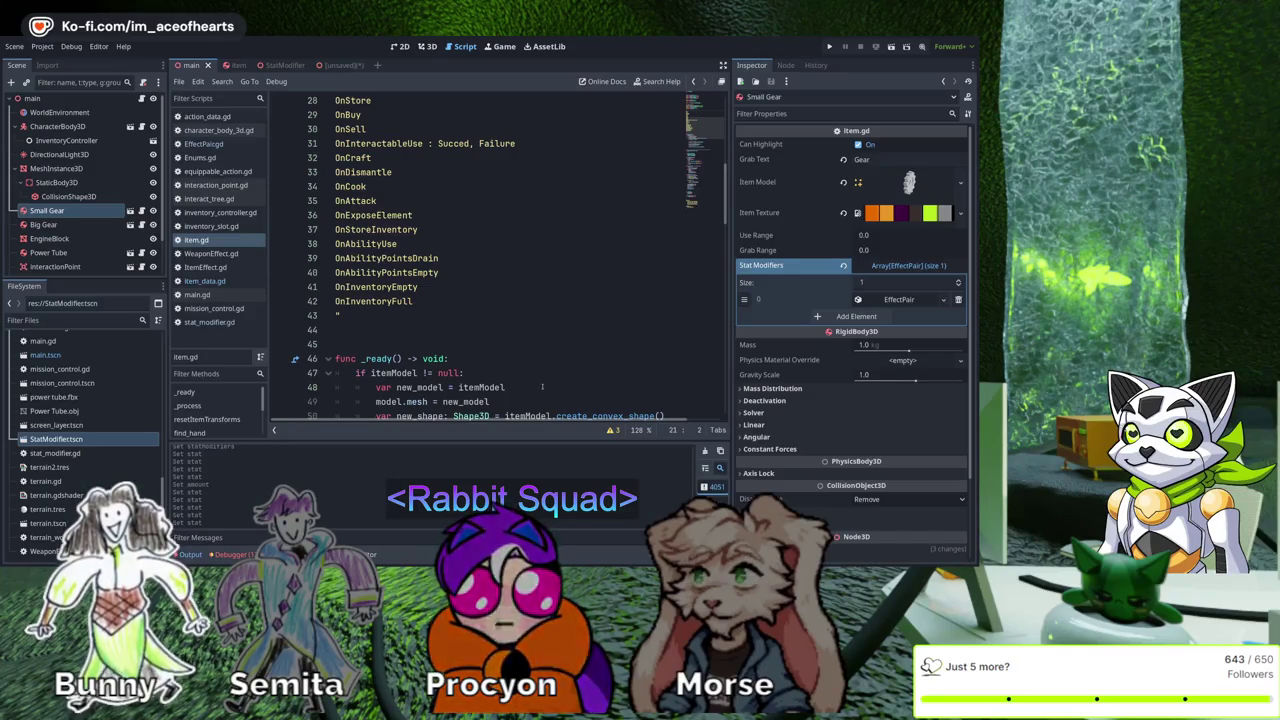
Review the exported statModifiers array above the notes, then switch to the 3D scene view
{"action": "scroll", "coordinate": [541, 384], "scroll_direction": "up", "scroll_amount": 6}
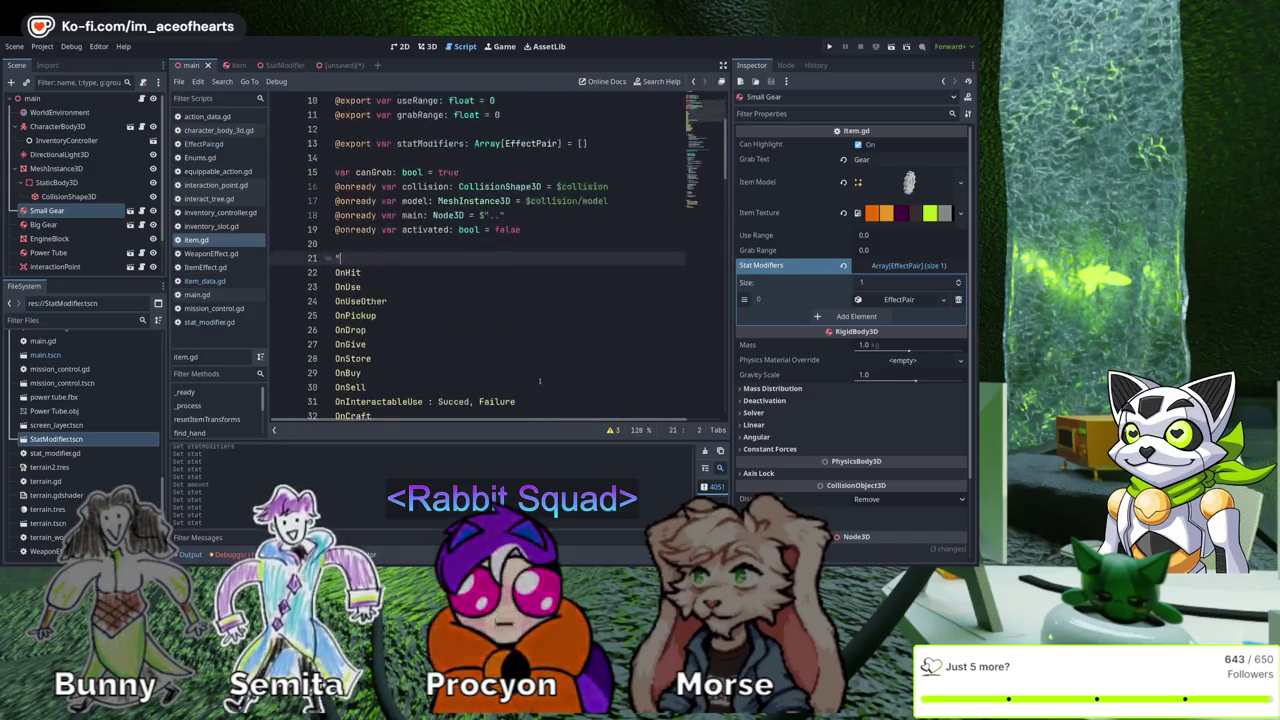
{"action": "scroll", "coordinate": [539, 381], "scroll_direction": "up", "scroll_amount": 1}
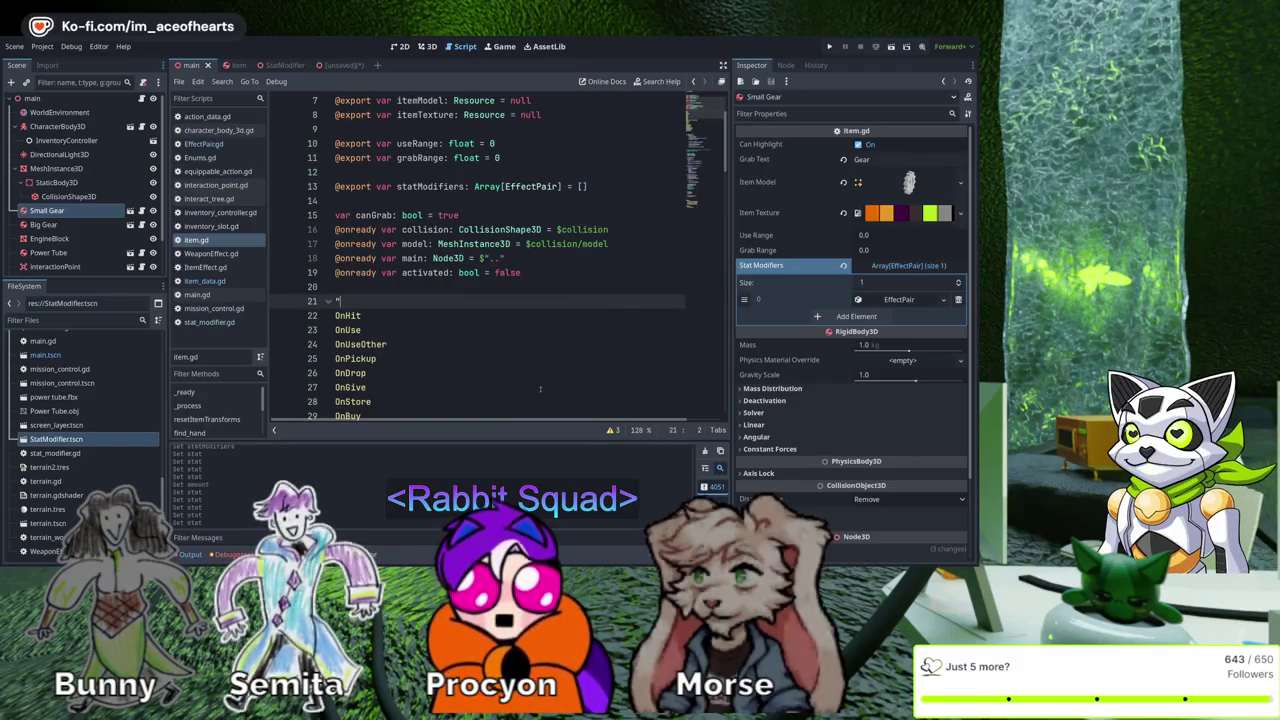
{"action": "key", "text": "Up"}
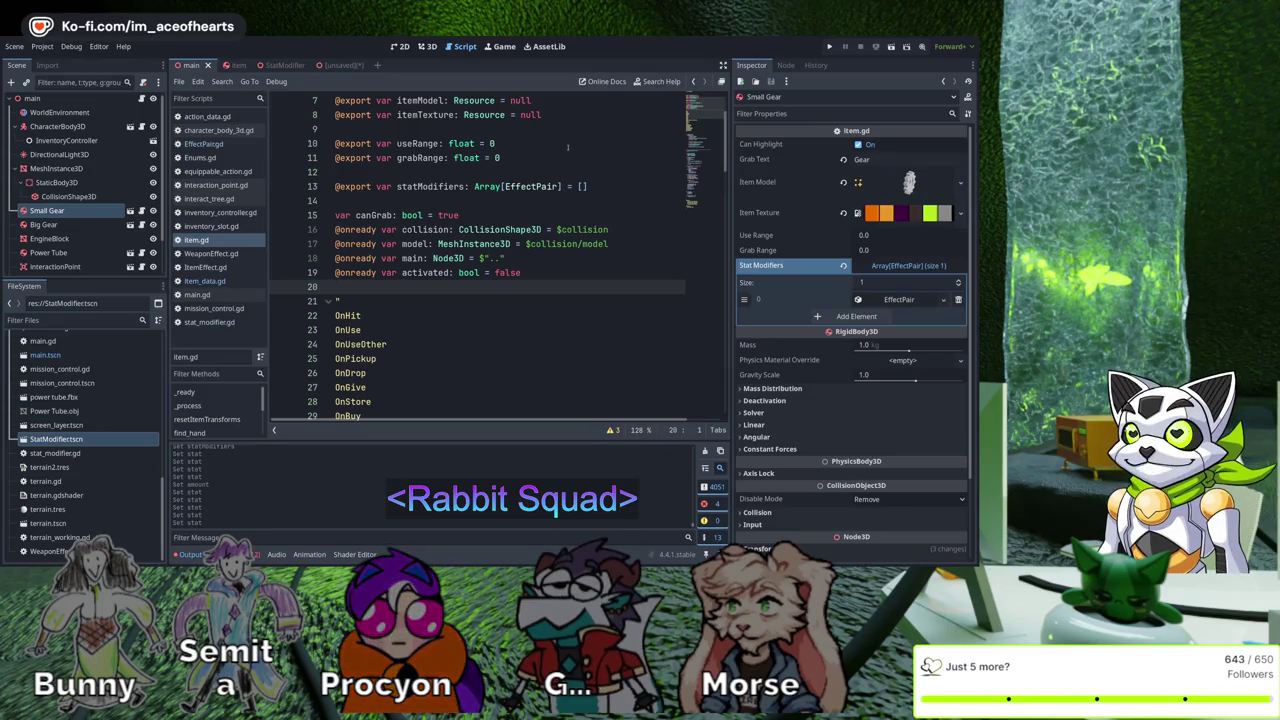
{"action": "left_click", "coordinate": [427, 46]}
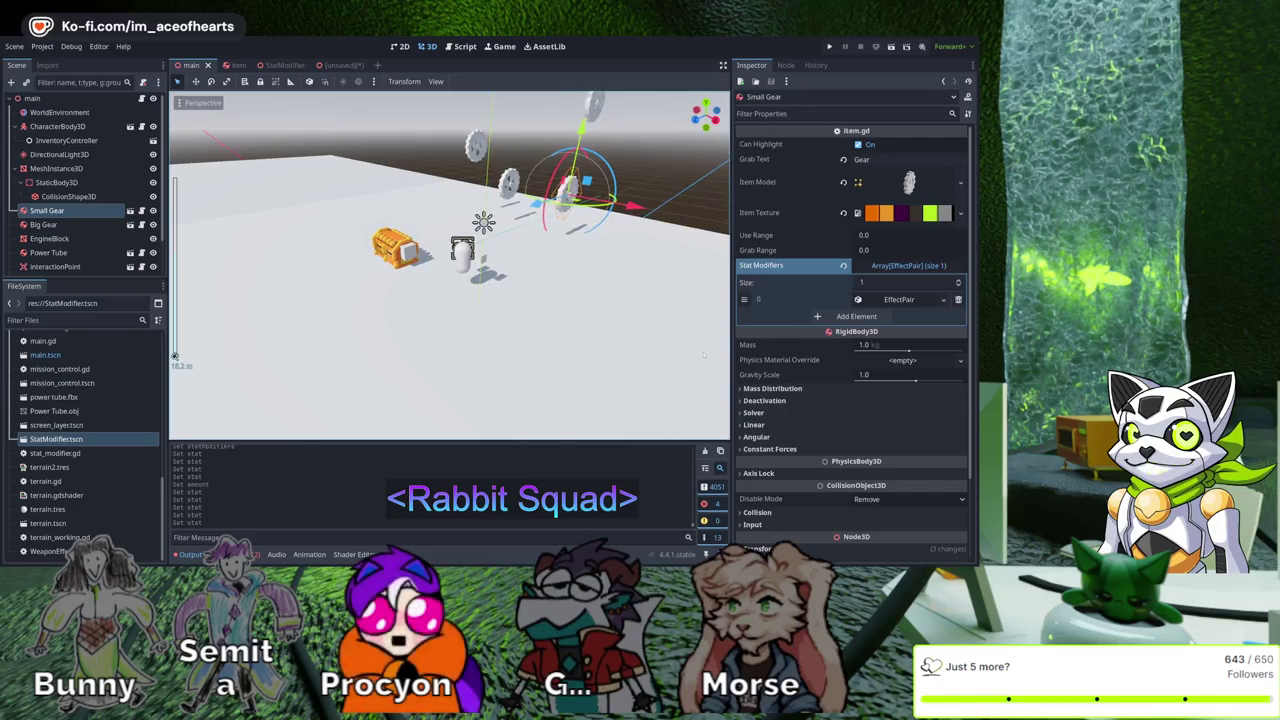
{"action": "left_click", "coordinate": [56, 168]}
{"action": "key", "text": "Escape"}
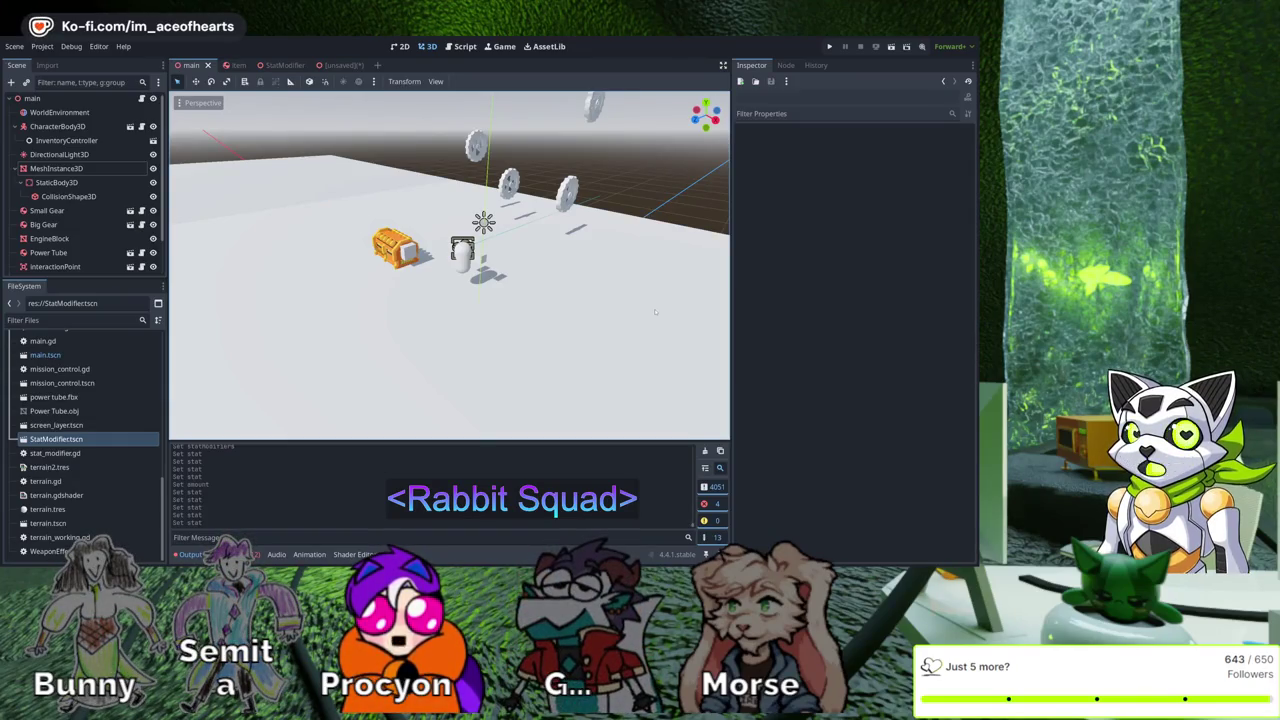
{"action": "scroll", "coordinate": [674, 175], "scroll_direction": "up", "scroll_amount": 5}
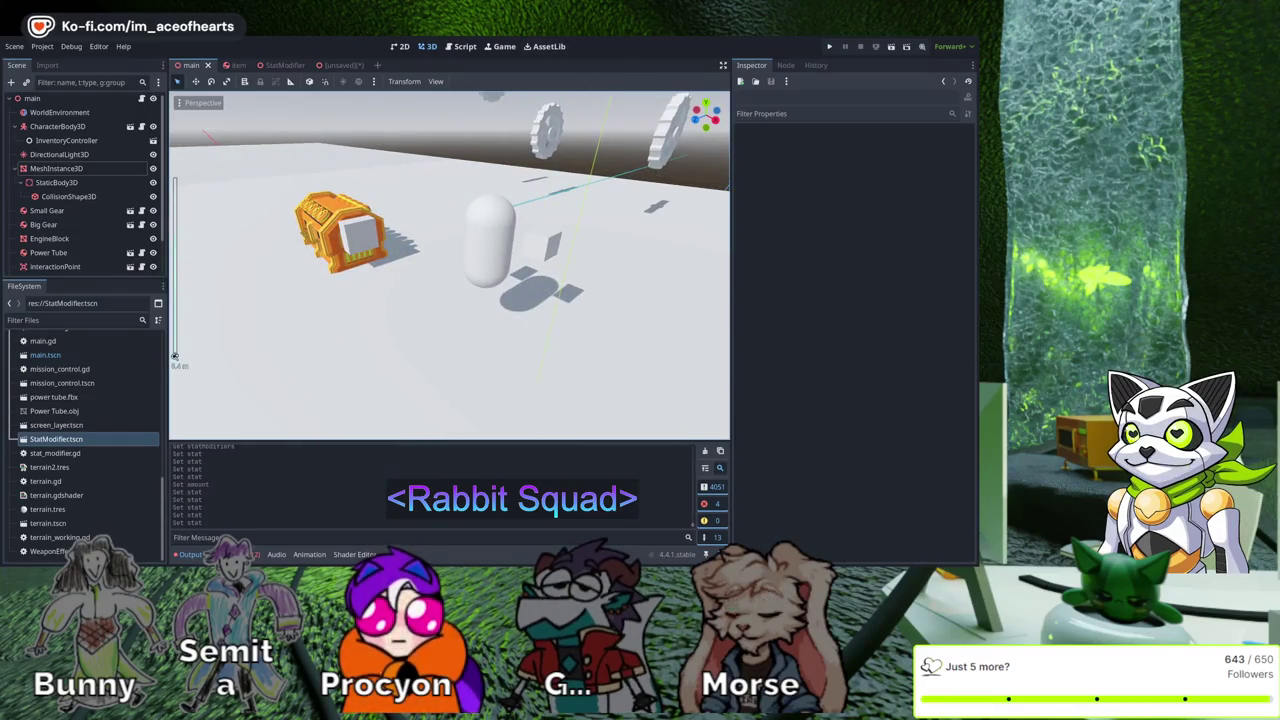
{"action": "key", "text": "ctrl+F3"}
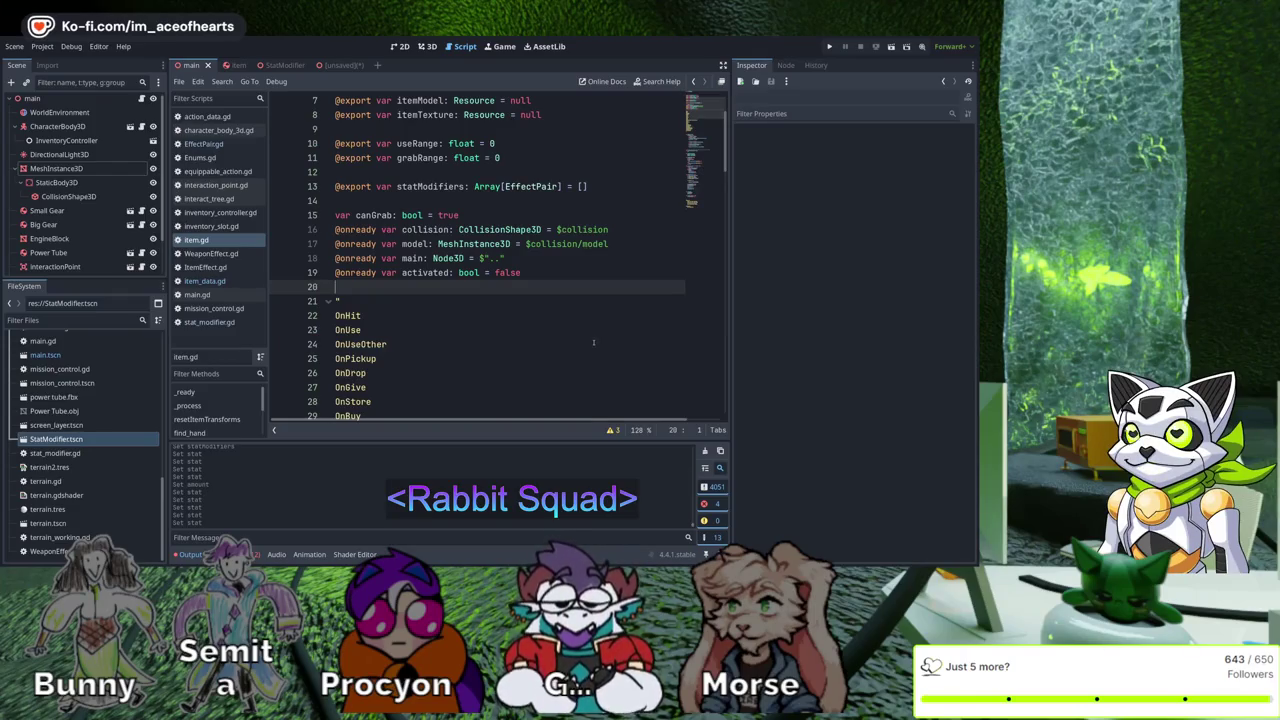
Declare an empty func activate(): after the onready variables, with blank lines around it
{"action": "scroll", "coordinate": [578, 350], "scroll_direction": "down", "scroll_amount": 10}
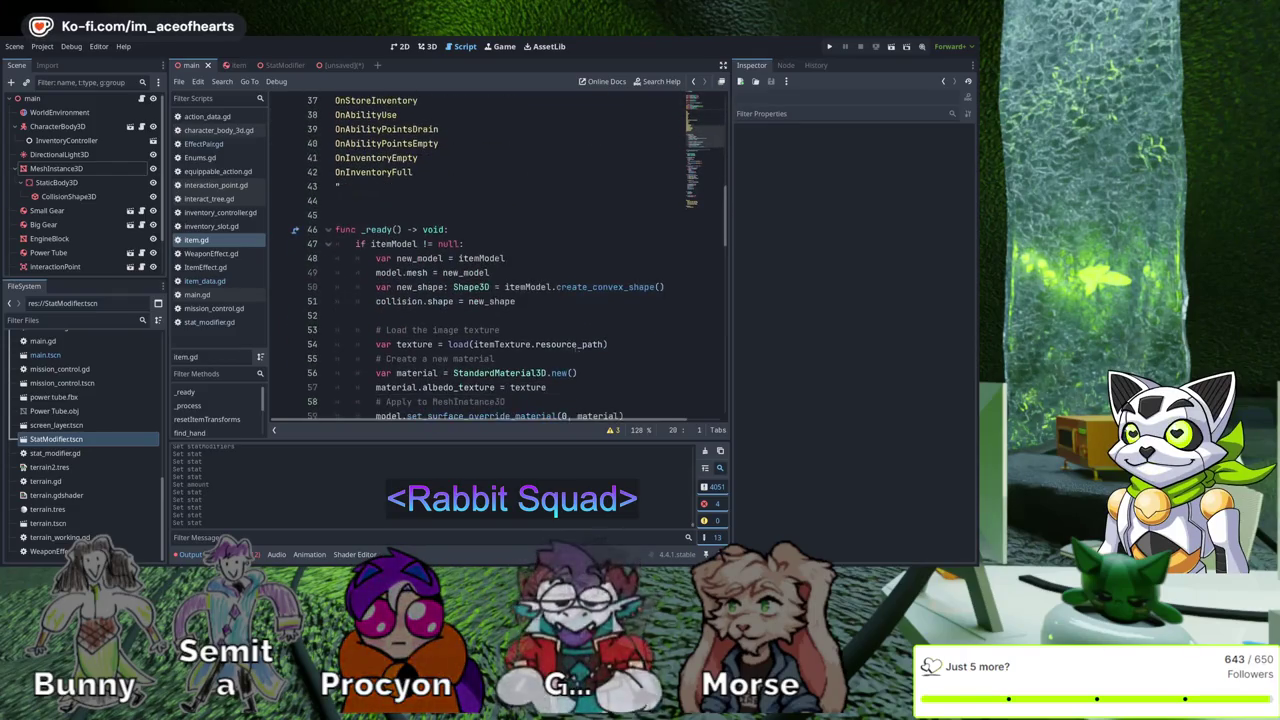
{"action": "scroll", "coordinate": [541, 267], "scroll_direction": "down", "scroll_amount": 5}
{"action": "scroll", "coordinate": [546, 252], "scroll_direction": "up", "scroll_amount": 15}
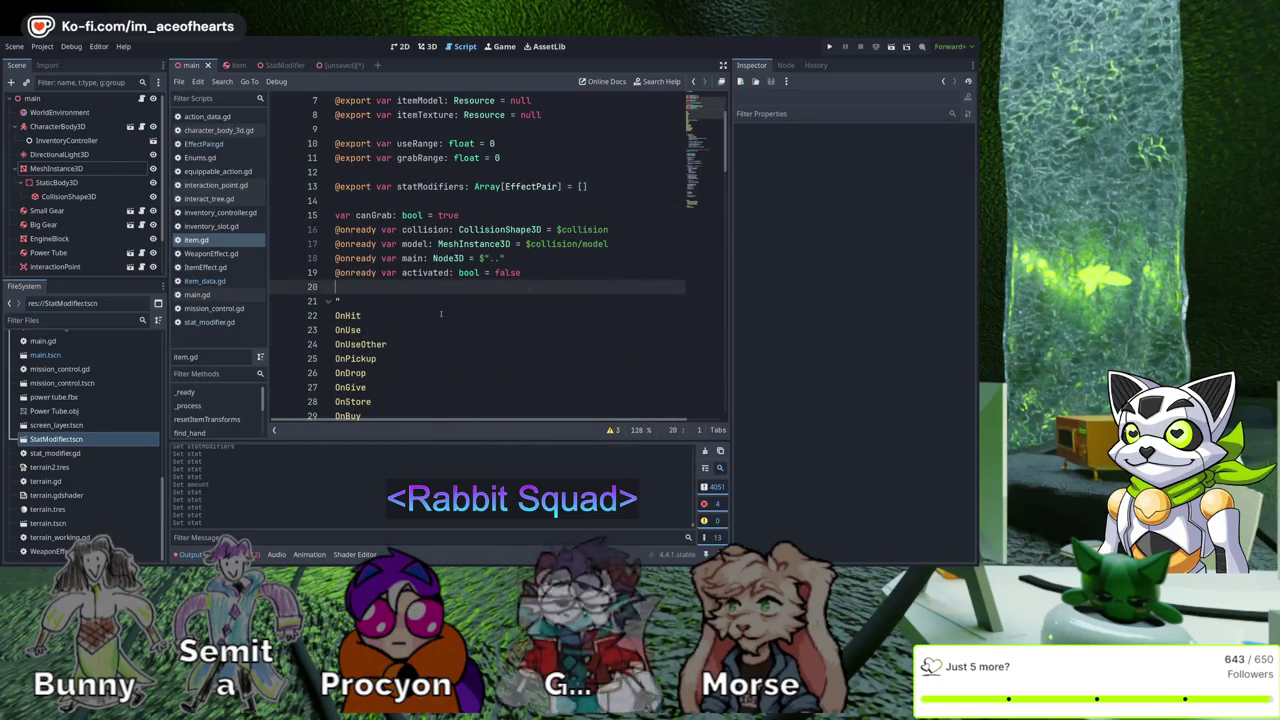
{"action": "key", "text": "Return"}
{"action": "key", "text": "Return"}
{"action": "key", "text": "Up"}
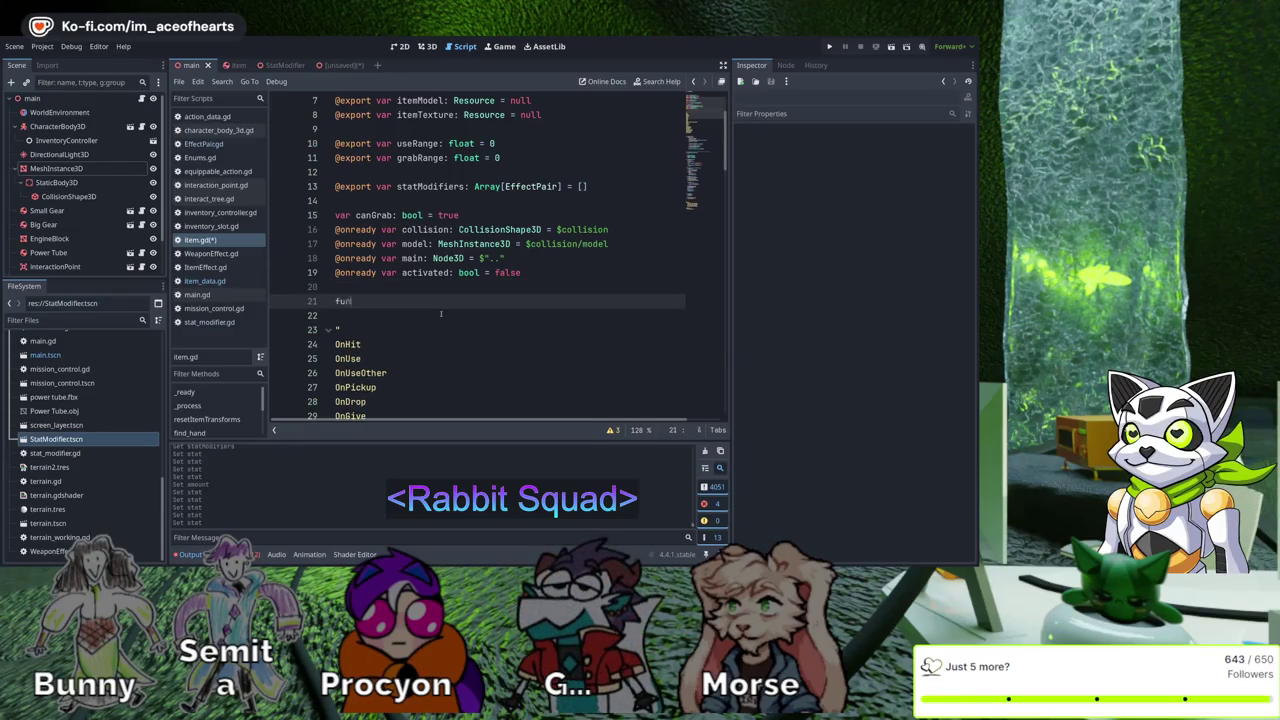
{"action": "key", "text": "BackSpace"}
{"action": "type", "text": "c acti"}
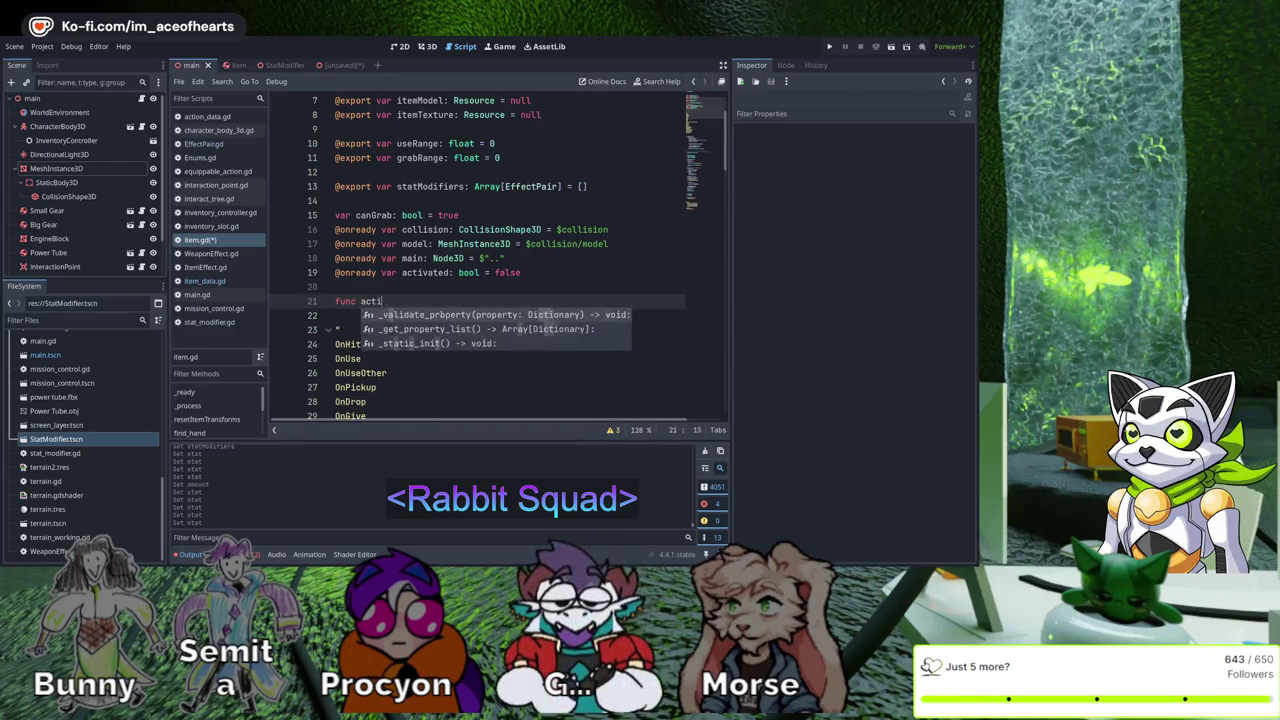
{"action": "type", "text": "vate("}
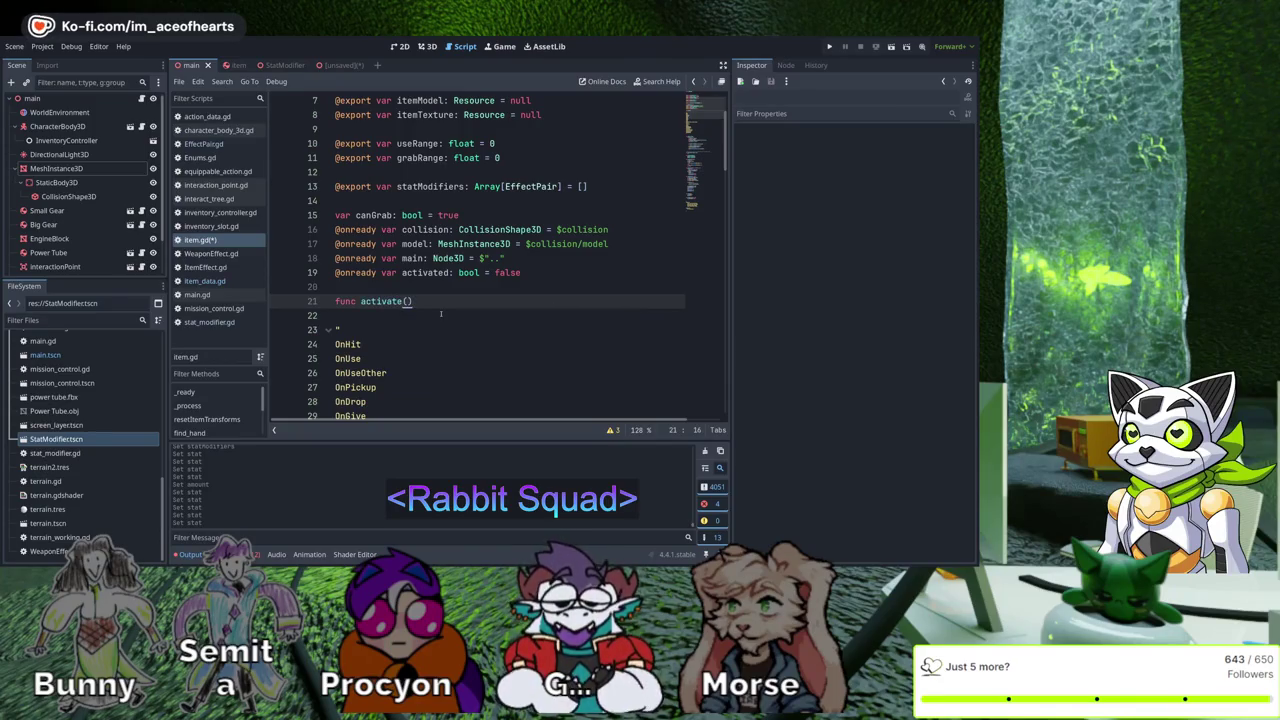
{"action": "key", "text": "Up"}
{"action": "key", "text": "Return"}
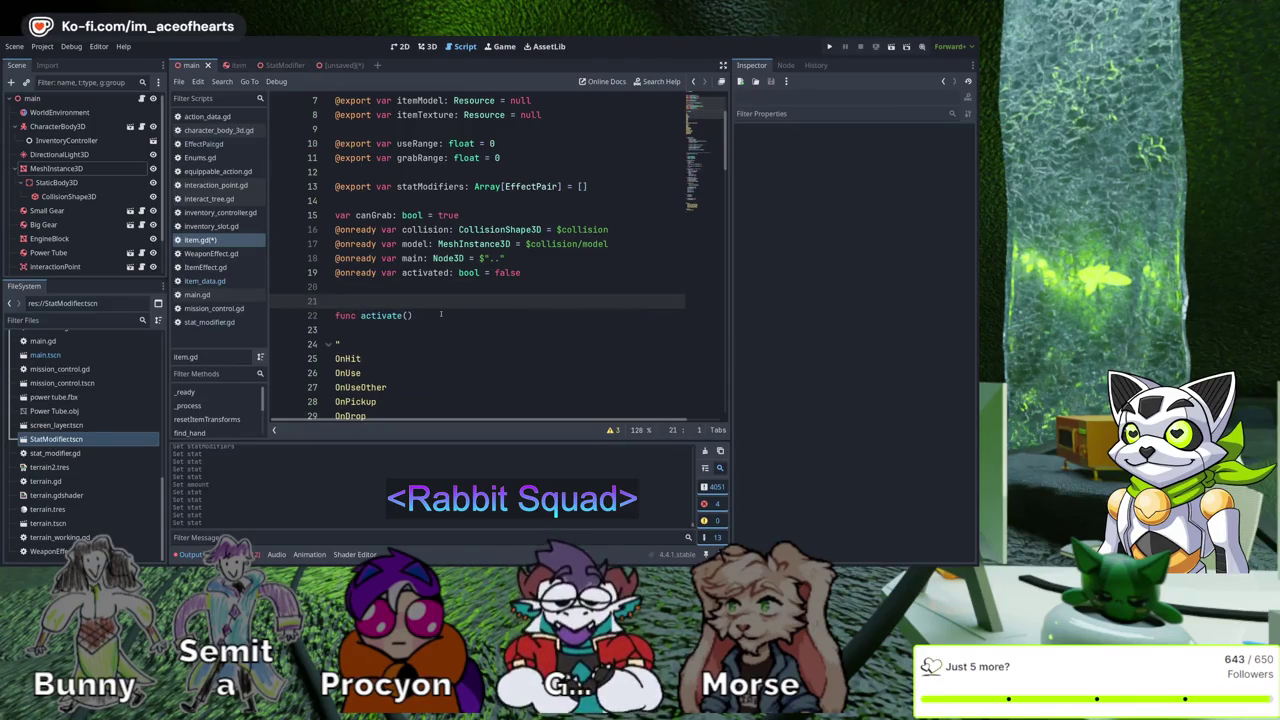
{"action": "key", "text": "Up"}
{"action": "key", "text": "Up"}
{"action": "key", "text": "Up"}
{"action": "key", "text": "Up"}
{"action": "key", "text": "Return"}
{"action": "key", "text": "Up"}
{"action": "key", "text": "Up"}
{"action": "key", "text": "Up"}
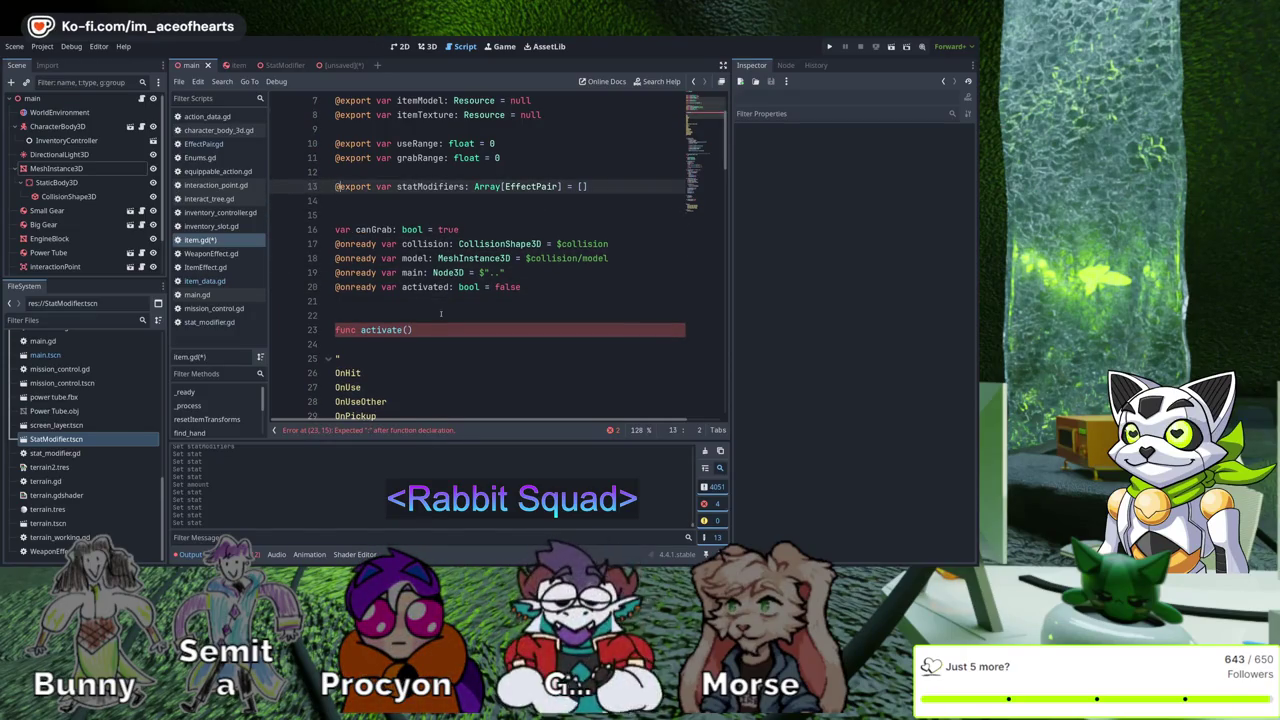
Rename the exported statModifiers array to useModifiers
{"action": "key", "text": "ctrl+Right"}
{"action": "key", "text": "ctrl+Right"}
{"action": "key", "text": "ctrl+Right"}
{"action": "type", "text": "u"}
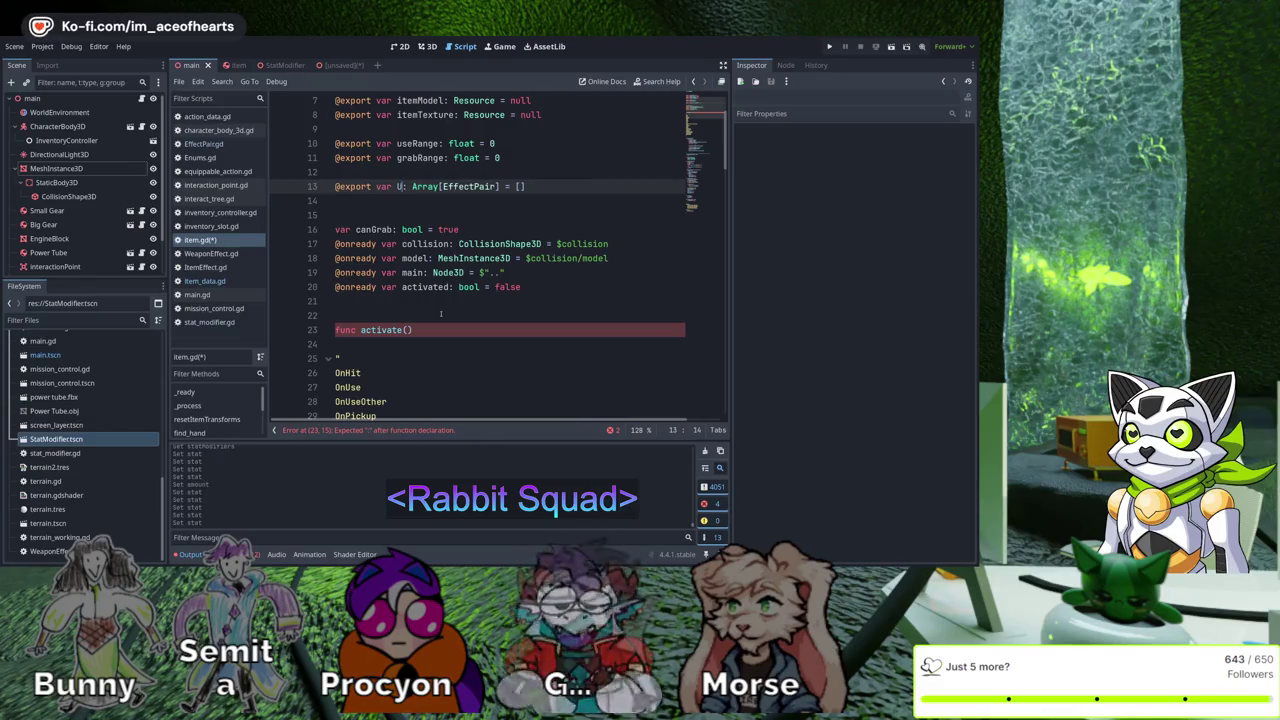
{"action": "type", "text": "seModifiers"}
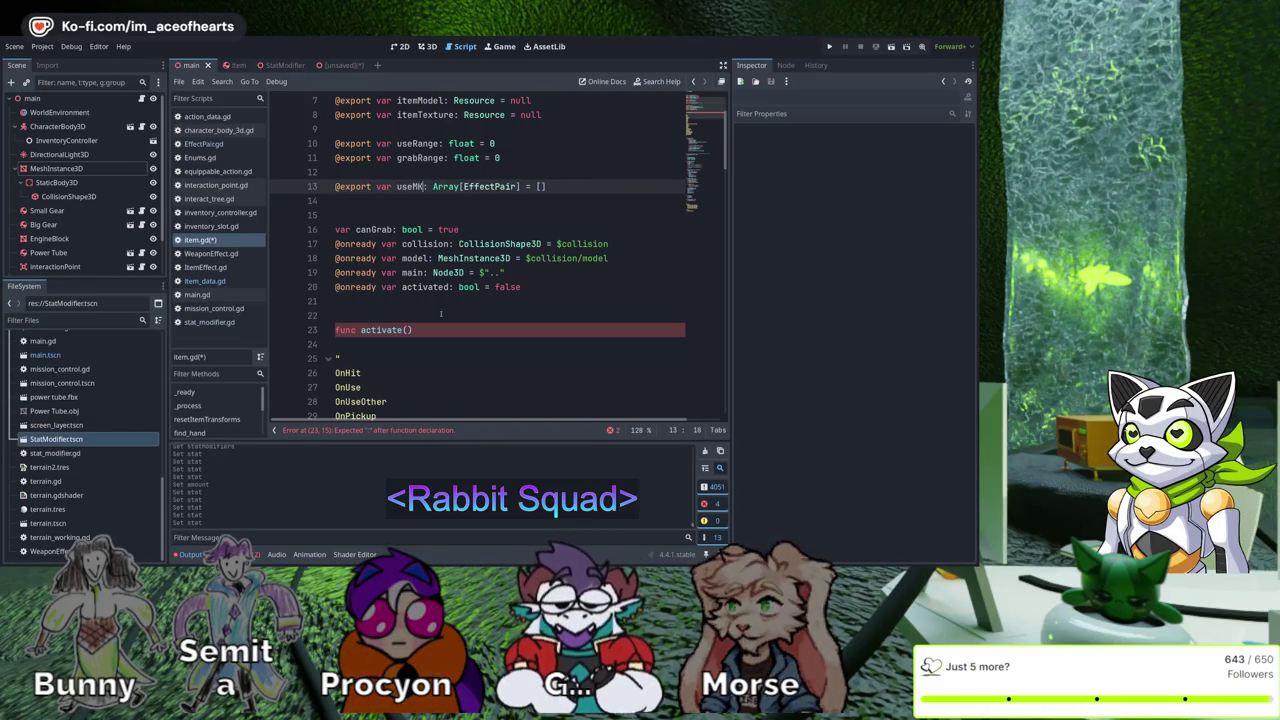
{"action": "key", "text": "Down"}
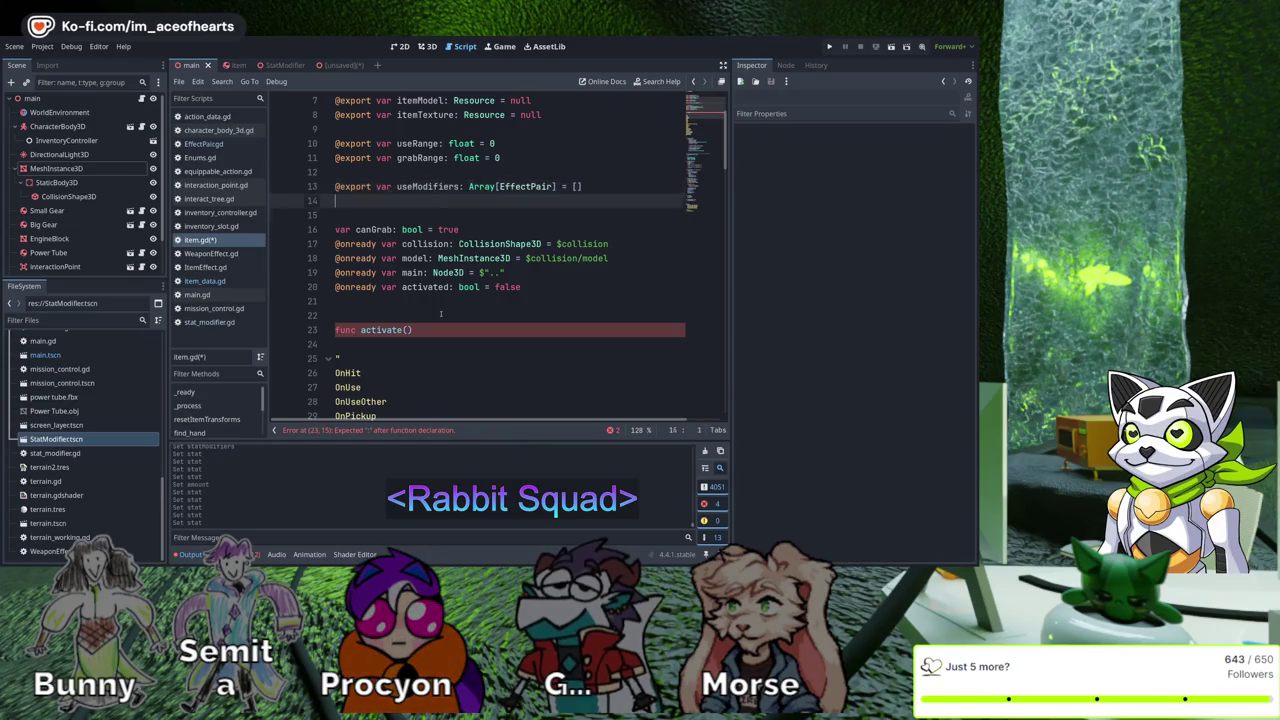
{"action": "key", "text": "Down"}
{"action": "key", "text": "Down"}
{"action": "key", "text": "Down"}
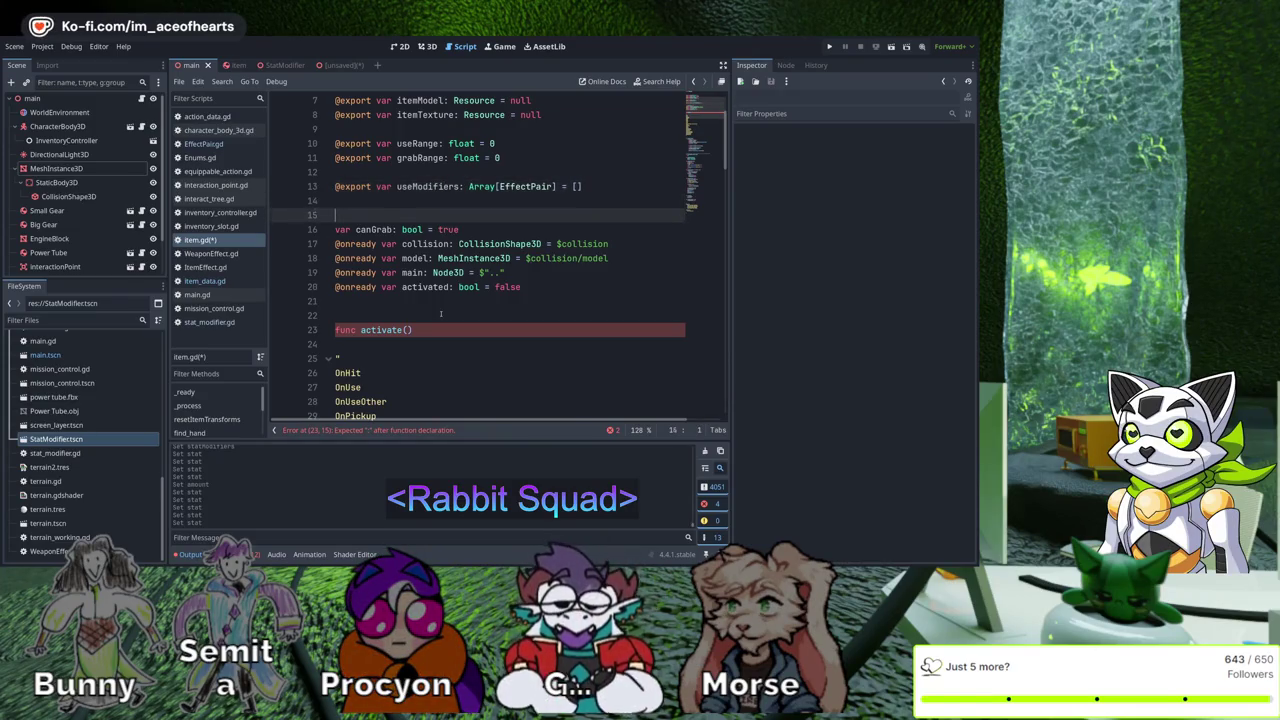
{"action": "key", "text": "Up"}
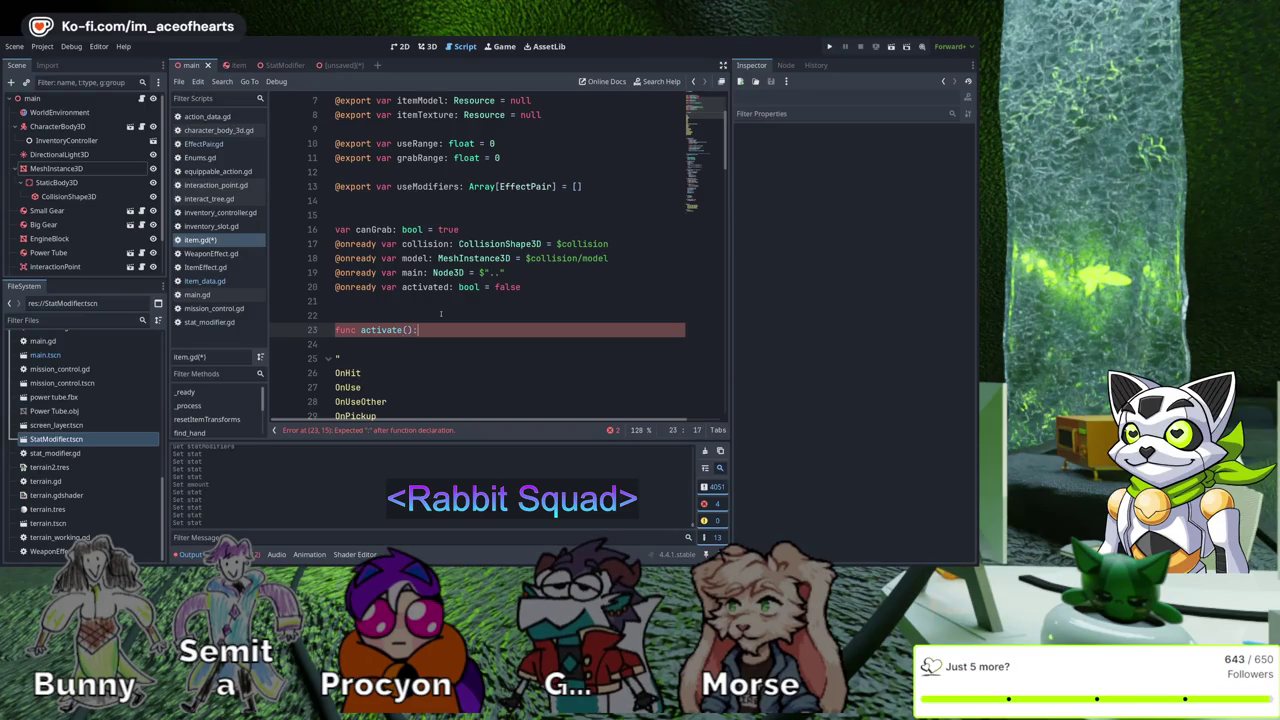
{"action": "key", "text": "Up"}
{"action": "key", "text": "Up"}
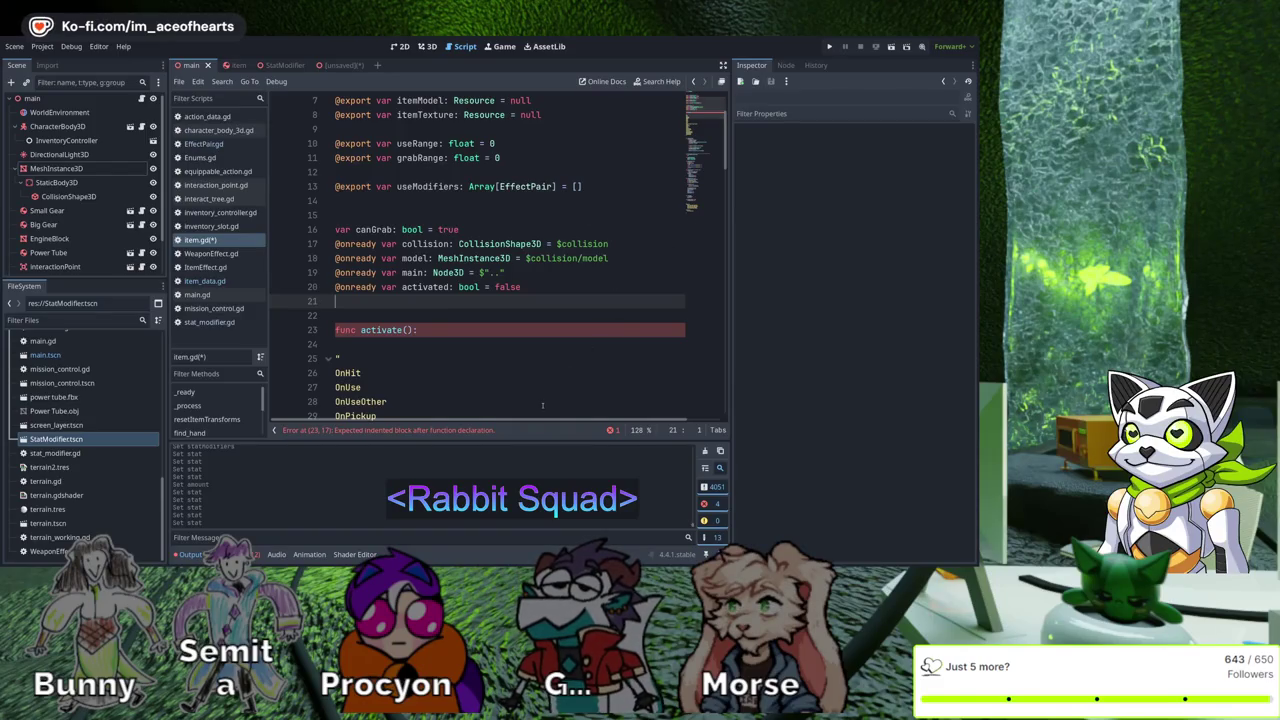
Start an indented empty body line beneath func activate(): in item.gd
{"action": "key", "text": "Down"}
{"action": "key", "text": "Down"}
{"action": "key", "text": "End"}
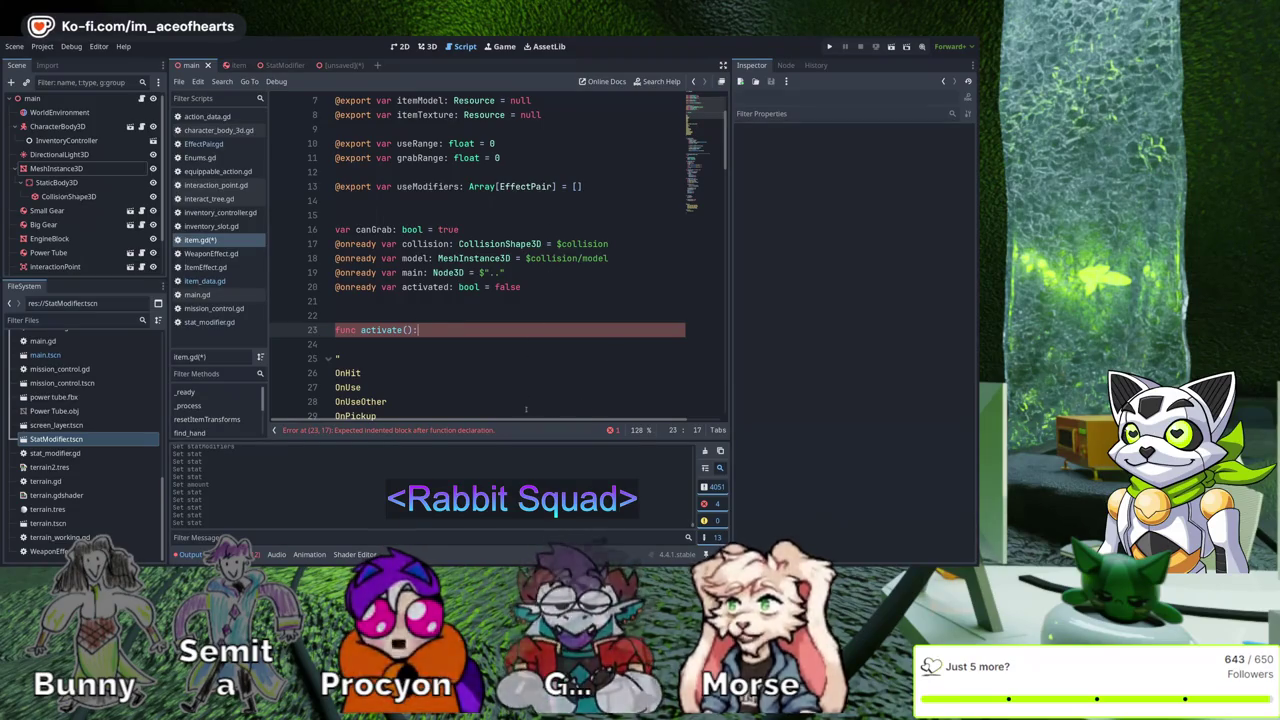
{"action": "key", "text": "Left"}
{"action": "key", "text": "Left"}
{"action": "key", "text": "Left"}
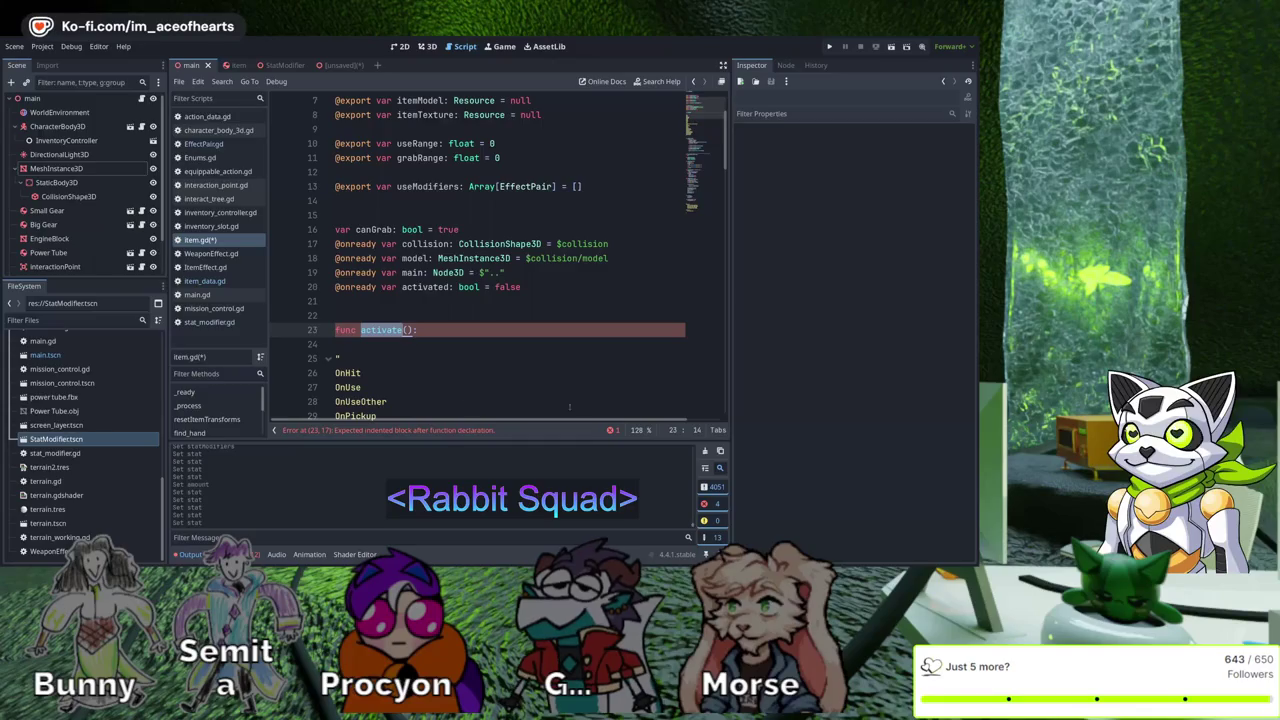
{"action": "key", "text": "End"}
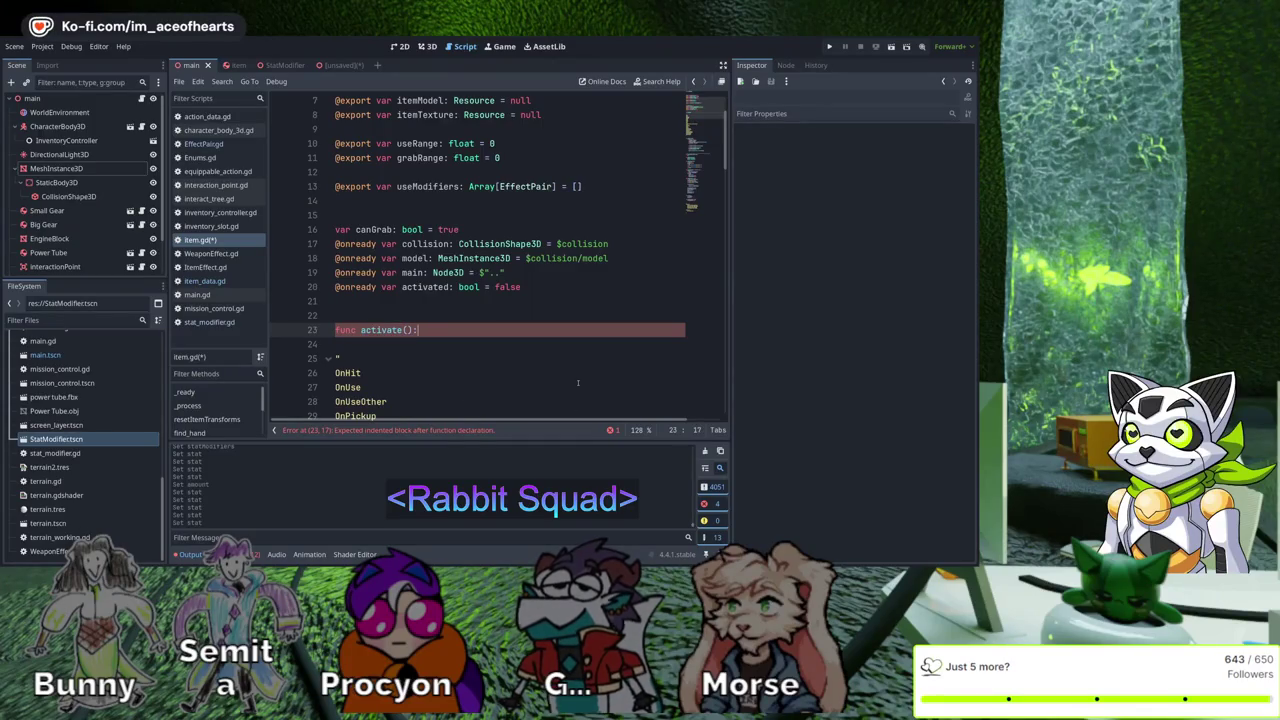
{"action": "key", "text": "Return"}
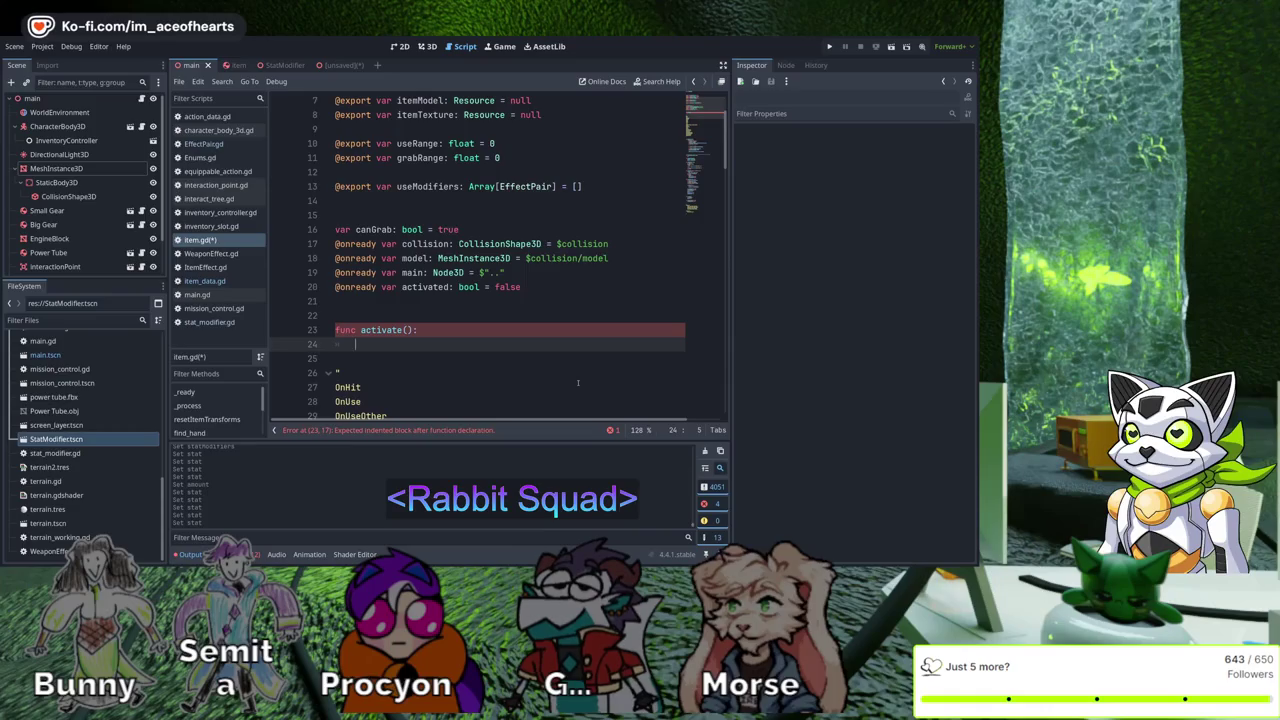
{"action": "key", "text": "Up"}
{"action": "key", "text": "Up"}
{"action": "key", "text": "Up"}
{"action": "key", "text": "Up"}
{"action": "key", "text": "Up"}
{"action": "key", "text": "Up"}
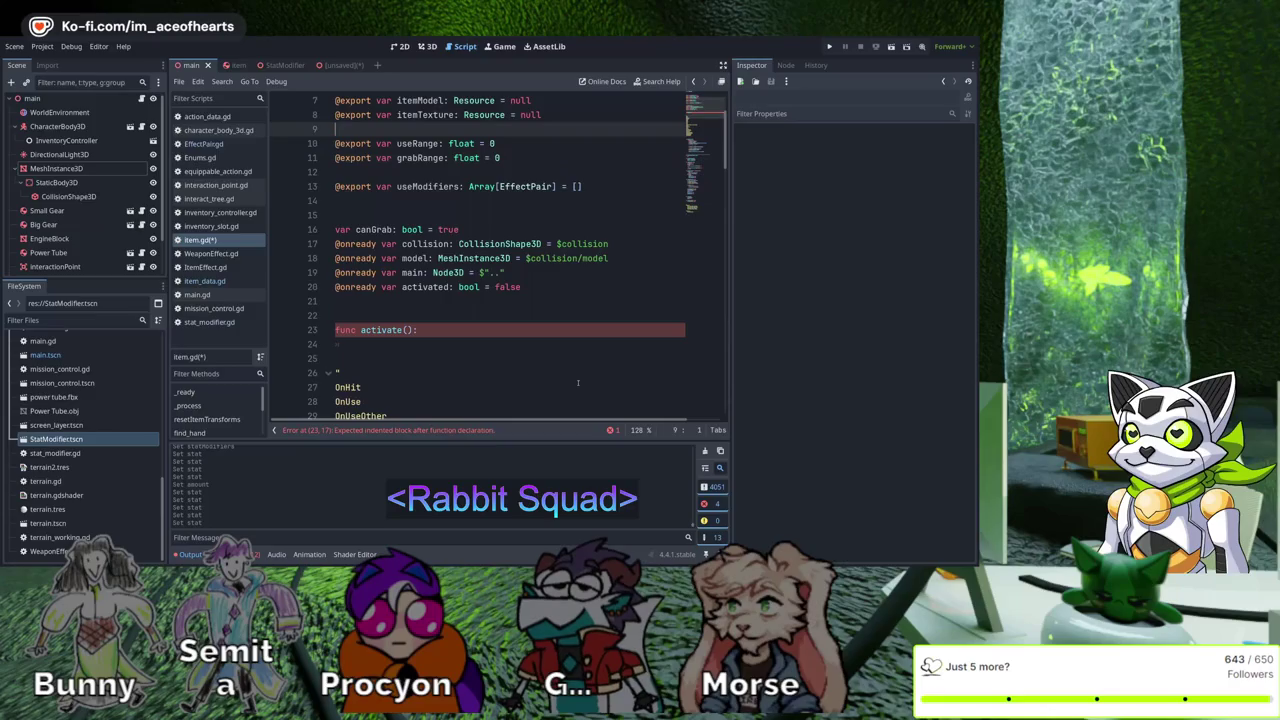
Replace the misspelled variable name on line 12 with 'uses:' and save to check for errors
{"action": "key", "text": "Up"}
{"action": "key", "text": "Up"}
{"action": "key", "text": "Up"}
{"action": "key", "text": "Down"}
{"action": "key", "text": "Down"}
{"action": "key", "text": "Down"}
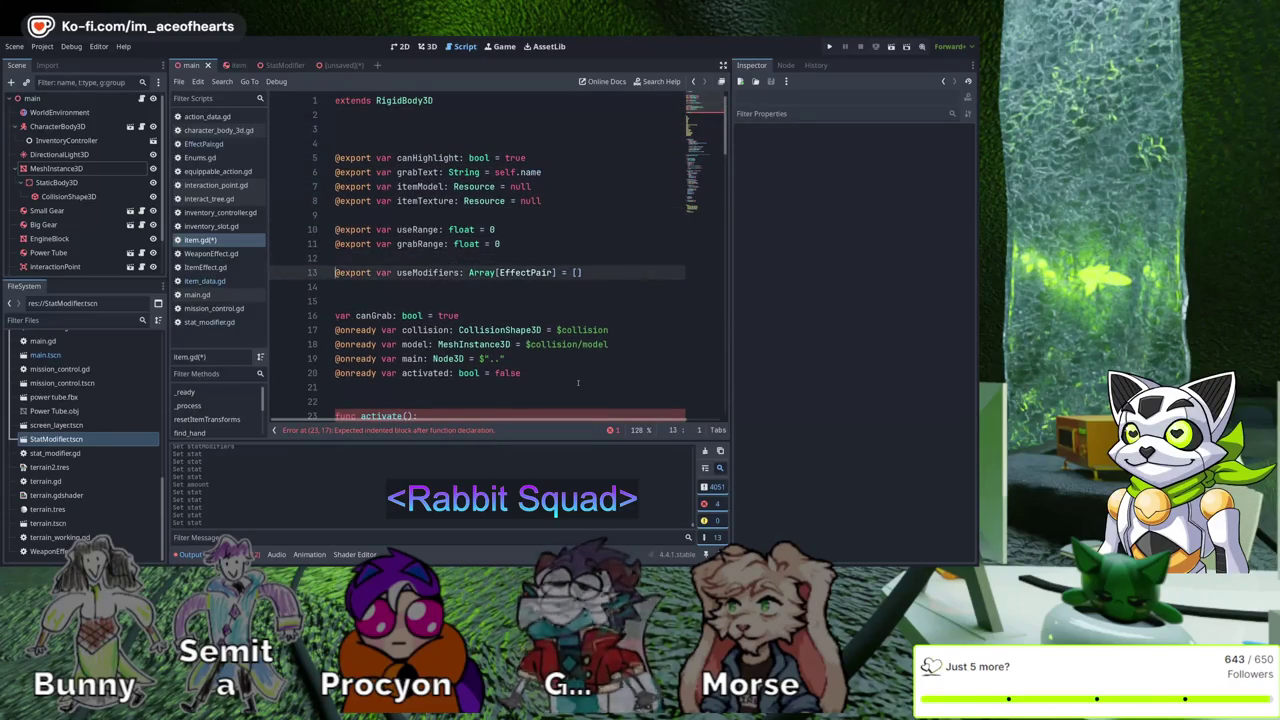
{"action": "key", "text": "Up"}
{"action": "key", "text": "Return"}
{"action": "key", "text": "Up"}
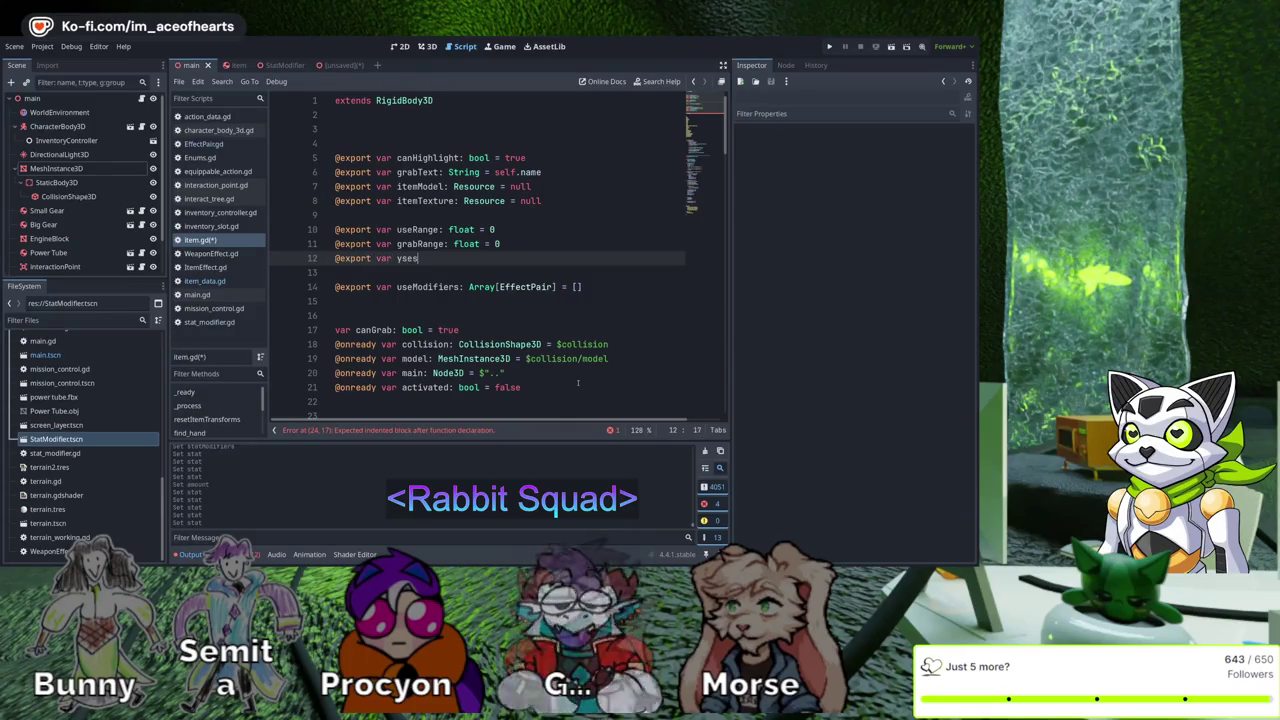
{"action": "key", "text": "BackSpace"}
{"action": "key", "text": "BackSpace"}
{"action": "key", "text": "BackSpace"}
{"action": "type", "text": "uses"}
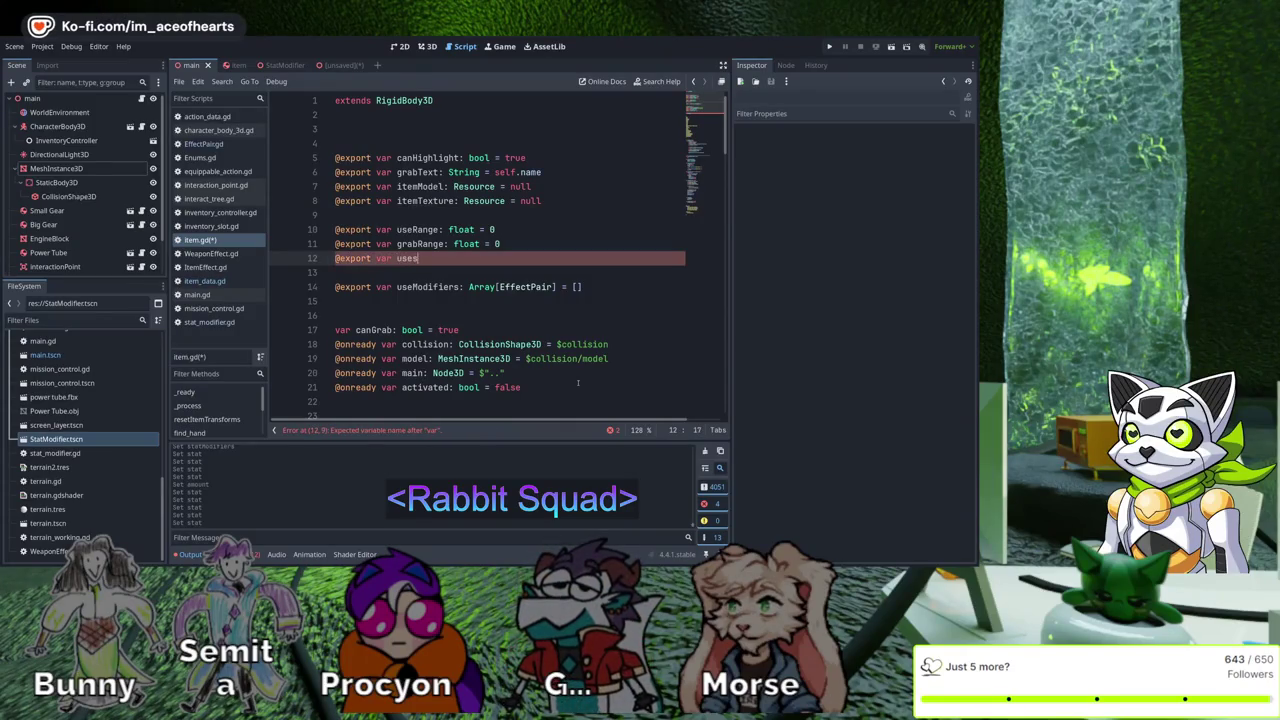
{"action": "type", "text": ": null"}
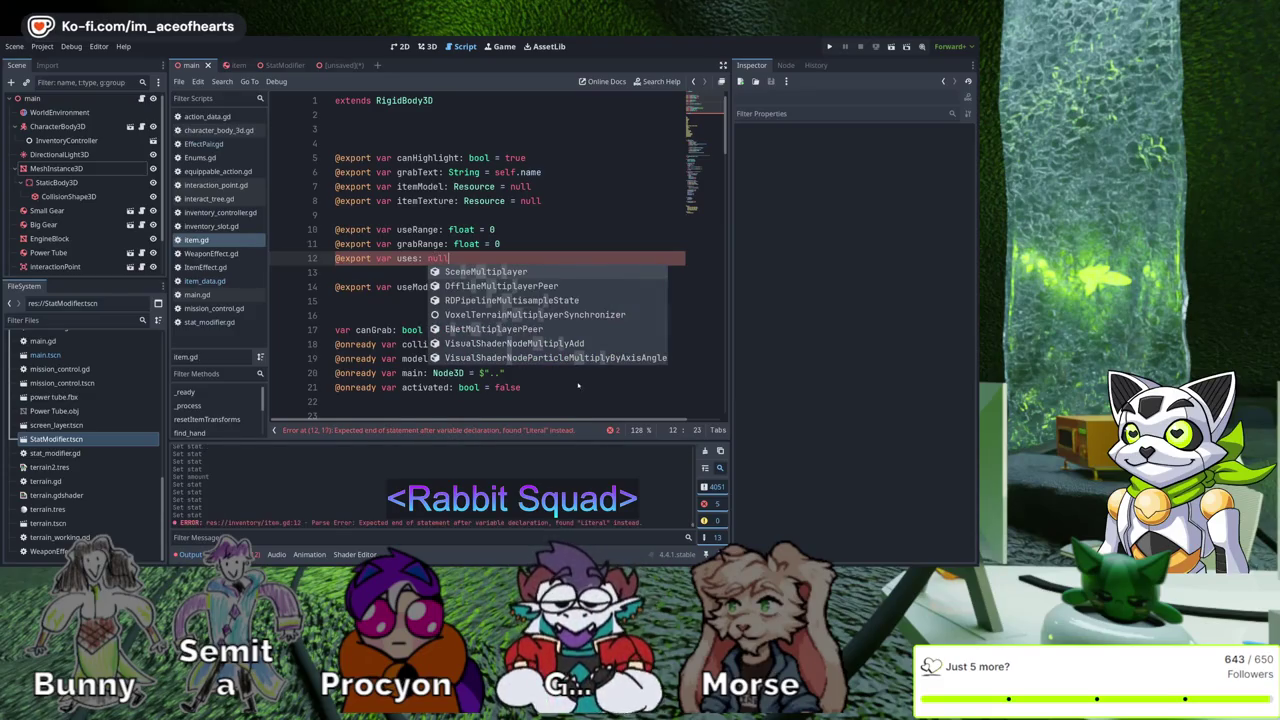
{"action": "key", "text": "ctrl+s"}
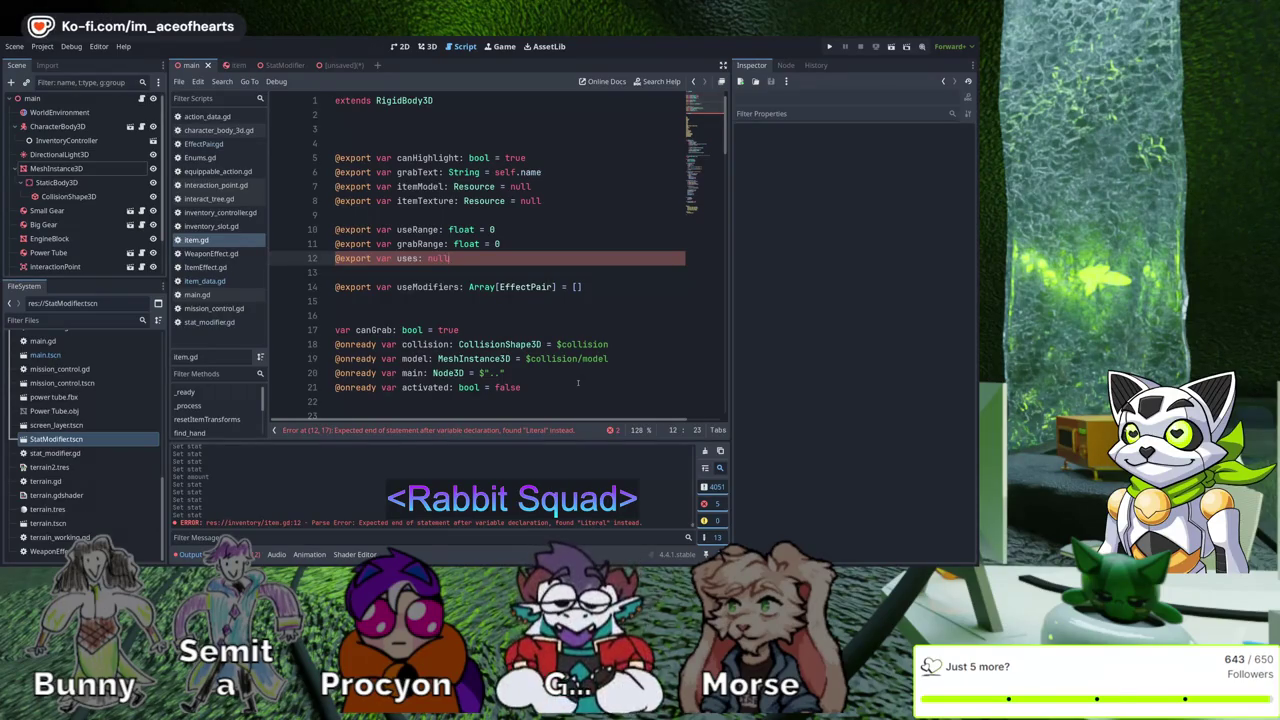
{"action": "type", "text": "="}
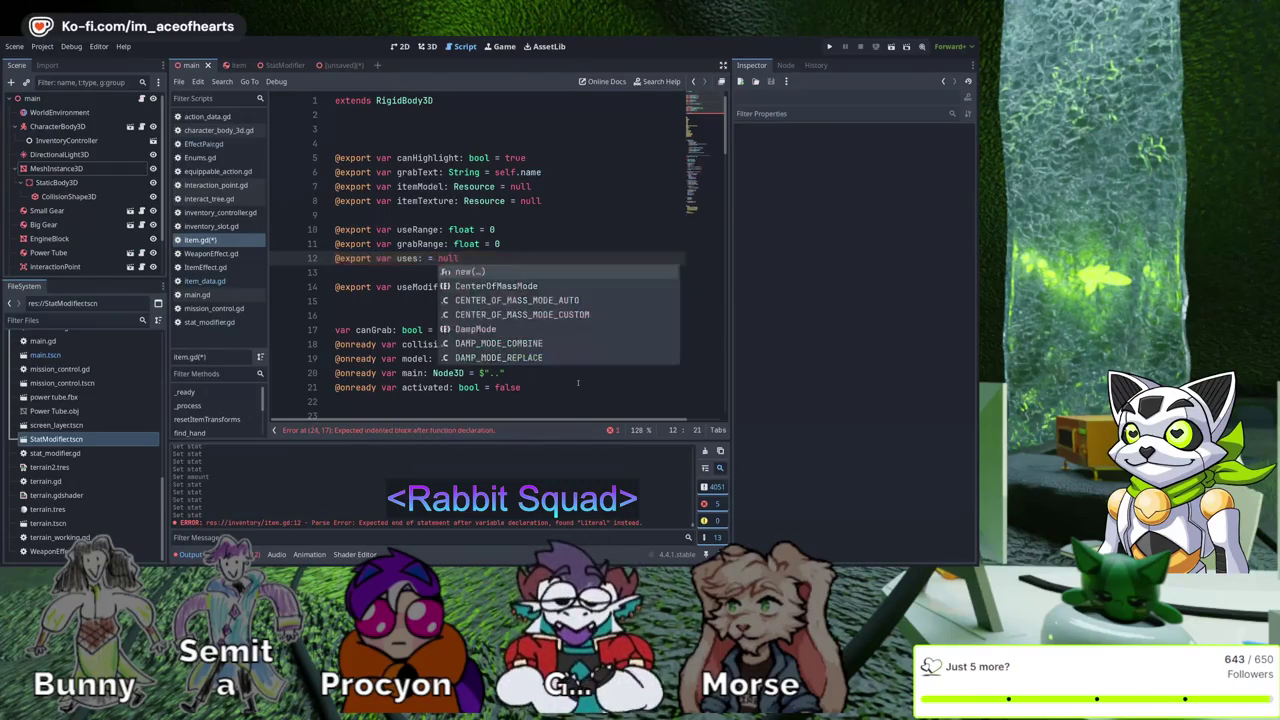
{"action": "key", "text": "ctrl+s"}
{"action": "key", "text": "Right"}
{"action": "key", "text": "Right"}
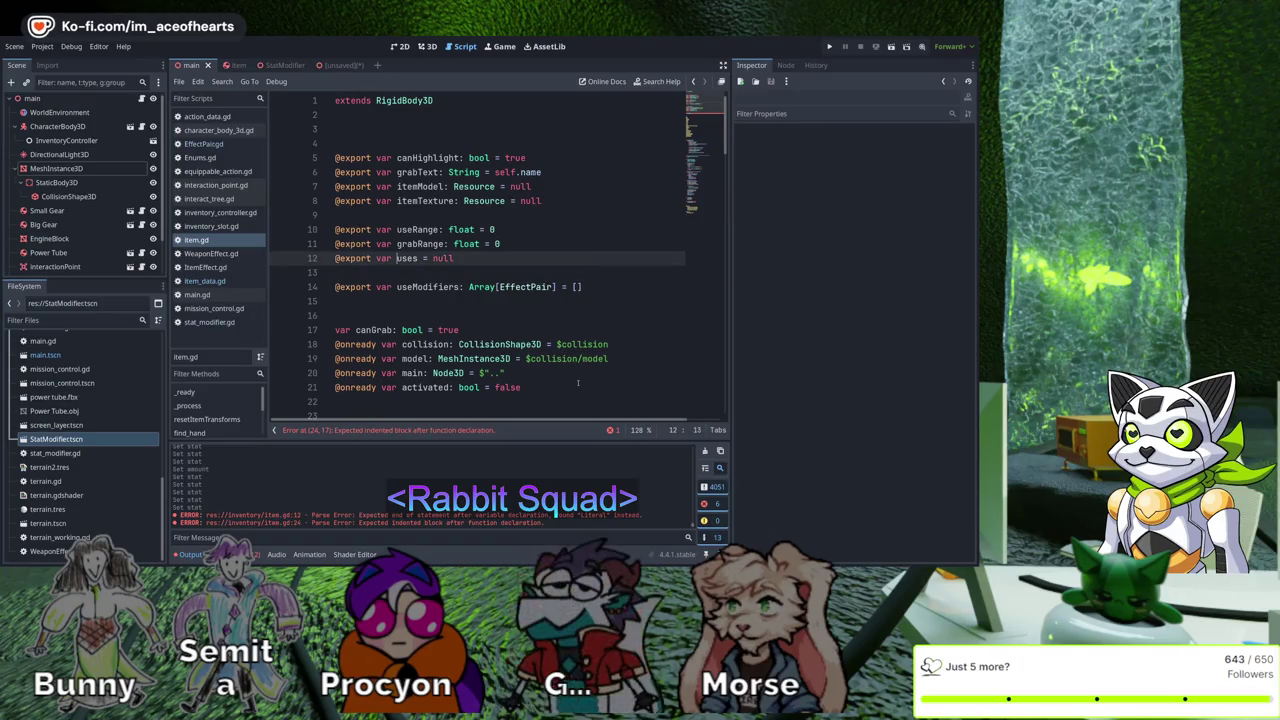
{"action": "key", "text": "Down"}
{"action": "key", "text": "Down"}
{"action": "key", "text": "Down"}
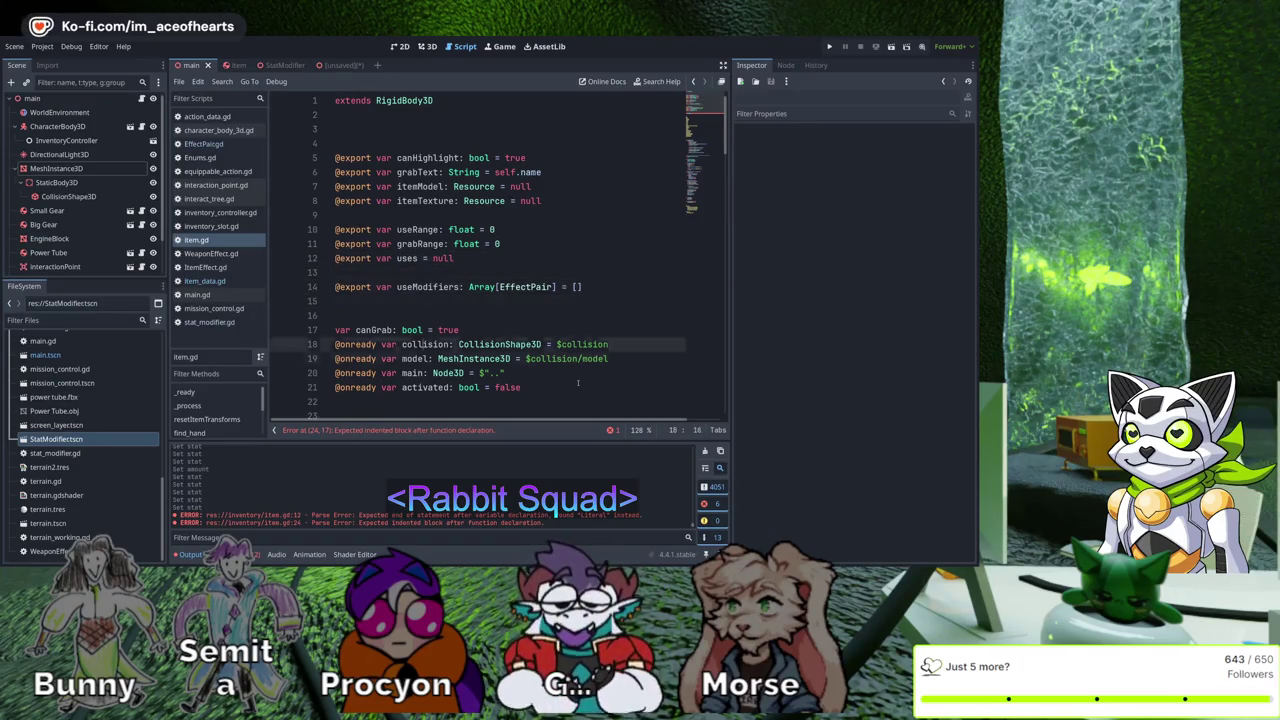
{"action": "key", "text": "Up"}
{"action": "key", "text": "Up"}
{"action": "key", "text": "Up"}
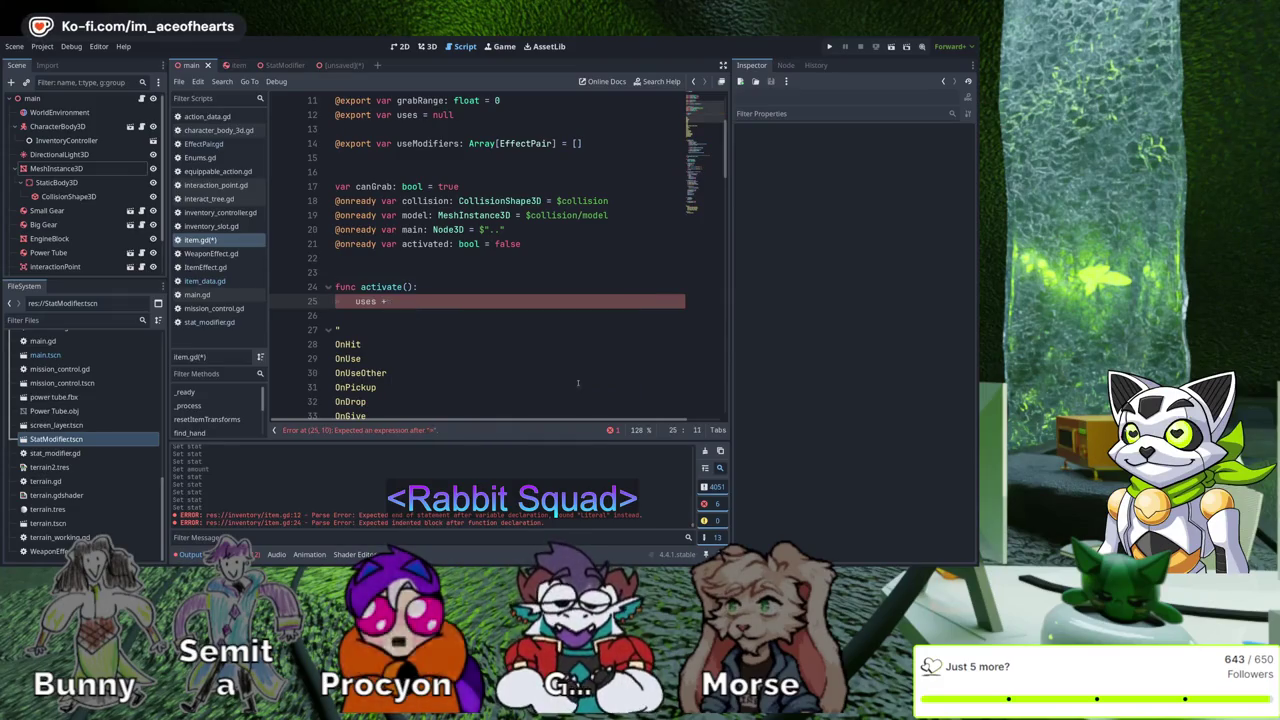
Write 'uses -= 1' in activate() with an 'if uses != null' check above it
{"action": "type", "text": "-= 1"}
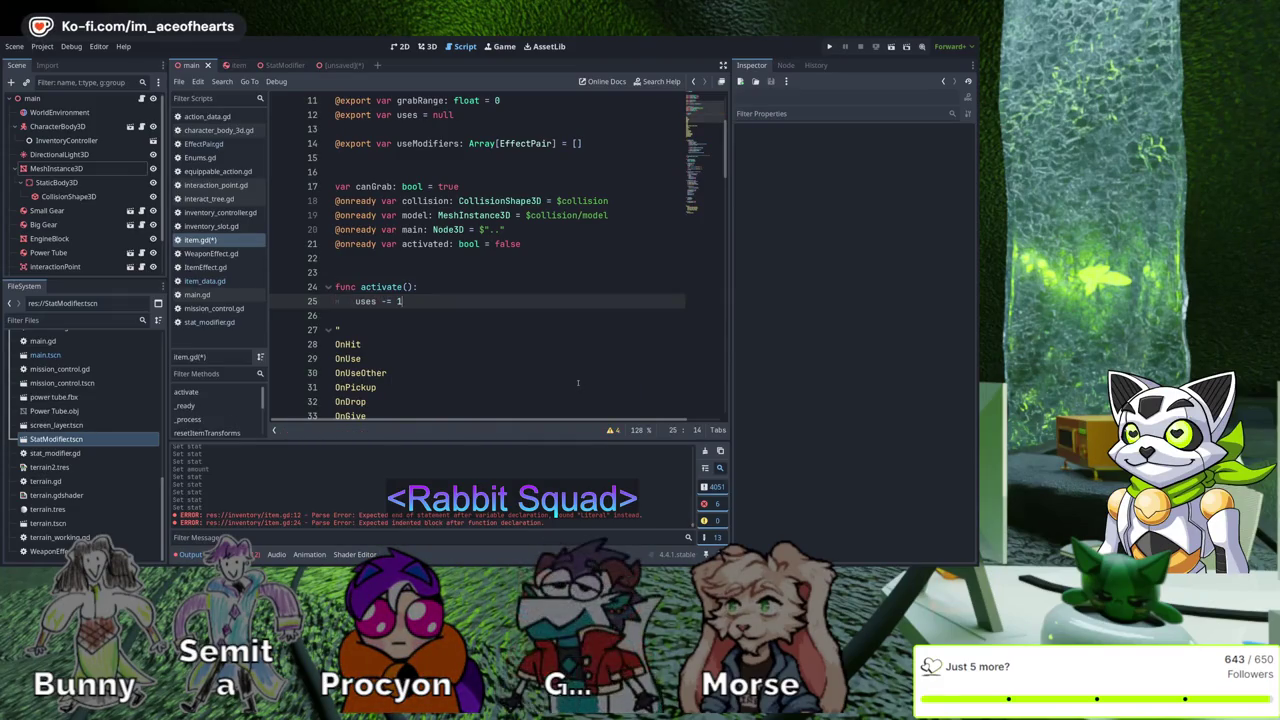
{"action": "key", "text": "Home"}
{"action": "key", "text": "Return"}
{"action": "key", "text": "Up"}
{"action": "type", "text": "if uses"}
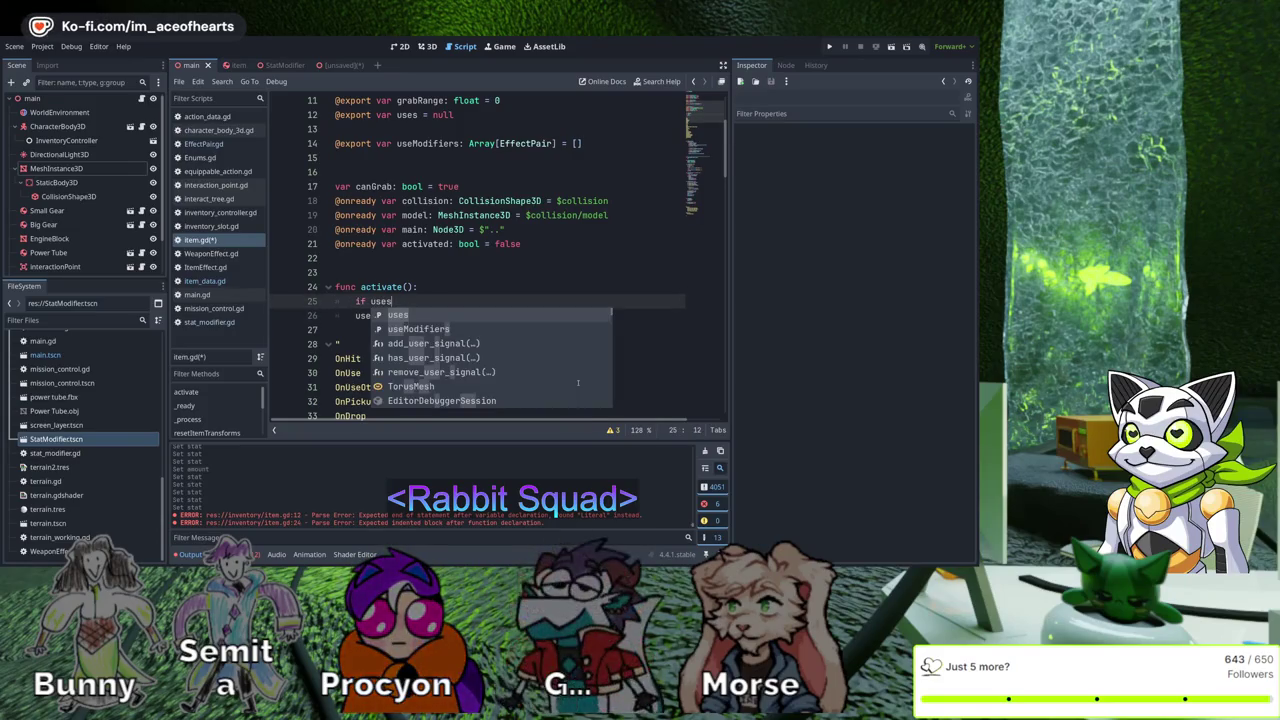
{"action": "type", "text": " > 0:"}
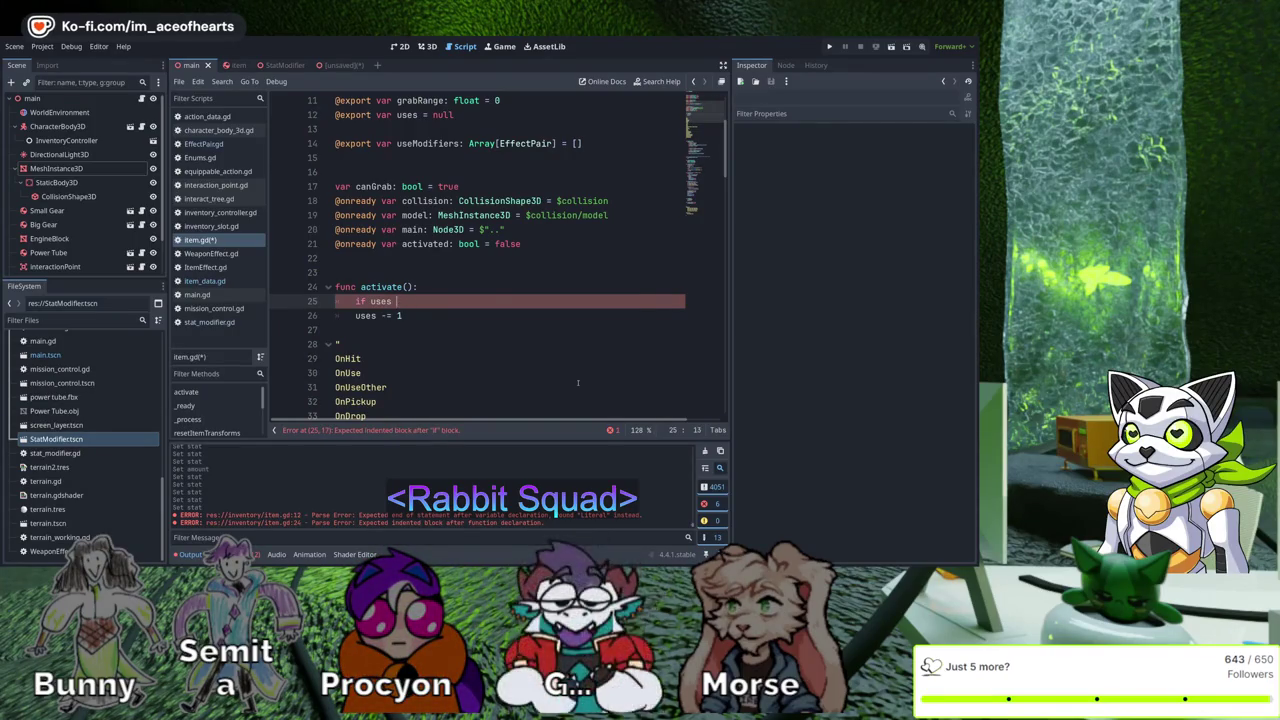
{"action": "type", "text": " null"}
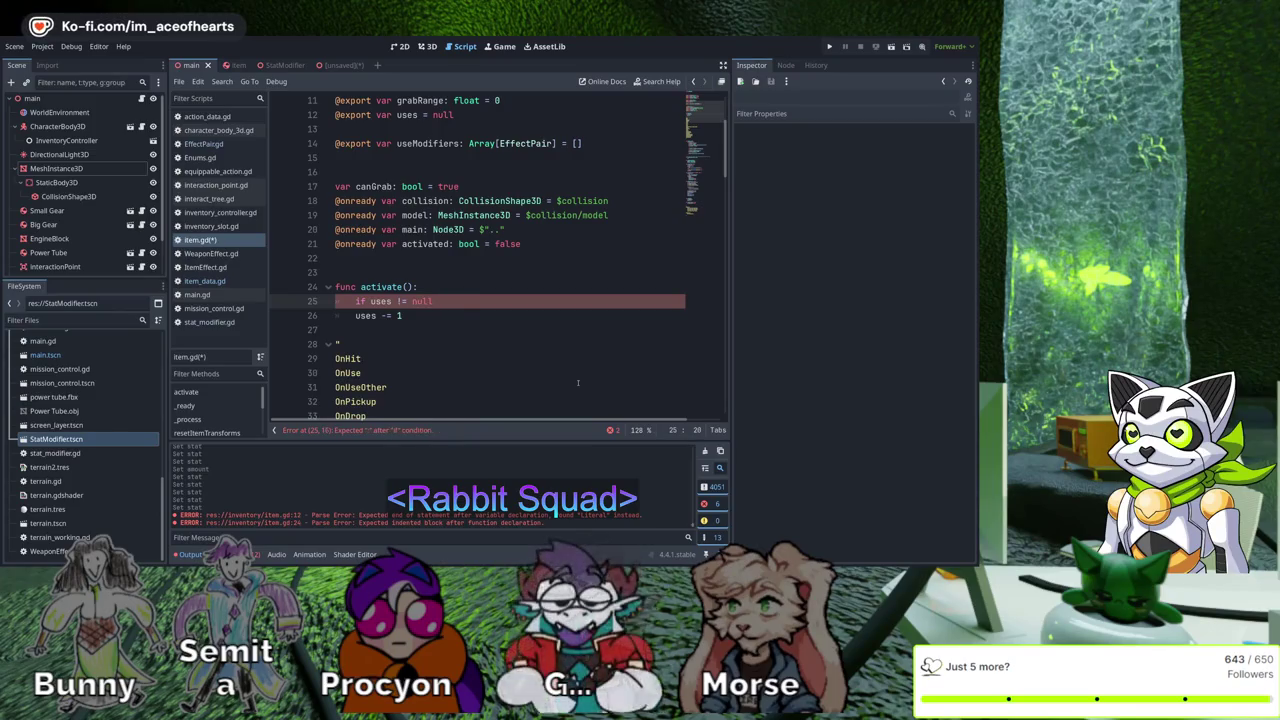
{"action": "key", "text": "Down"}
{"action": "key", "text": "Down"}
Add an 'if uses == 0:' block below the decrement and save
{"action": "key", "text": "Return"}
{"action": "key", "text": "Return"}
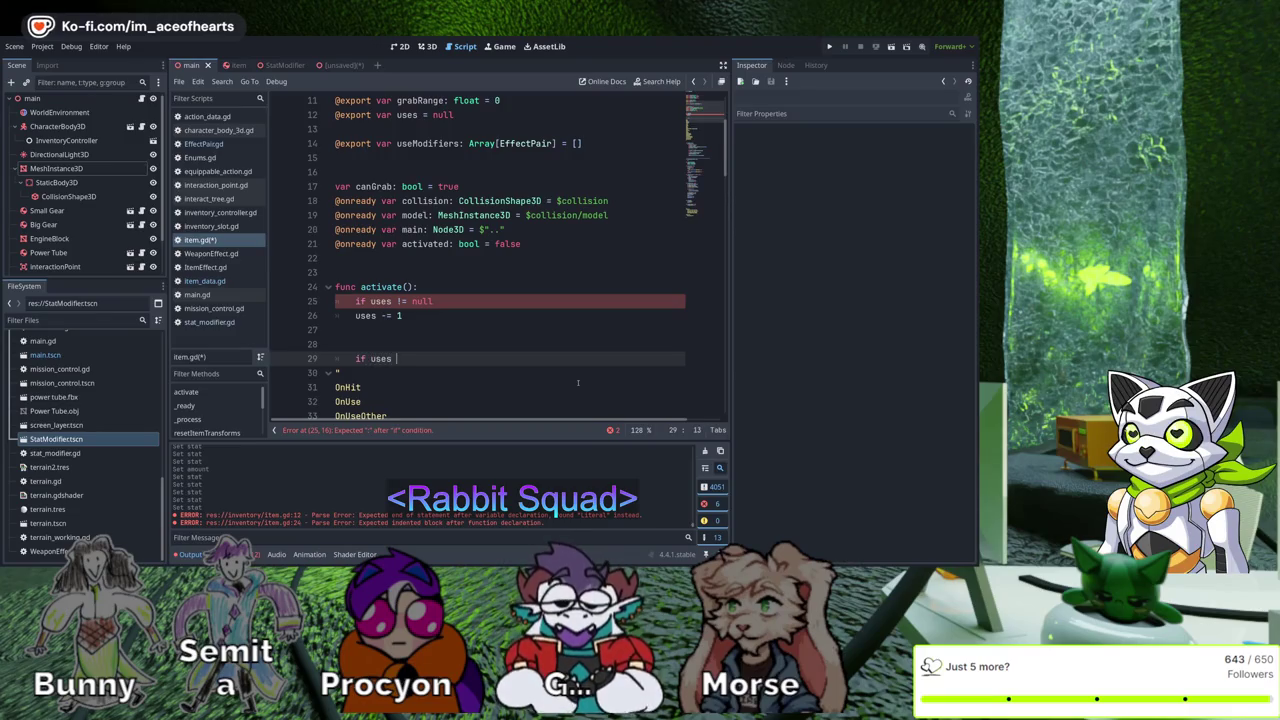
{"action": "type", "text": "uses == 0:"}
{"action": "key", "text": "Return"}
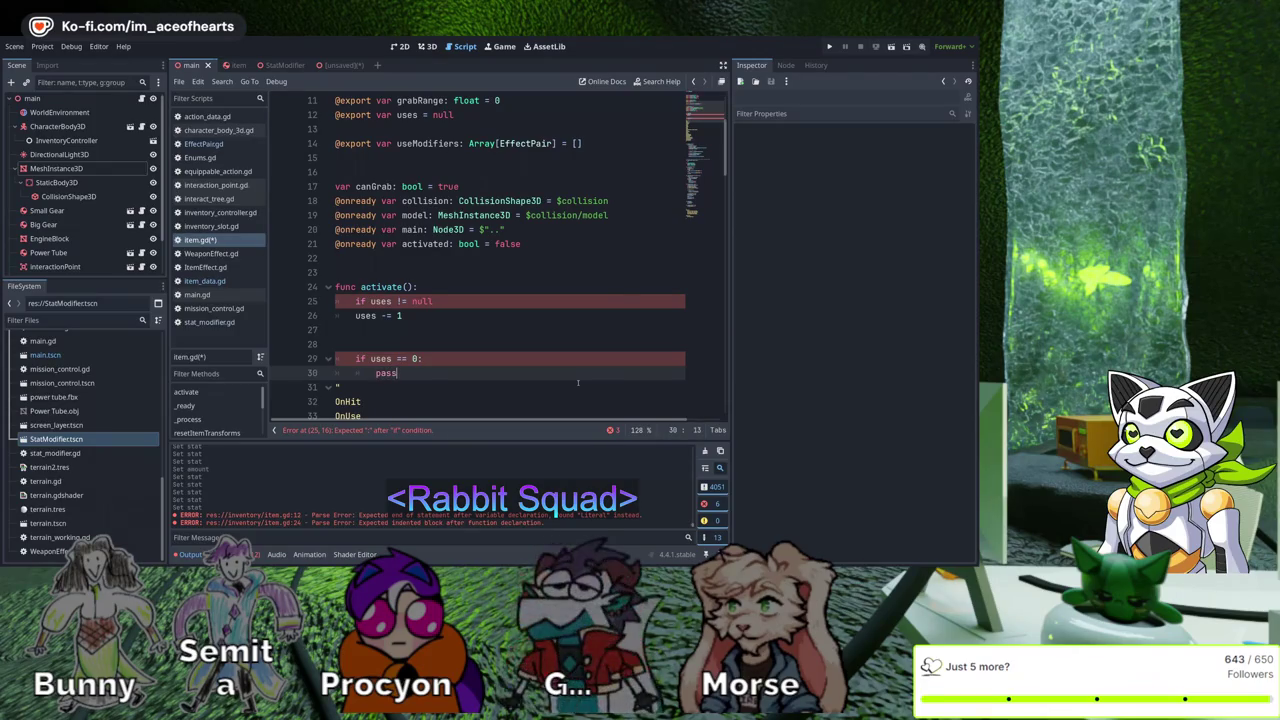
{"action": "key", "text": "ctrl+s"}
Add the missing colon to the null check line and indent the decrement beneath it
{"action": "key", "text": "Up"}
{"action": "key", "text": "Up"}
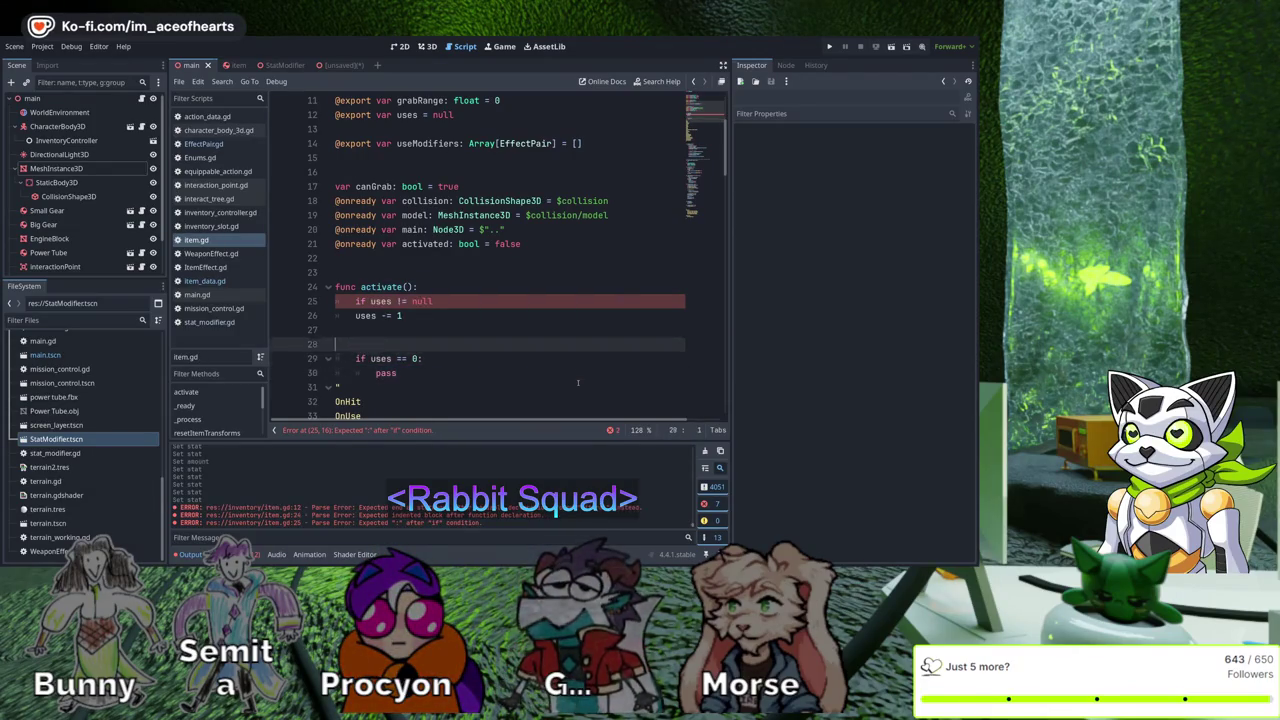
{"action": "key", "text": "Up"}
{"action": "key", "text": "Up"}
{"action": "key", "text": "Up"}
{"action": "key", "text": "End"}
{"action": "key", "text": "ctrl+Left"}
{"action": "key", "text": "ctrl+Left"}
{"action": "key", "text": "End"}
{"action": "type", "text": ":"}
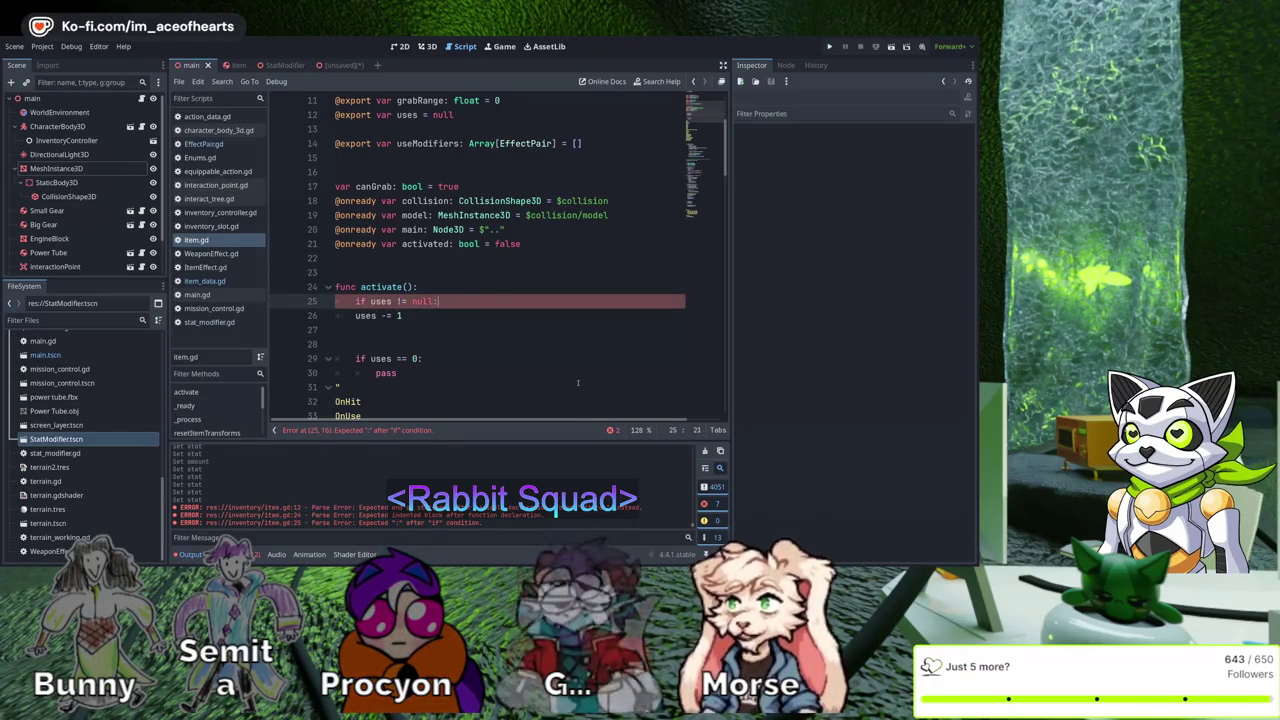
{"action": "key", "text": "Down"}
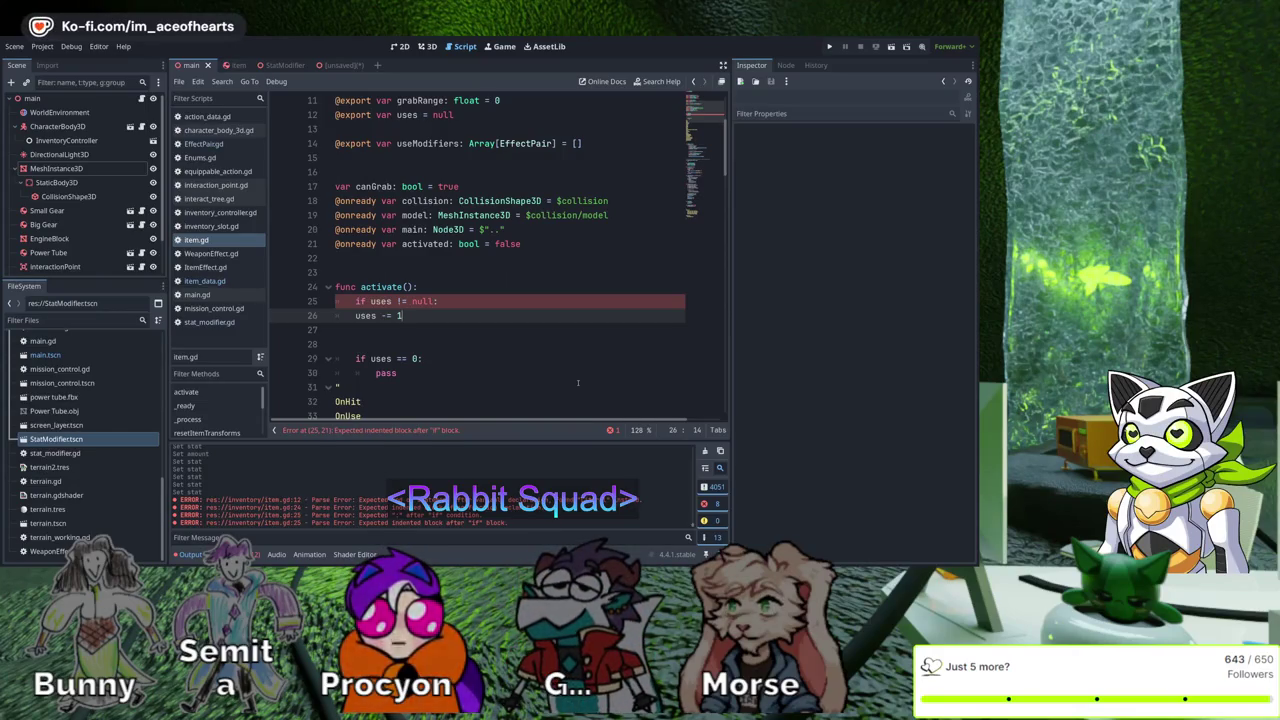
{"action": "key", "text": "Home"}
{"action": "key", "text": "Tab"}
Indent 'uses -= 1' on line 26 under the 'if uses != null:' check
{"action": "key", "text": "Down"}
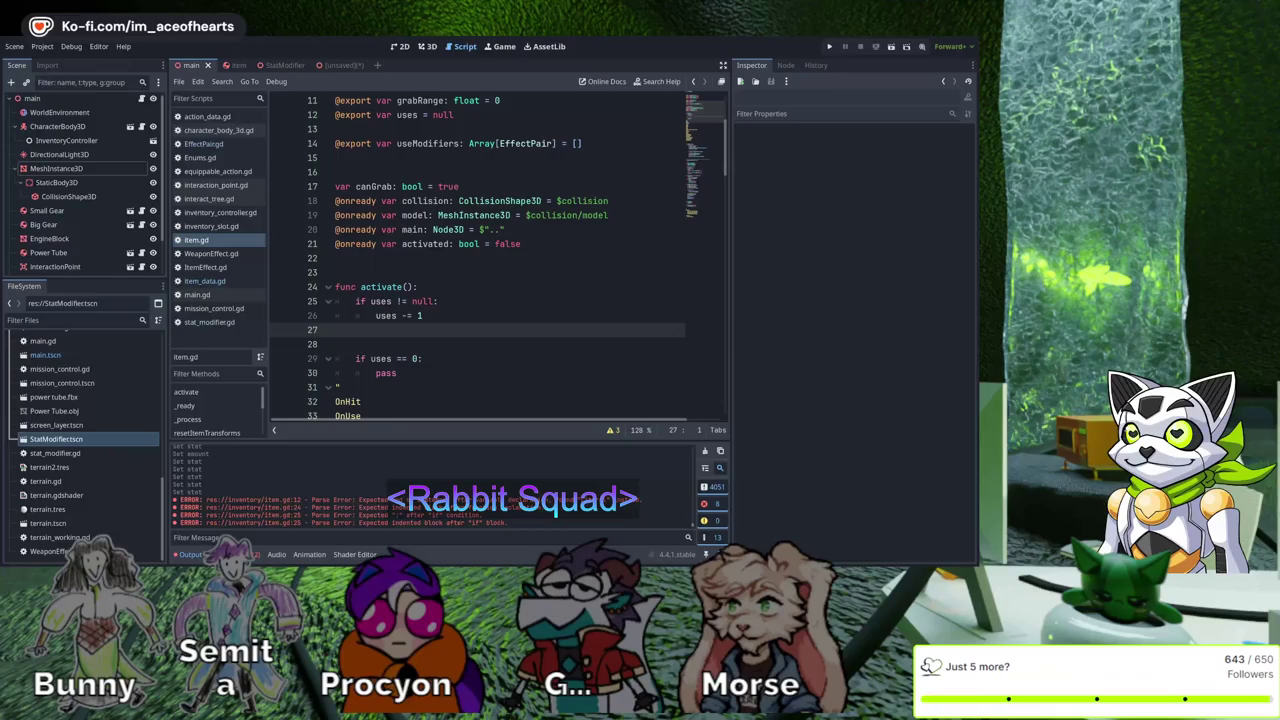
{"action": "scroll", "coordinate": [480, 260], "scroll_direction": "down", "scroll_amount": 2}
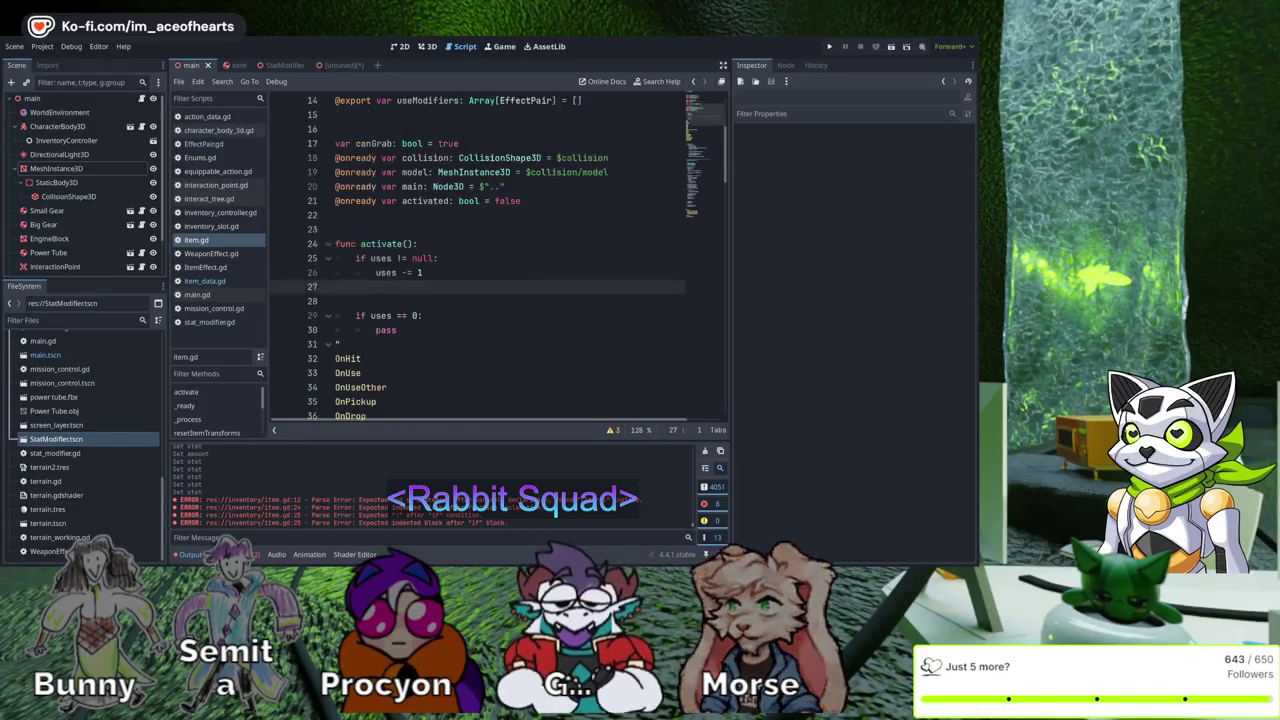
Insert 'activated = true' as the first line of func activate()
{"action": "left_click", "coordinate": [398, 287]}
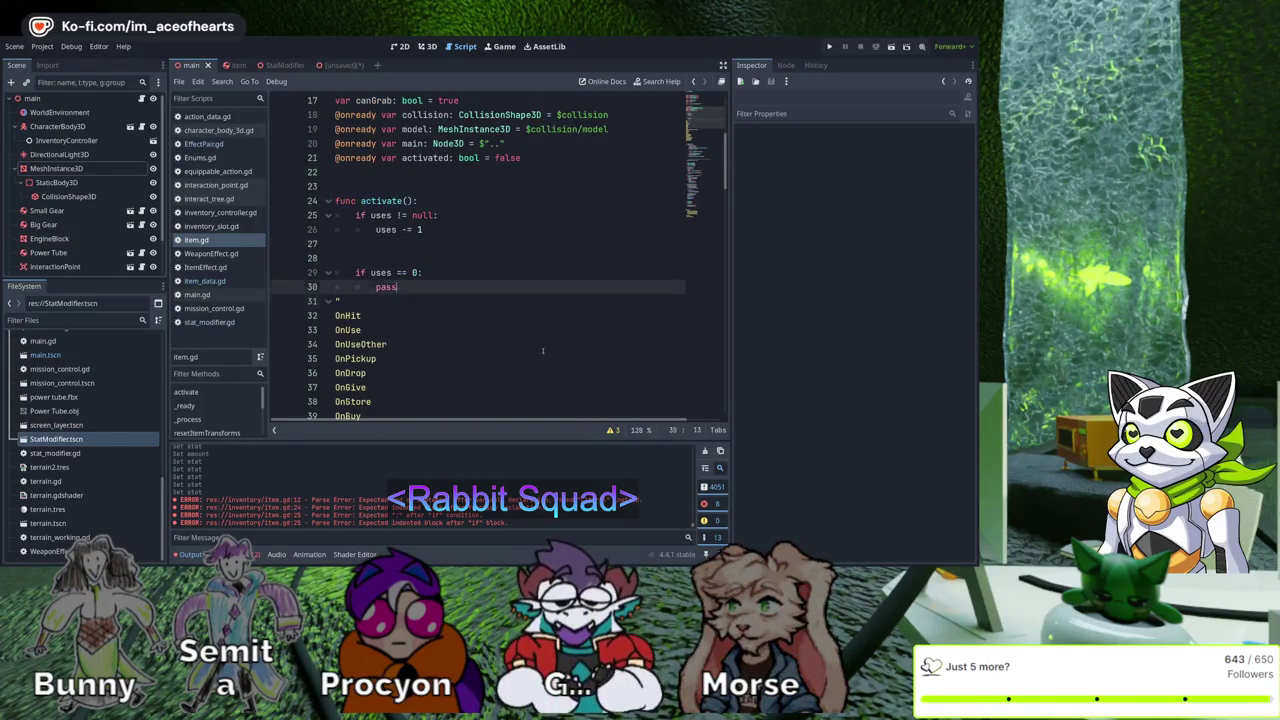
{"action": "key", "text": "Return"}
{"action": "scroll", "coordinate": [543, 350], "scroll_direction": "up", "scroll_amount": 4}
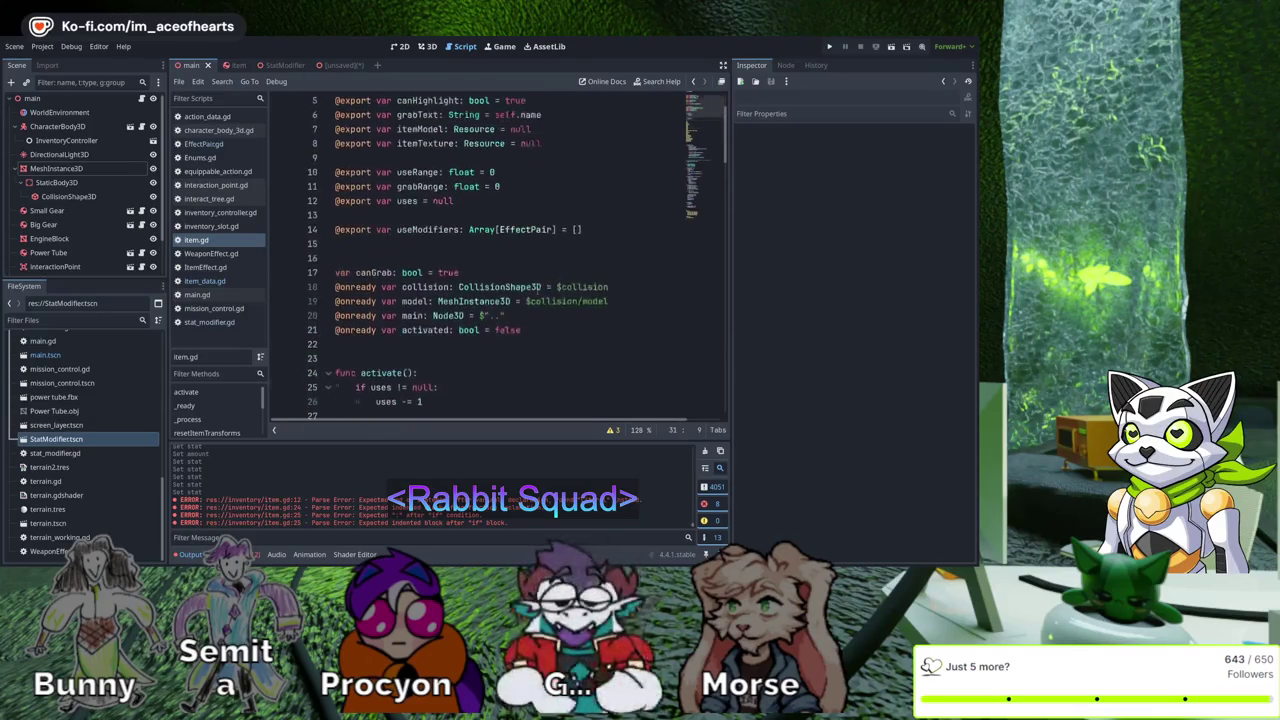
{"action": "double_click", "coordinate": [425, 330]}
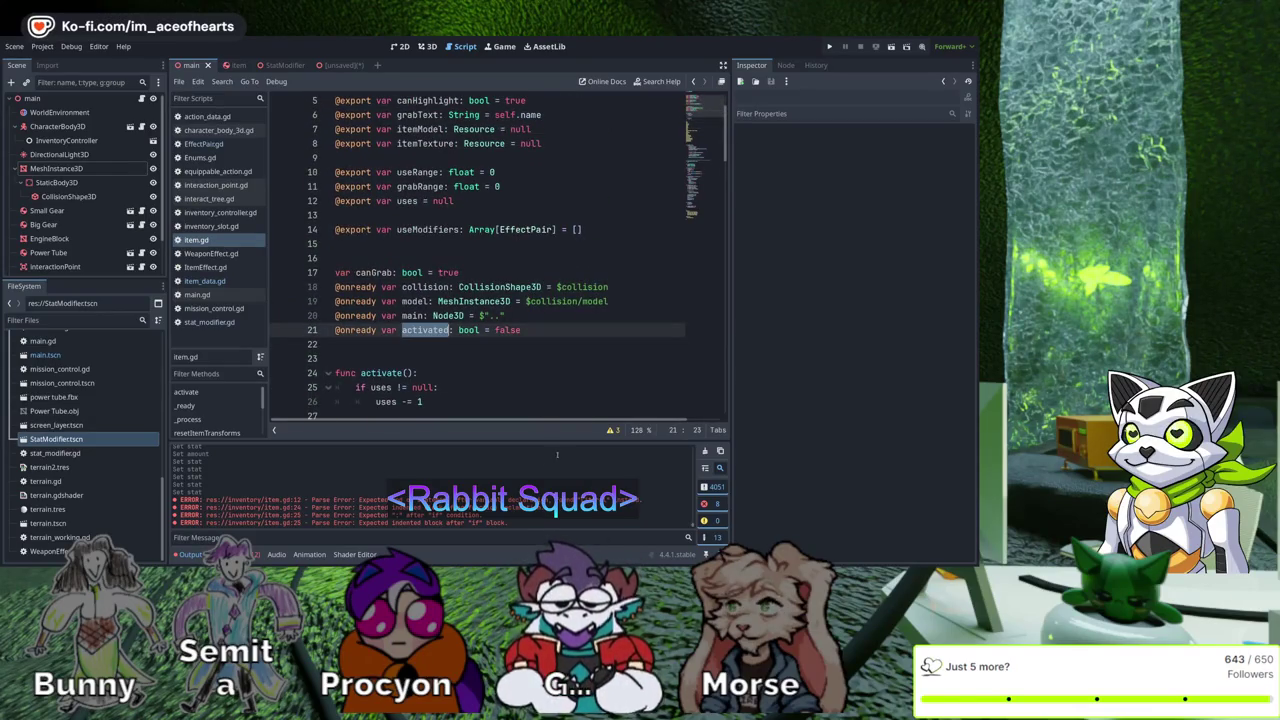
{"action": "left_click", "coordinate": [540, 373]}
{"action": "key", "text": "Return"}
{"action": "scroll", "coordinate": [568, 420], "scroll_direction": "down", "scroll_amount": 3}
{"action": "type", "text": "activated = tru"}
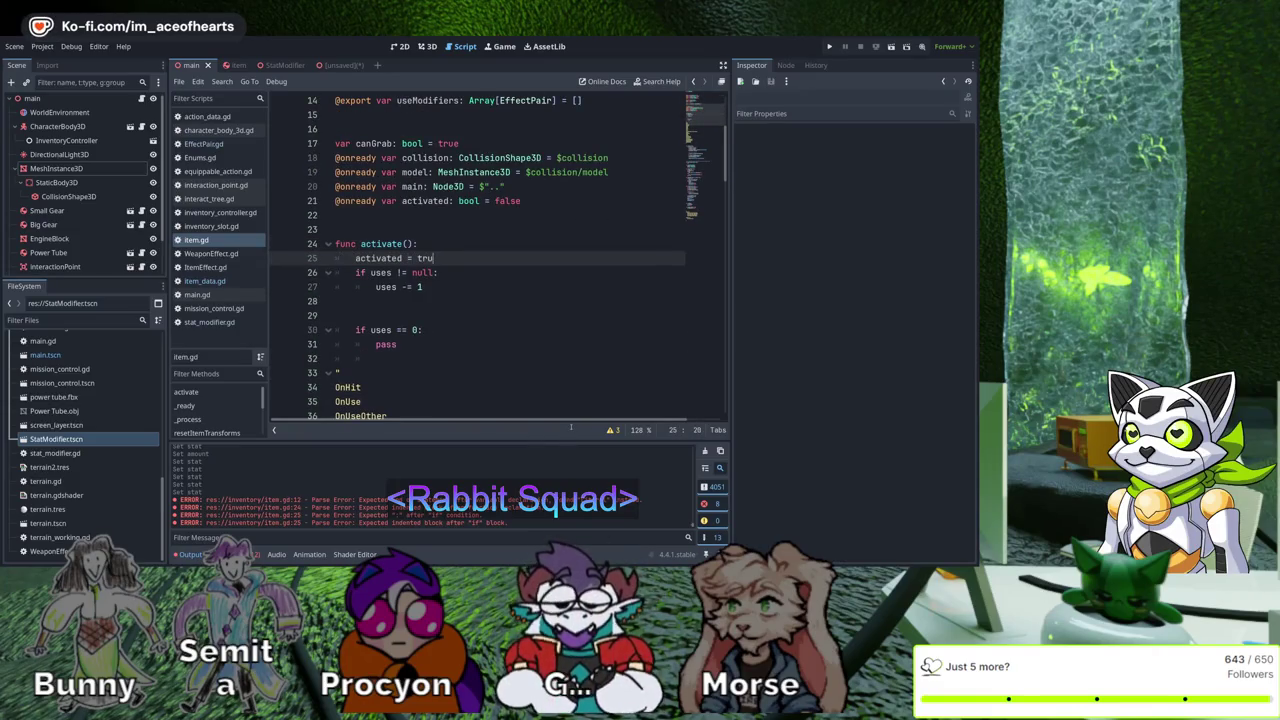
{"action": "type", "text": "e"}
{"action": "key", "text": "Home"}
{"action": "key", "text": "Home"}
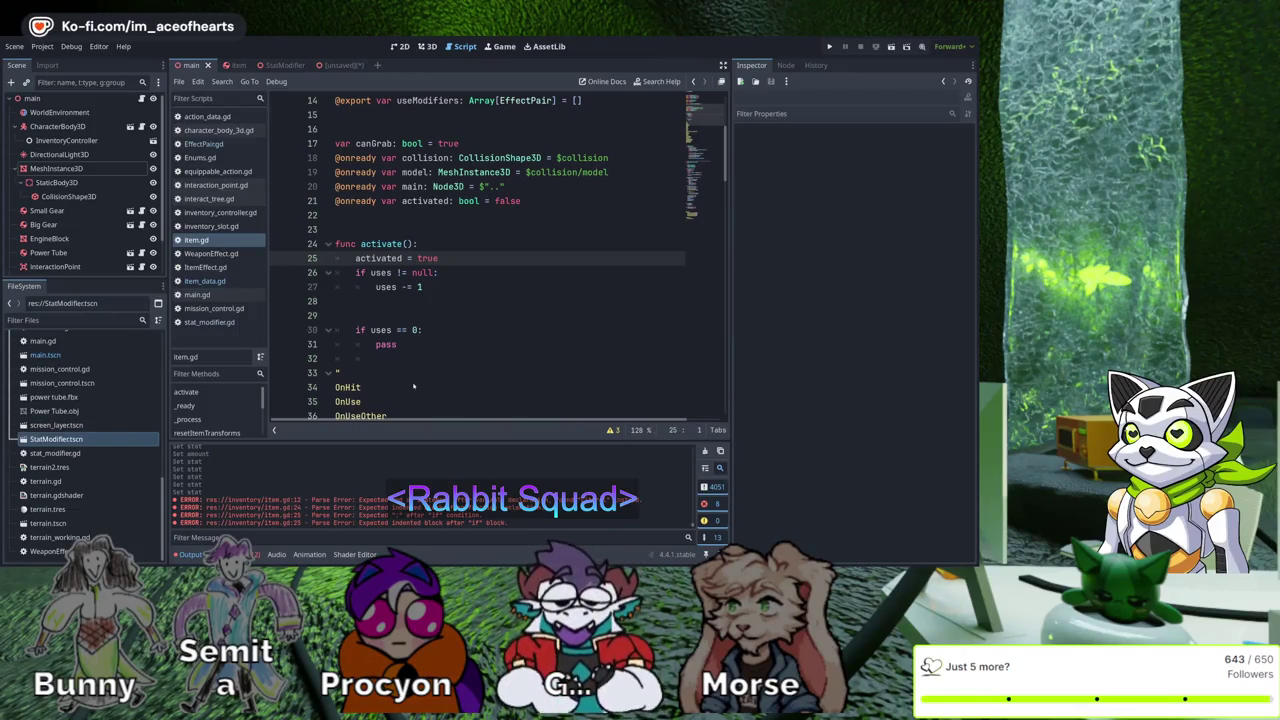
{"action": "scroll", "coordinate": [558, 343], "scroll_direction": "up", "scroll_amount": 3}
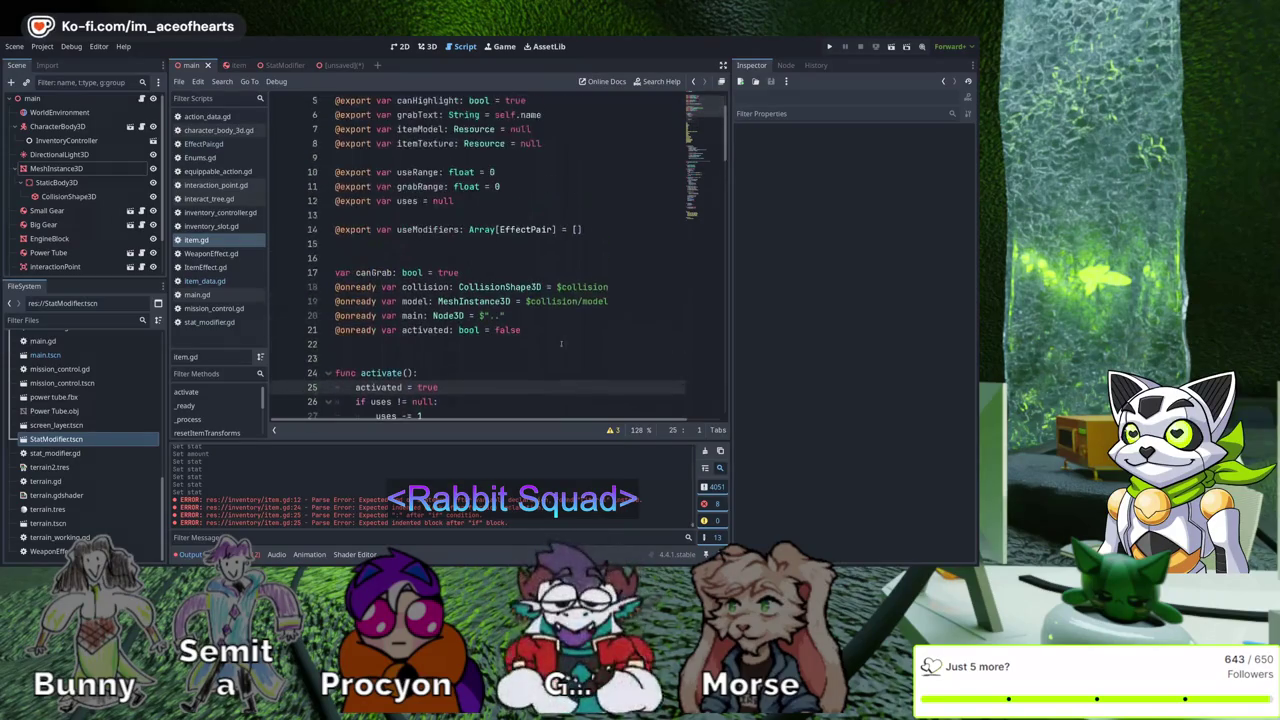
Copy the whole start() function from stat_modifier.gd, then return to item.gd
{"action": "double_click", "coordinate": [427, 229]}
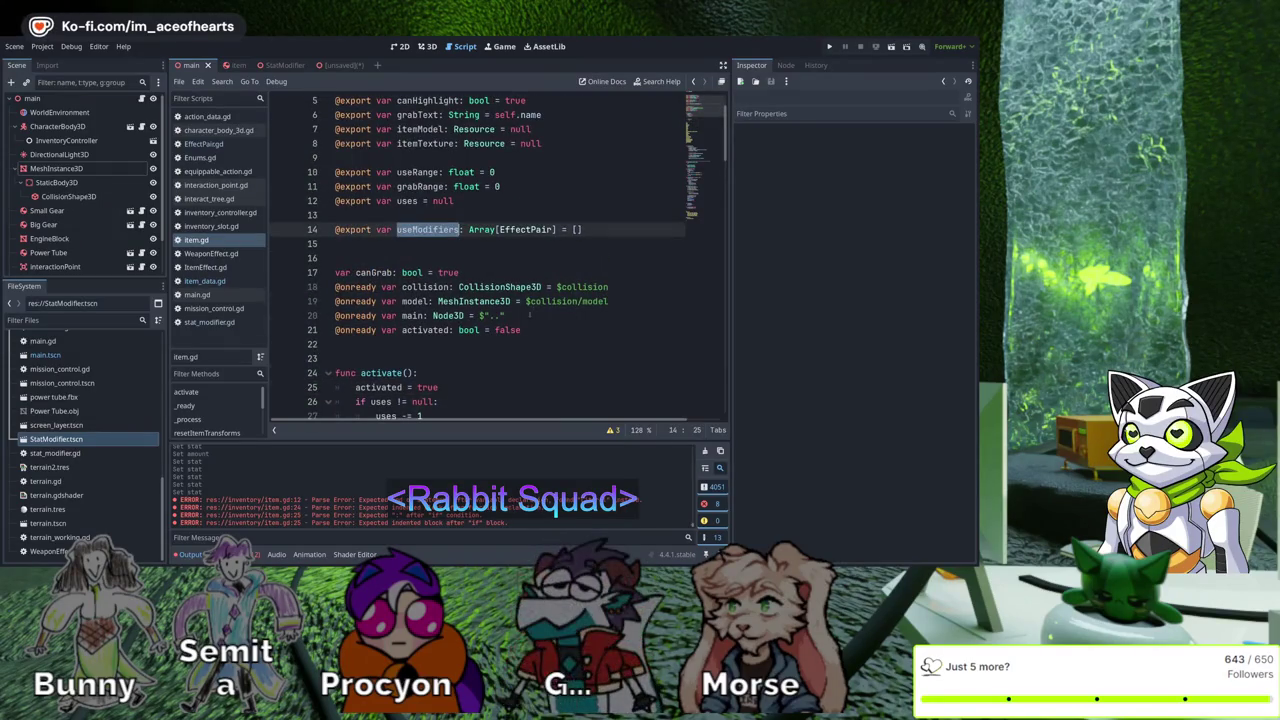
{"action": "scroll", "coordinate": [549, 313], "scroll_direction": "down", "scroll_amount": 3}
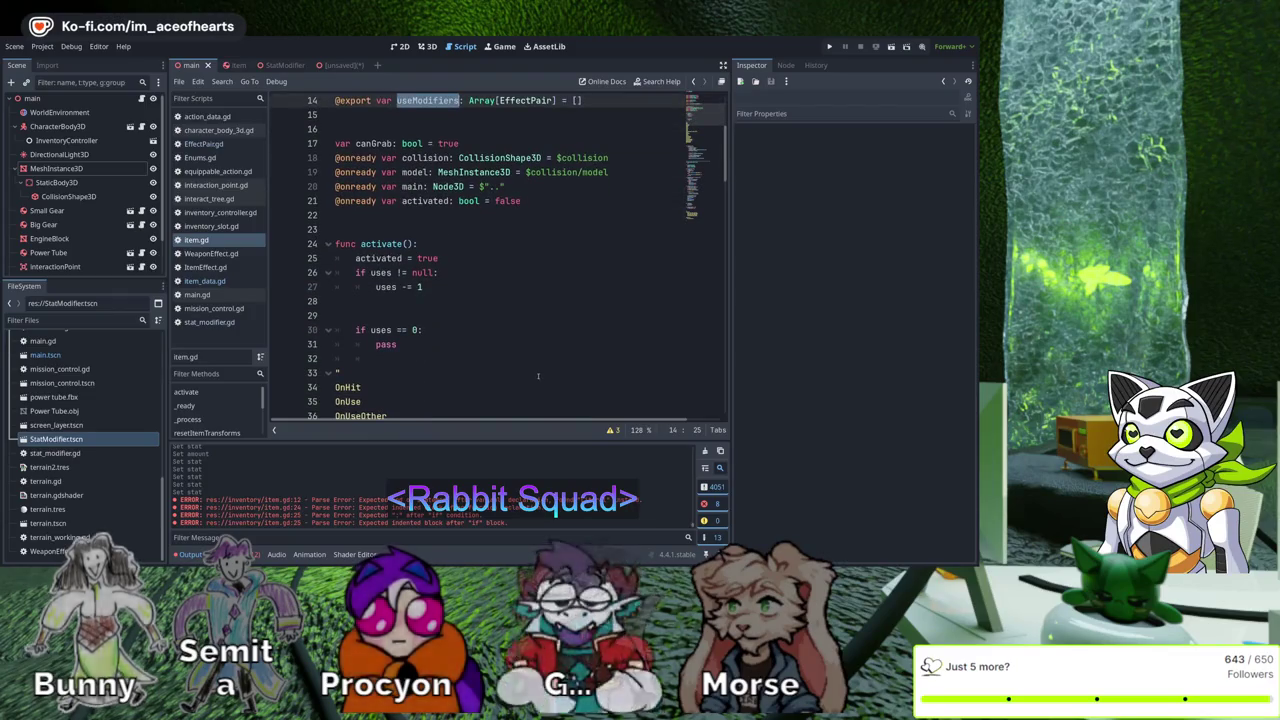
{"action": "left_click", "coordinate": [209, 322]}
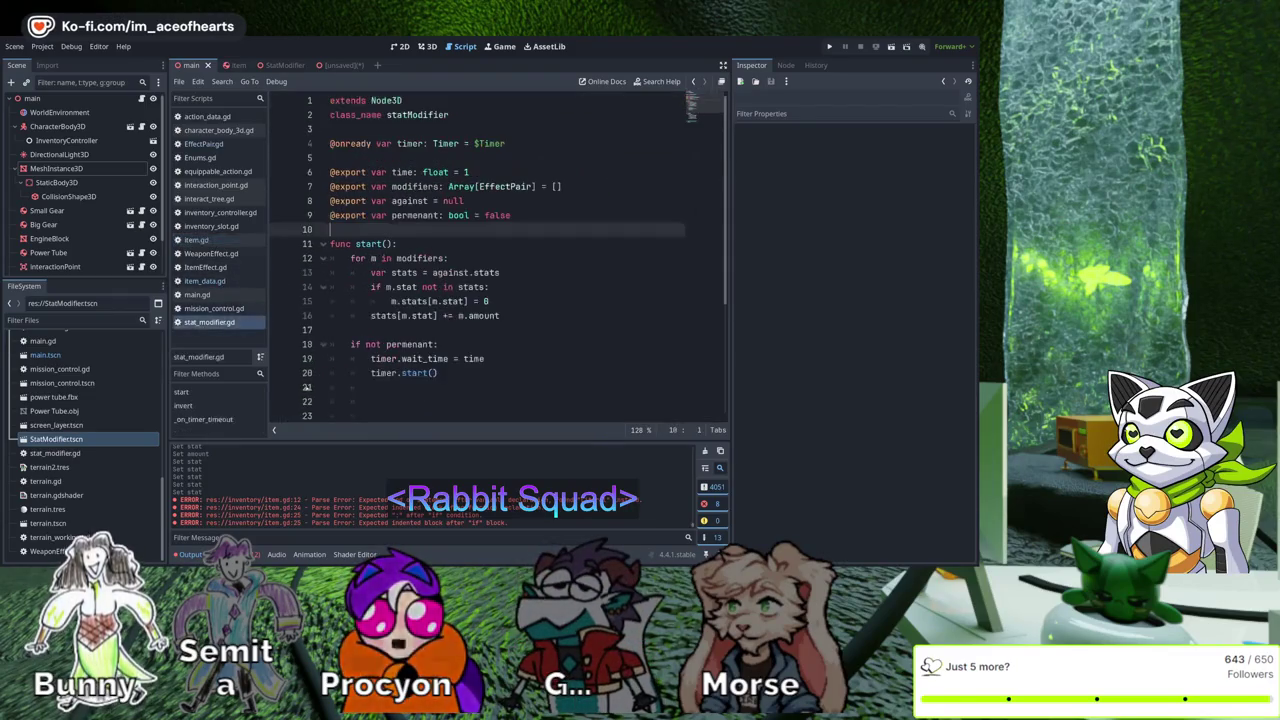
{"action": "scroll", "coordinate": [580, 400], "scroll_direction": "down", "scroll_amount": 3}
{"action": "scroll", "coordinate": [560, 360], "scroll_direction": "up", "scroll_amount": 3}
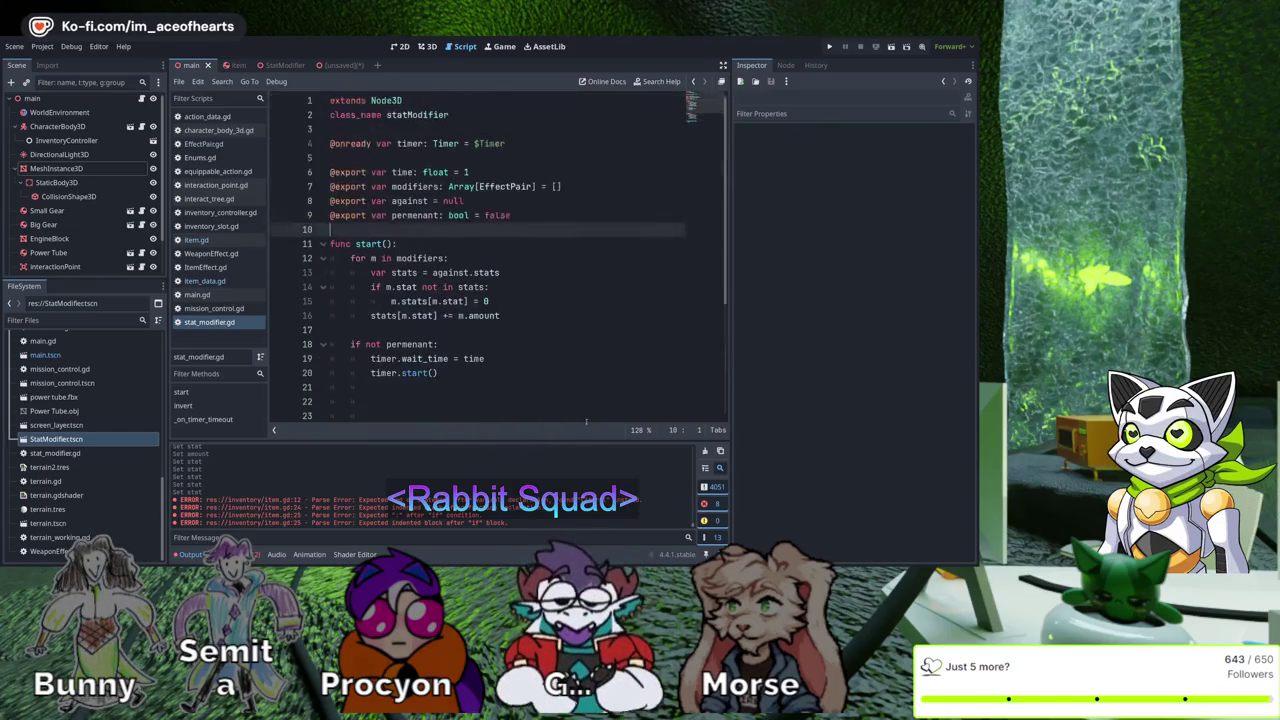
{"action": "key", "text": "Down"}
{"action": "key", "text": "End"}
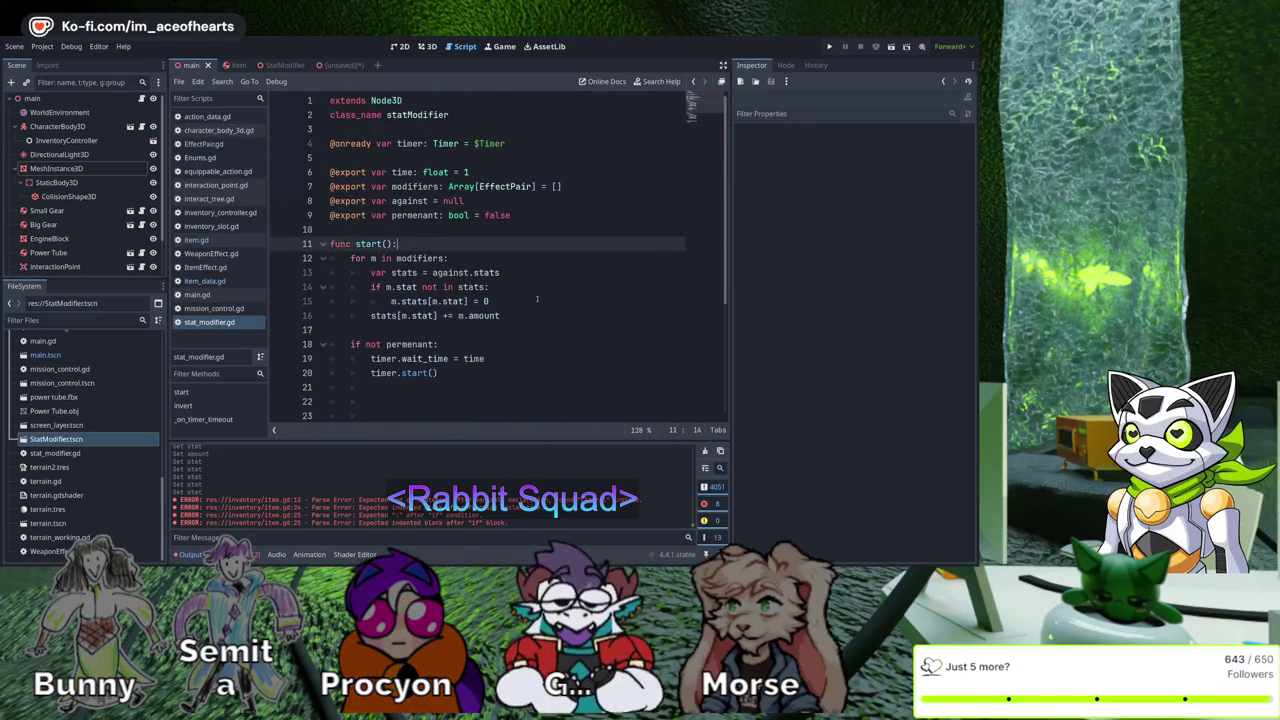
{"action": "left_click_drag", "start_coordinate": [440, 373], "coordinate": [310, 244]}
{"action": "key", "text": "ctrl+c"}
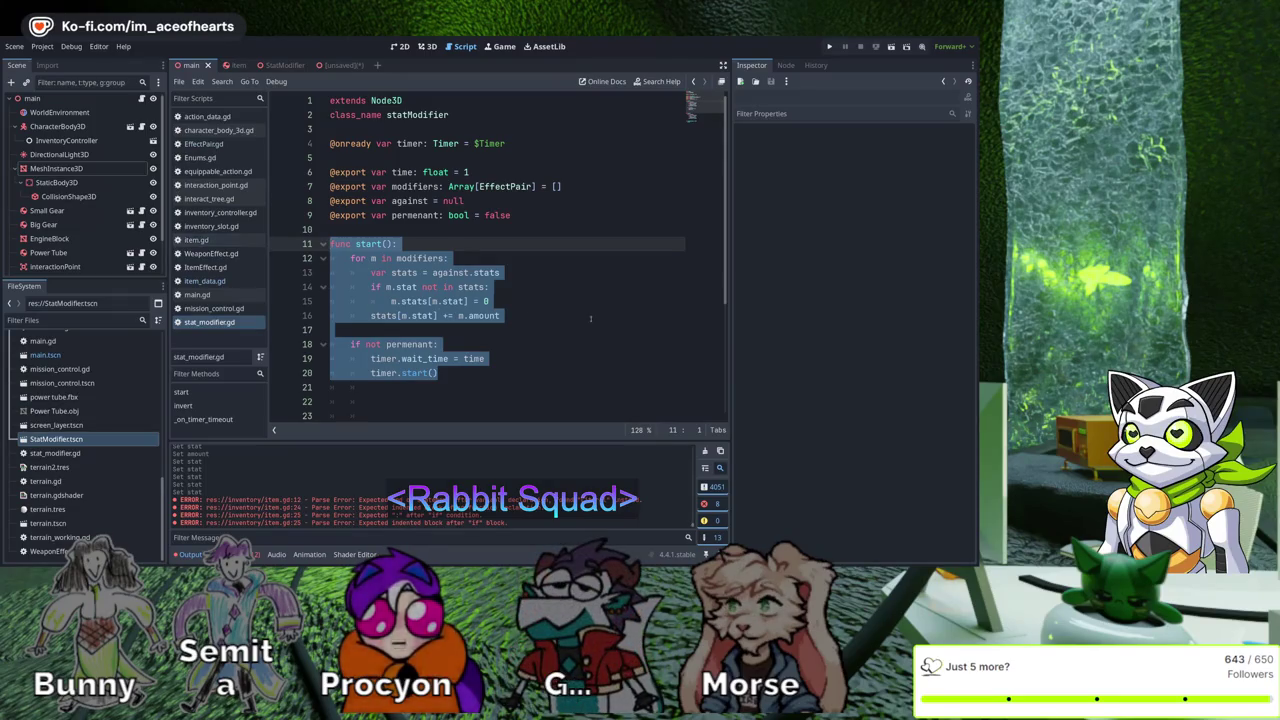
{"action": "key", "text": "alt+Left"}
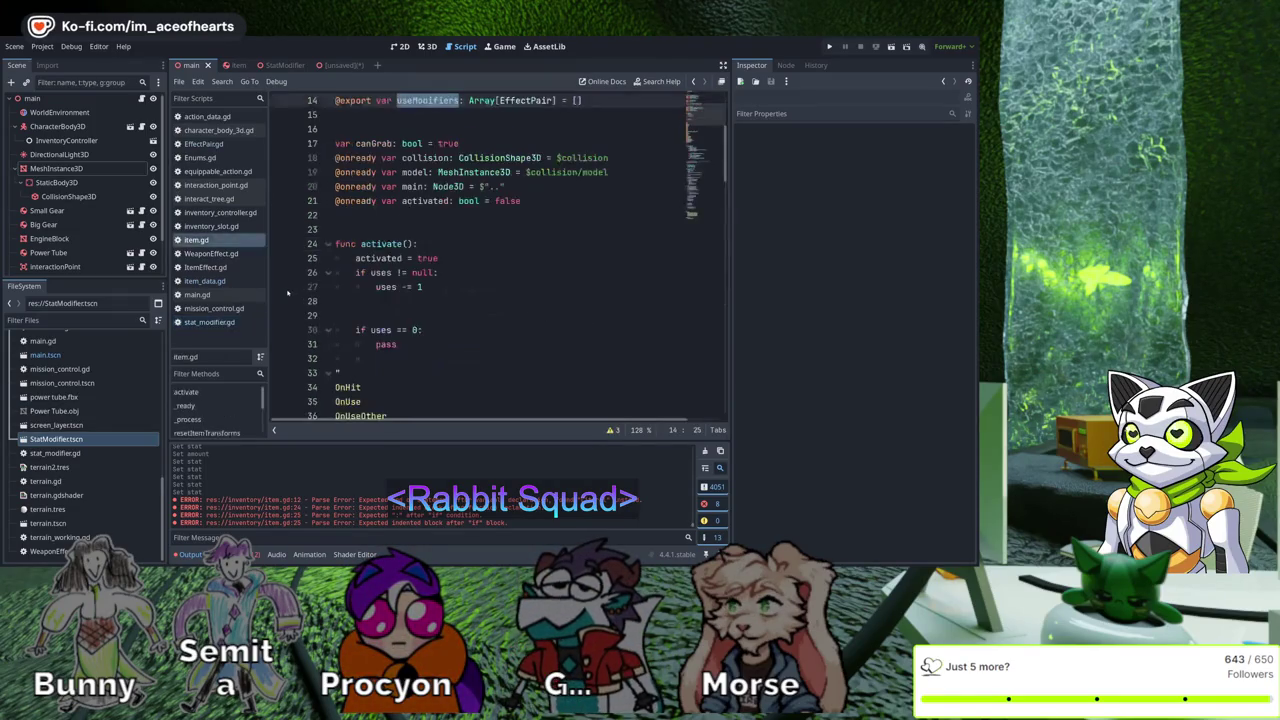
Paste the copied start() function below activate() in item.gd
{"action": "scroll", "coordinate": [560, 357], "scroll_direction": "down", "scroll_amount": 1}
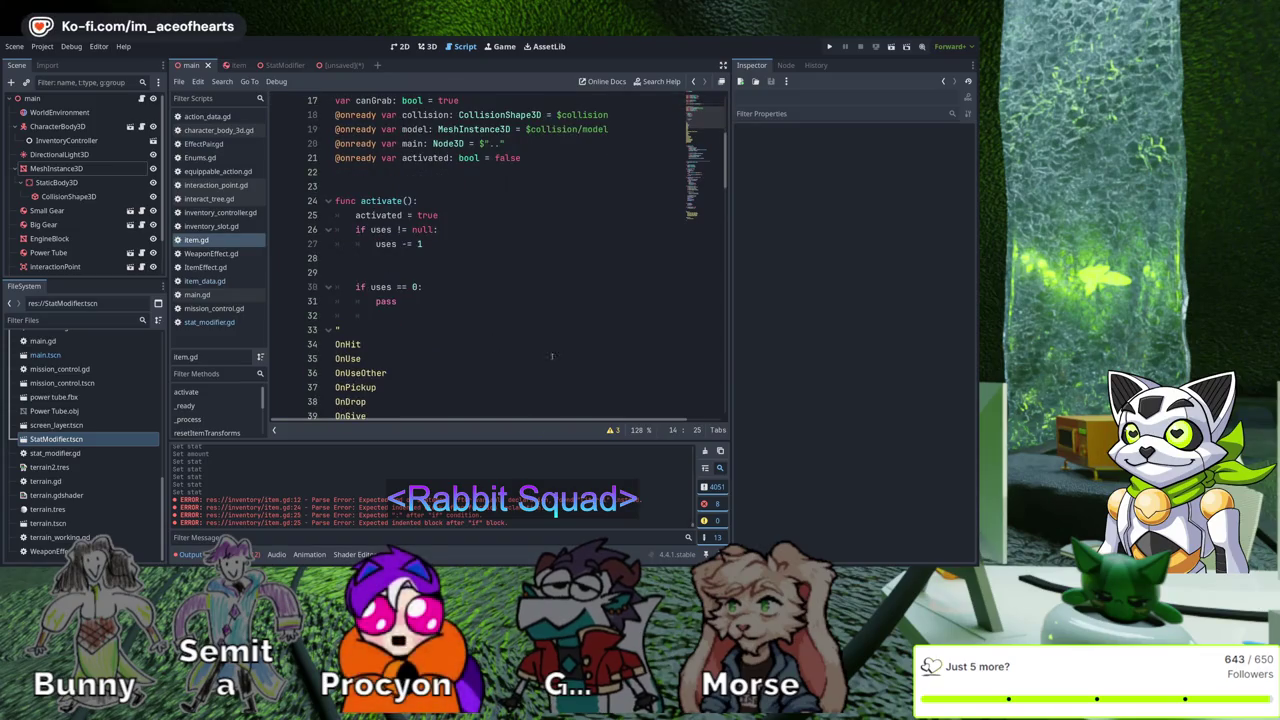
{"action": "left_click", "coordinate": [507, 315]}
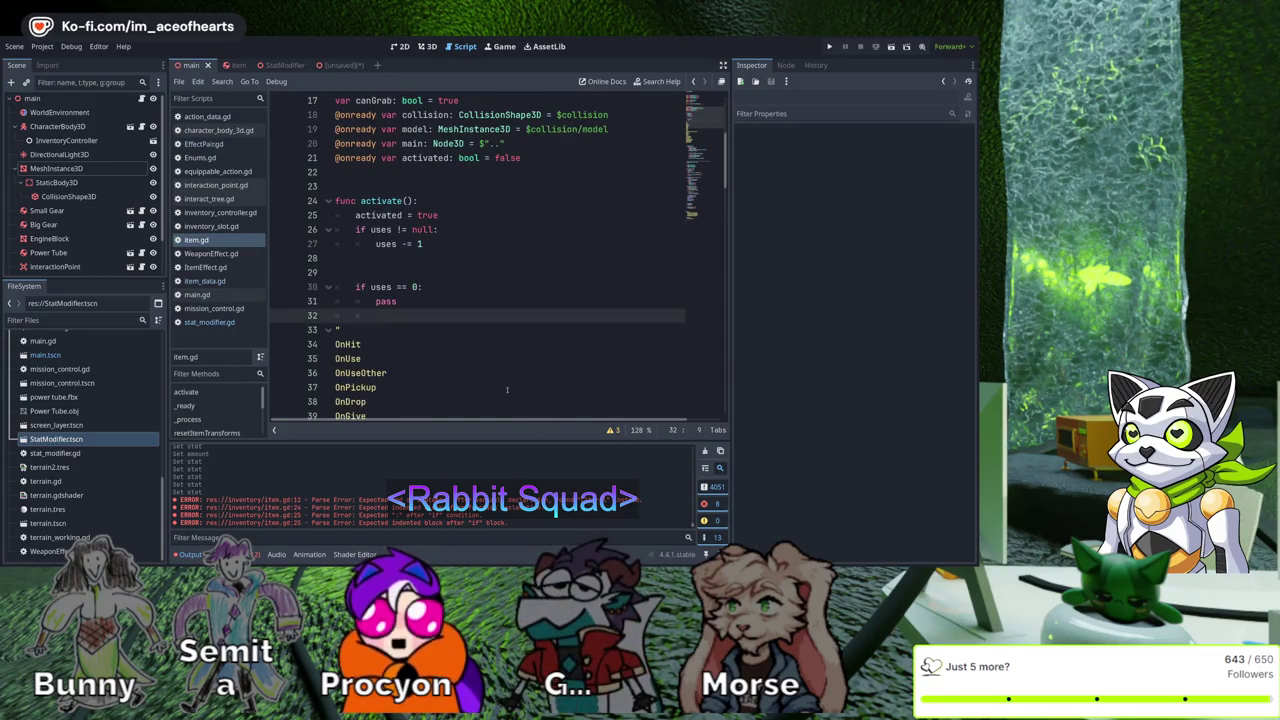
{"action": "key", "text": "Down"}
{"action": "key", "text": "ctrl+v"}
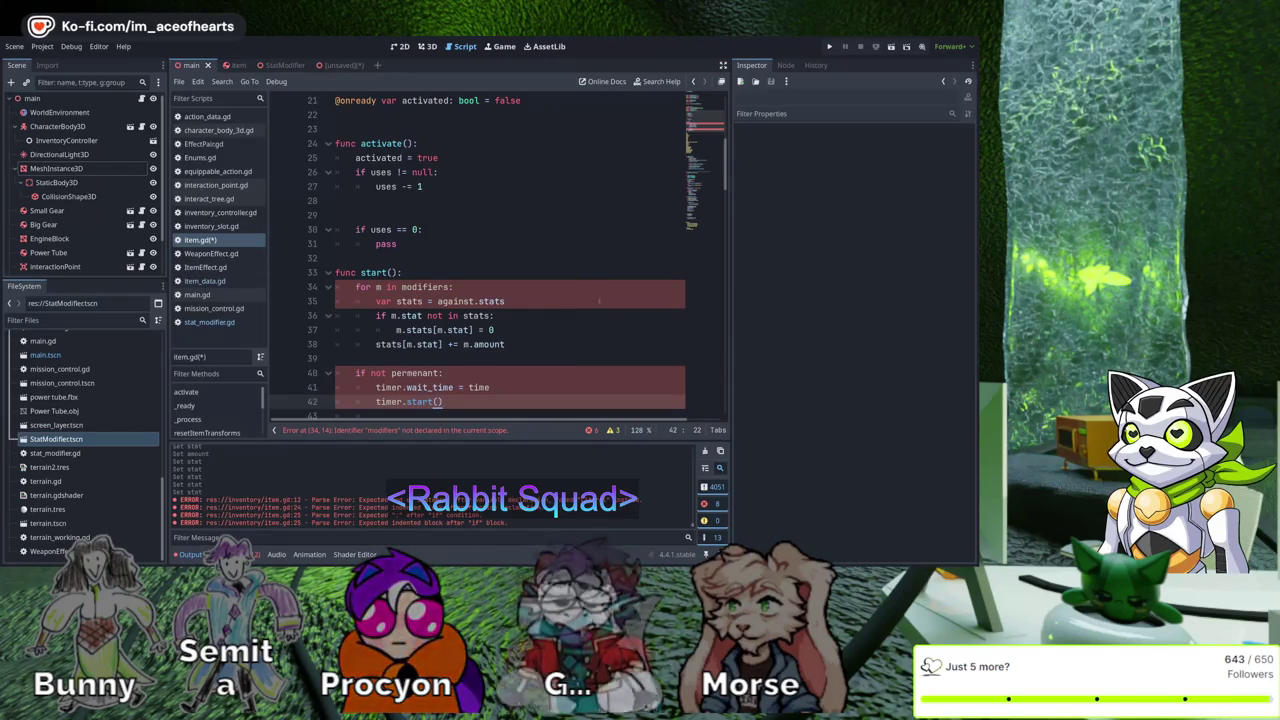
Cut the modifier loop out of the pasted code and delete the rest of start()
{"action": "scroll", "coordinate": [573, 330], "scroll_direction": "down", "scroll_amount": 1}
{"action": "scroll", "coordinate": [544, 318], "scroll_direction": "up", "scroll_amount": 4}
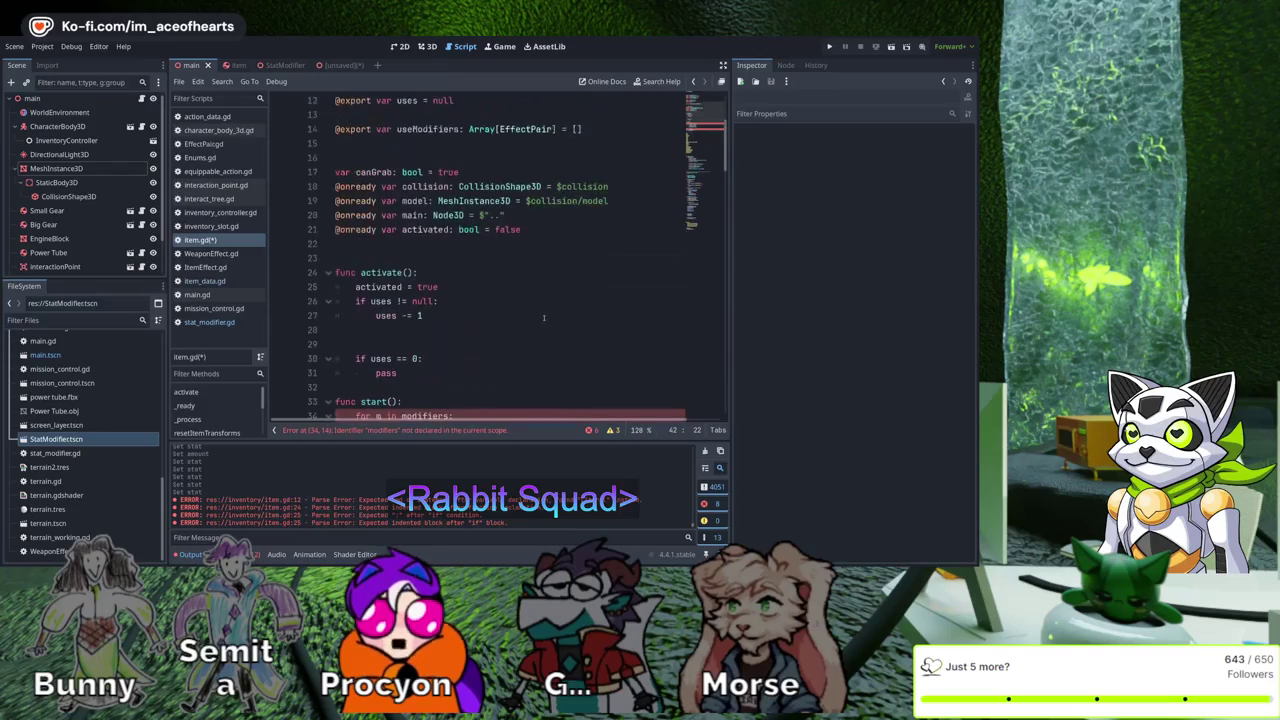
{"action": "scroll", "coordinate": [545, 248], "scroll_direction": "up", "scroll_amount": 1}
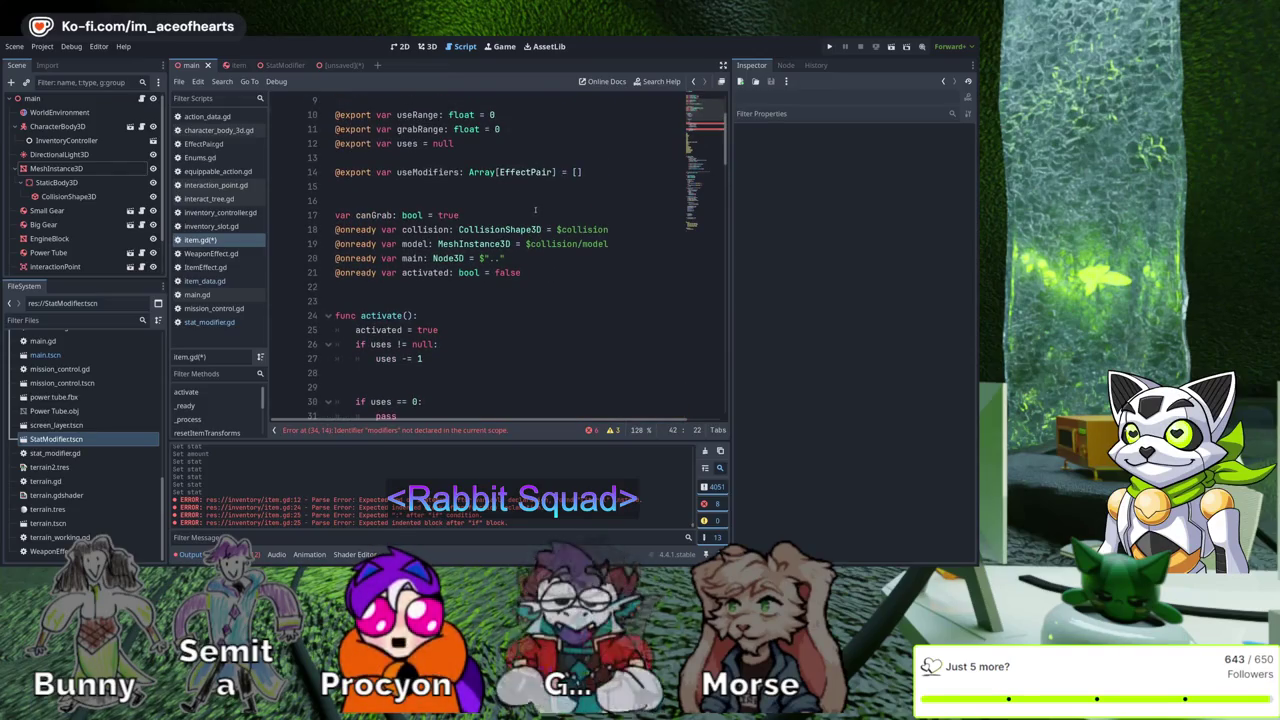
{"action": "scroll", "coordinate": [535, 210], "scroll_direction": "down", "scroll_amount": 5}
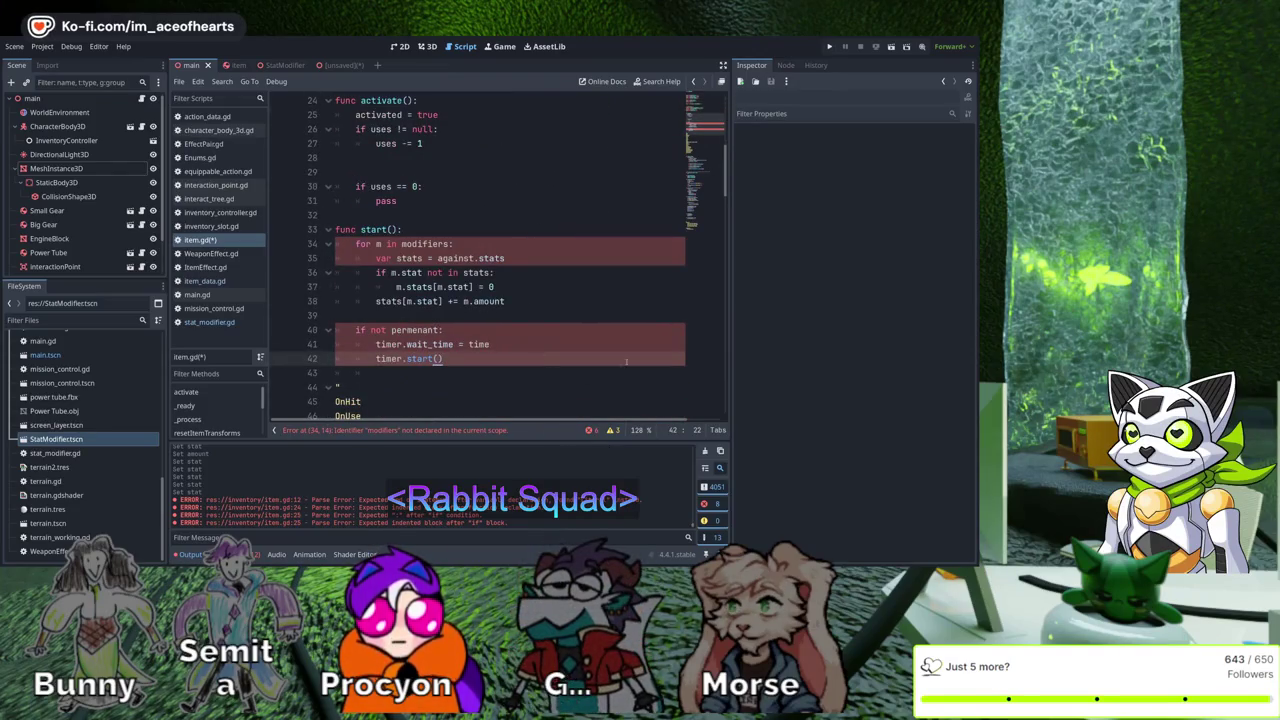
{"action": "key", "text": "Up"}
{"action": "key", "text": "Up"}
{"action": "key", "text": "Up"}
{"action": "key", "text": "End"}
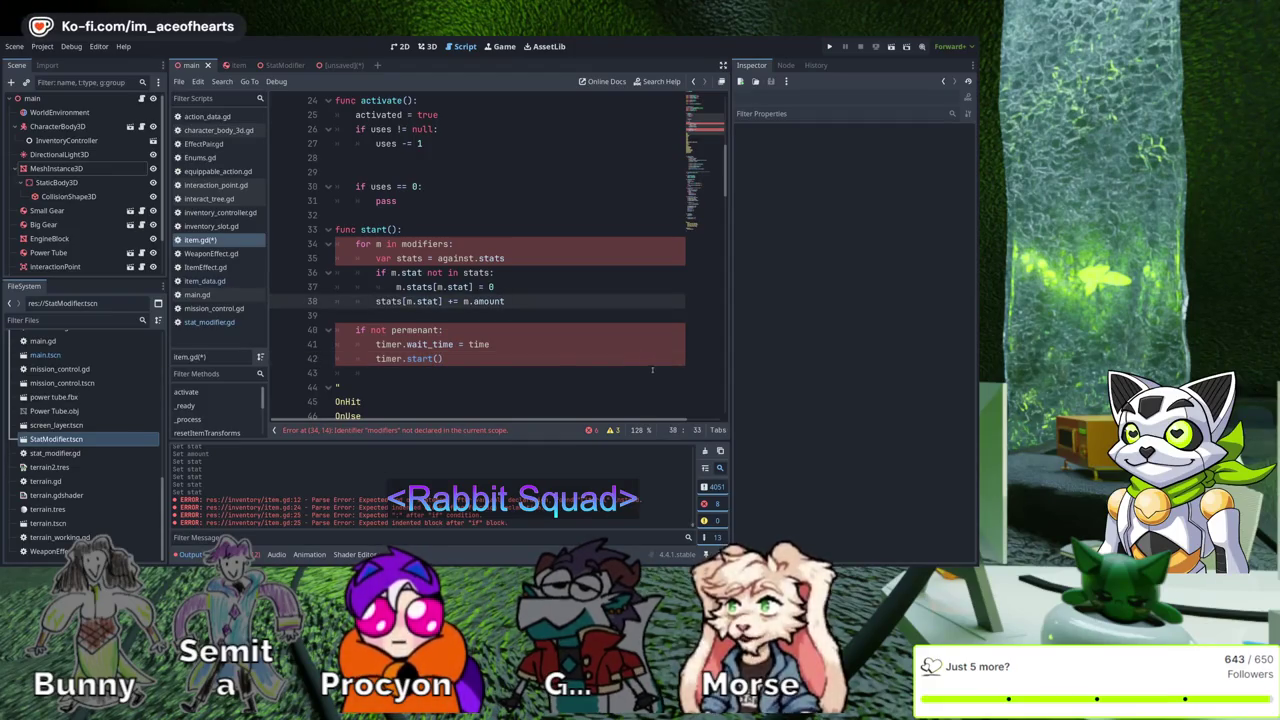
{"action": "key", "text": "shift+Up"}
{"action": "key", "text": "shift+Up"}
{"action": "key", "text": "shift+Up"}
{"action": "key", "text": "shift+Home"}
{"action": "key", "text": "Delete"}
{"action": "key", "text": "Down"}
{"action": "key", "text": "Down"}
{"action": "key", "text": "Down"}
{"action": "key", "text": "End"}
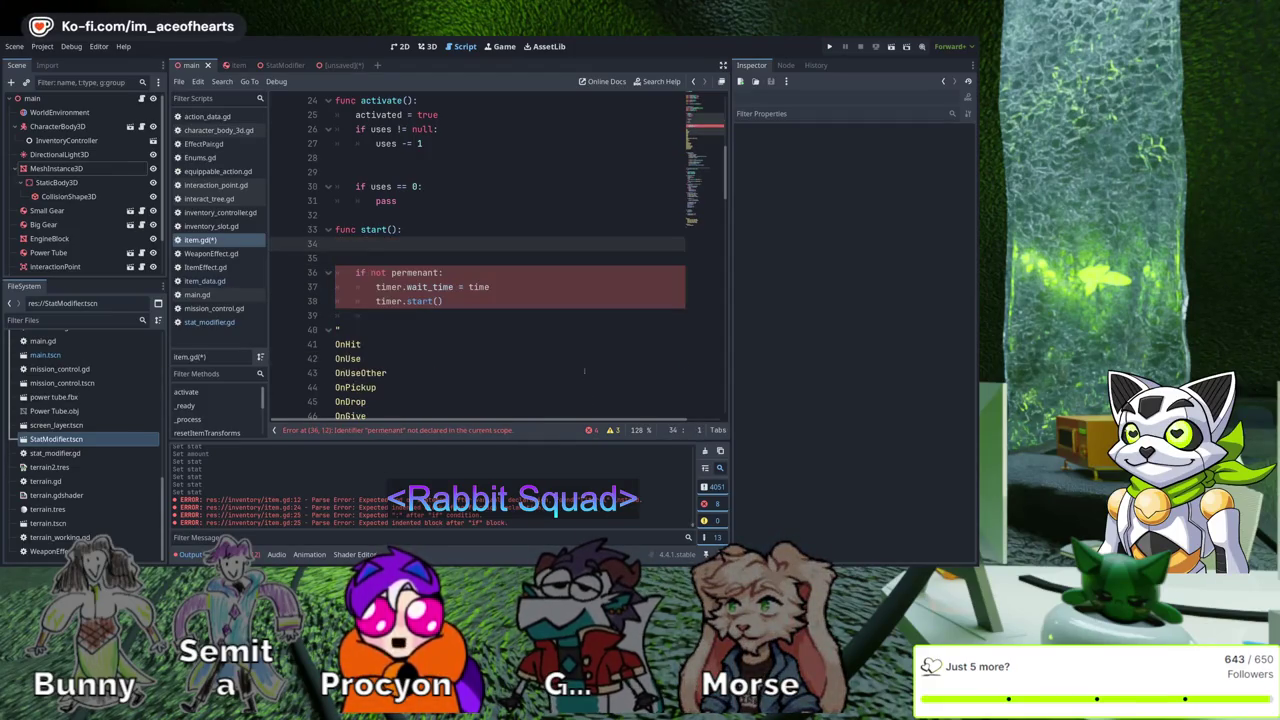
{"action": "key", "text": "shift+Up"}
{"action": "key", "text": "shift+Up"}
{"action": "key", "text": "shift+Up"}
{"action": "key", "text": "Delete"}
{"action": "key", "text": "Up"}
{"action": "key", "text": "Up"}
{"action": "key", "text": "Up"}
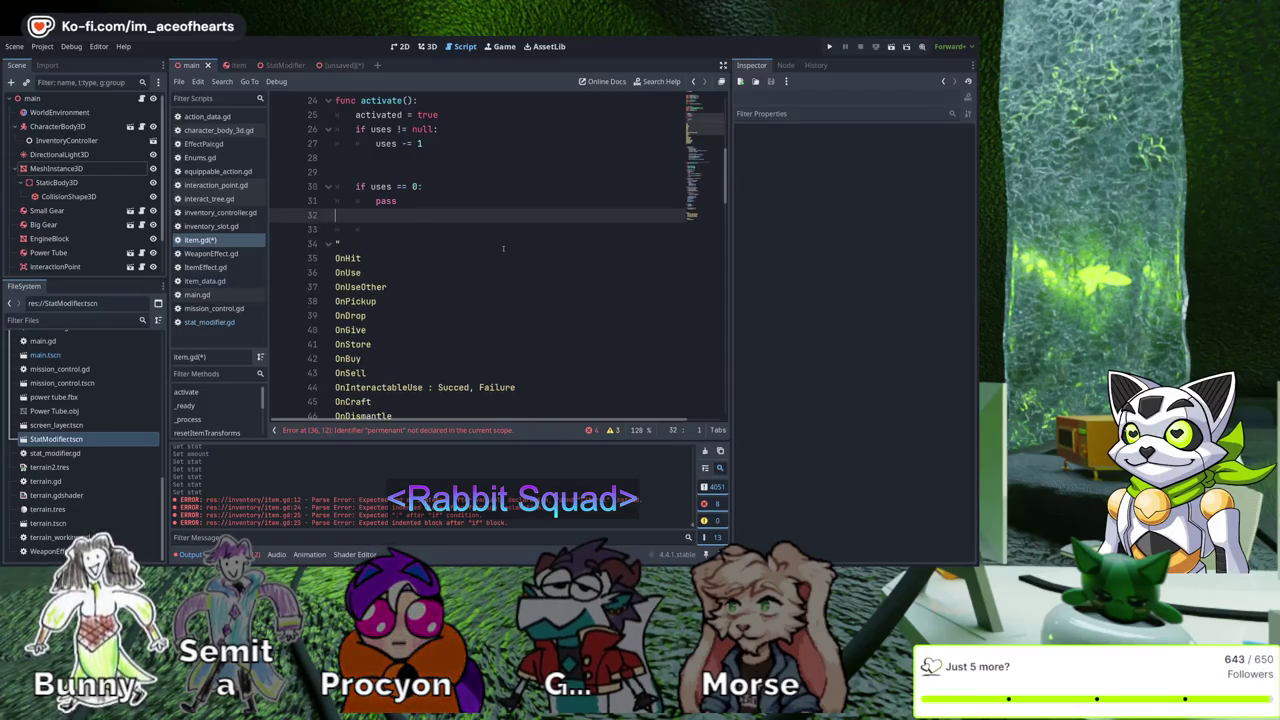
Paste the modifier loop inside activate() and fix its indentation
{"action": "scroll", "coordinate": [474, 249], "scroll_direction": "up", "scroll_amount": 1}
{"action": "key", "text": "Return"}
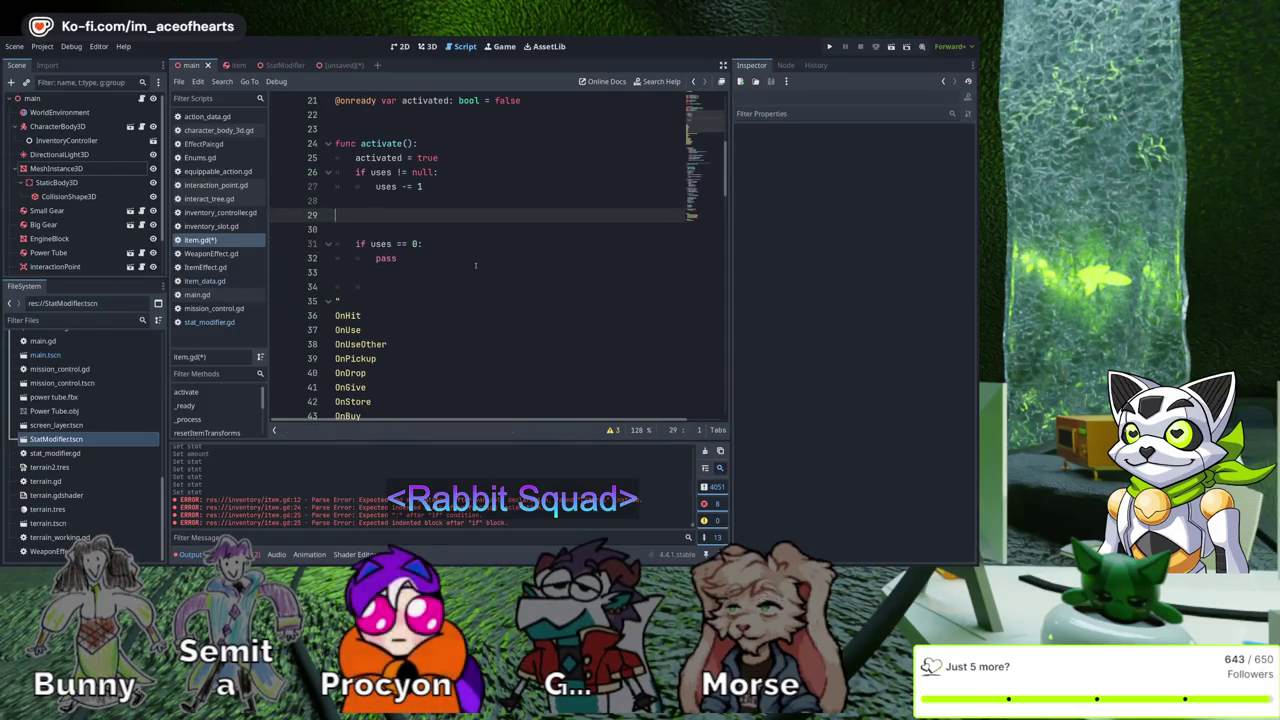
{"action": "type", "text": "for m in modifiers: \t\tvar stats = against.stats \t\tif m.stat not in stats: \t\t\tm.stats[m.stat] = 0 \t\tstats[m.stat] += m.amount"}
{"action": "key", "text": "Up"}
{"action": "key", "text": "Up"}
{"action": "key", "text": "Up"}
{"action": "key", "text": "Home"}
{"action": "key", "text": "shift+Tab"}
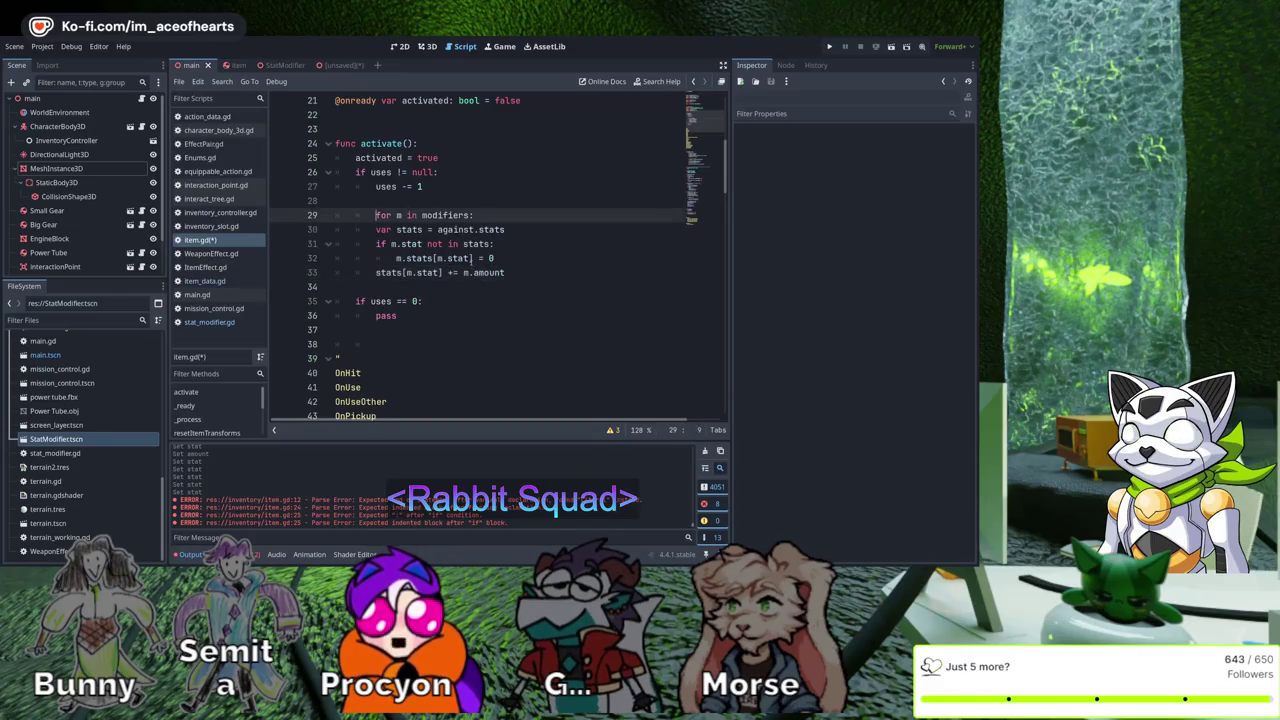
Make the loop iterate useModifiers and add each modifier's amount to user.stats
{"action": "scroll", "coordinate": [600, 273], "scroll_direction": "up", "scroll_amount": 3}
{"action": "scroll", "coordinate": [600, 272], "scroll_direction": "up", "scroll_amount": 1}
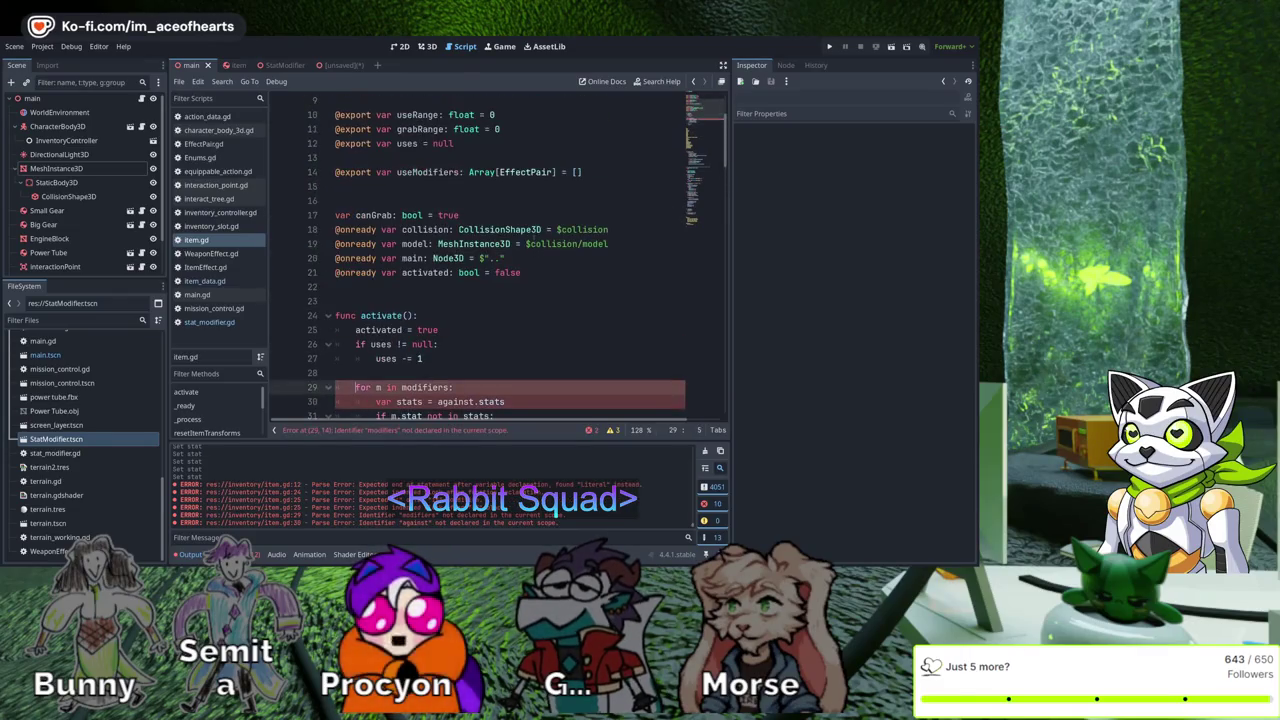
{"action": "double_click", "coordinate": [427, 172]}
{"action": "double_click", "coordinate": [425, 387]}
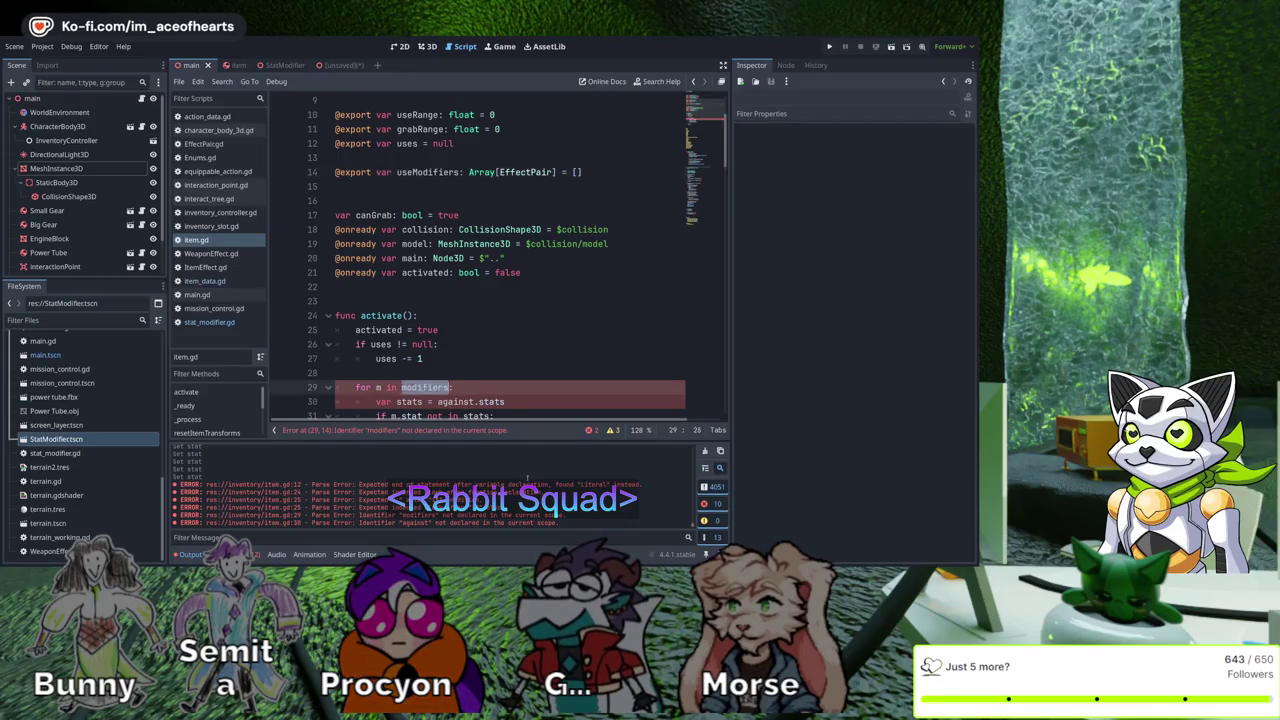
{"action": "scroll", "coordinate": [610, 400], "scroll_direction": "down", "scroll_amount": 2}
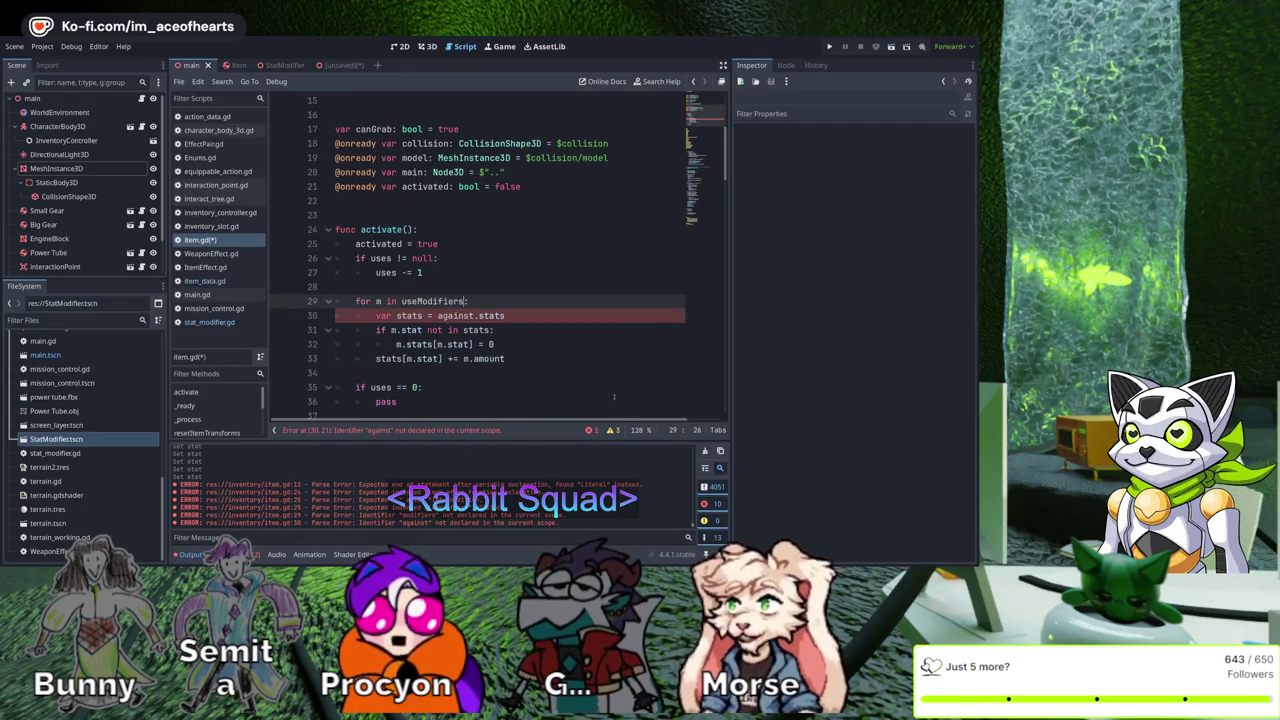
{"action": "double_click", "coordinate": [455, 315]}
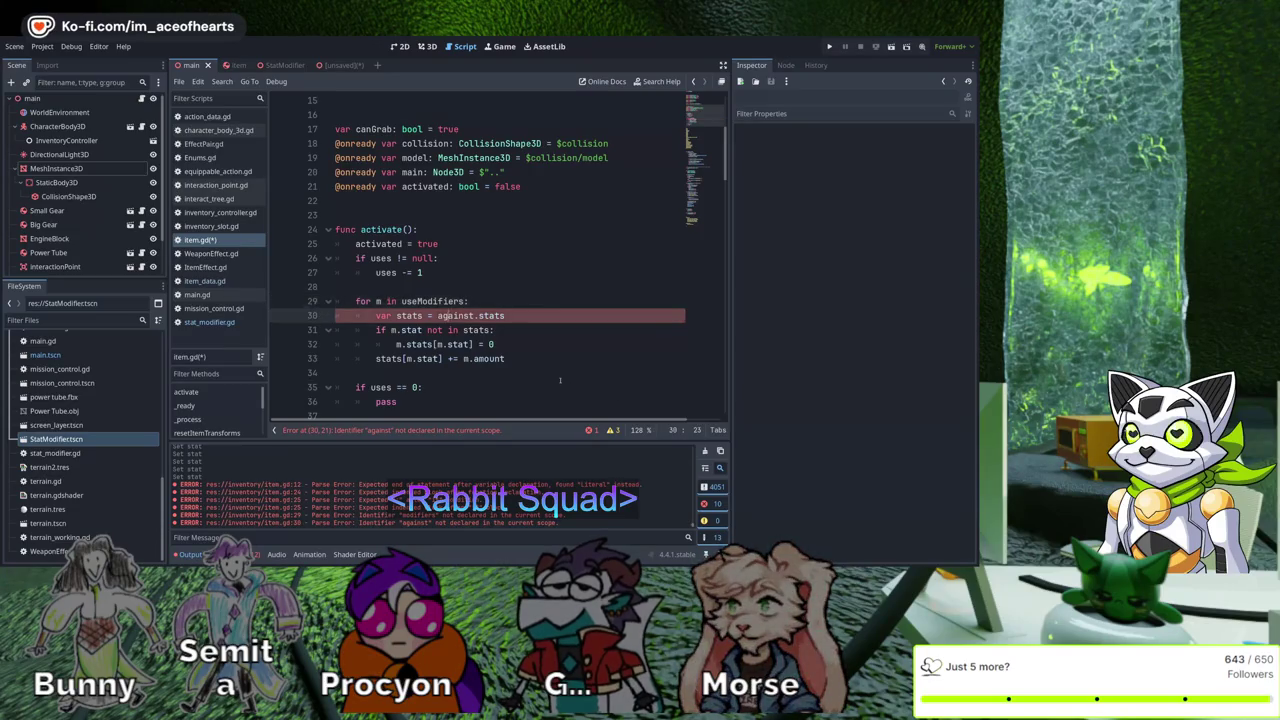
{"action": "scroll", "coordinate": [646, 395], "scroll_direction": "up", "scroll_amount": 5}
{"action": "scroll", "coordinate": [646, 395], "scroll_direction": "down", "scroll_amount": 4}
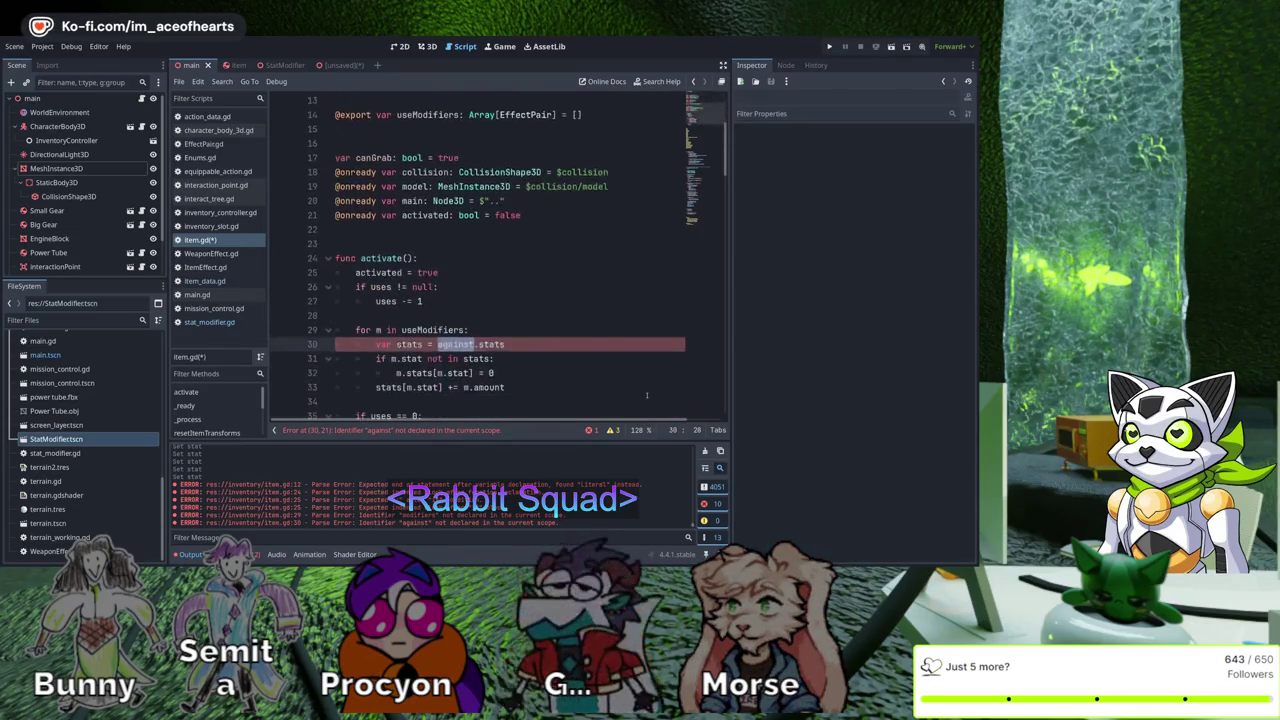
{"action": "type", "text": "su"}
{"action": "key", "text": "BackSpace"}
{"action": "key", "text": "BackSpace"}
{"action": "key", "text": "BackSpace"}
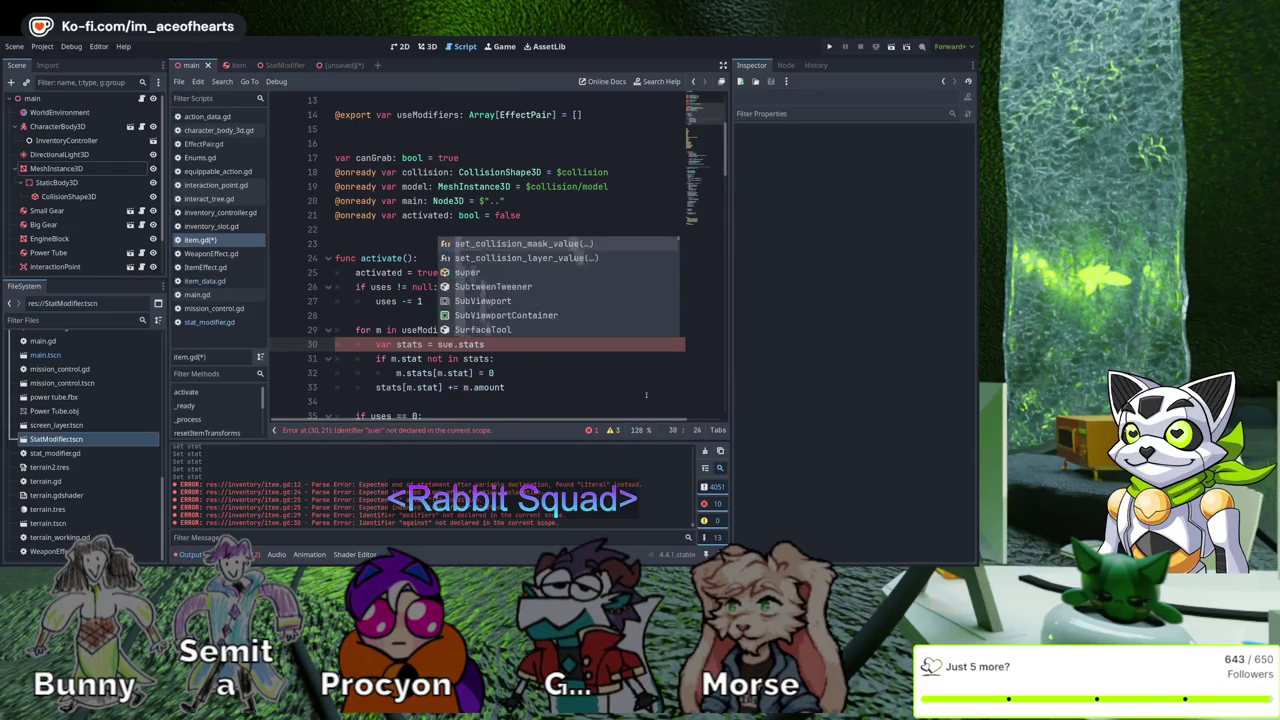
{"action": "type", "text": "user"}
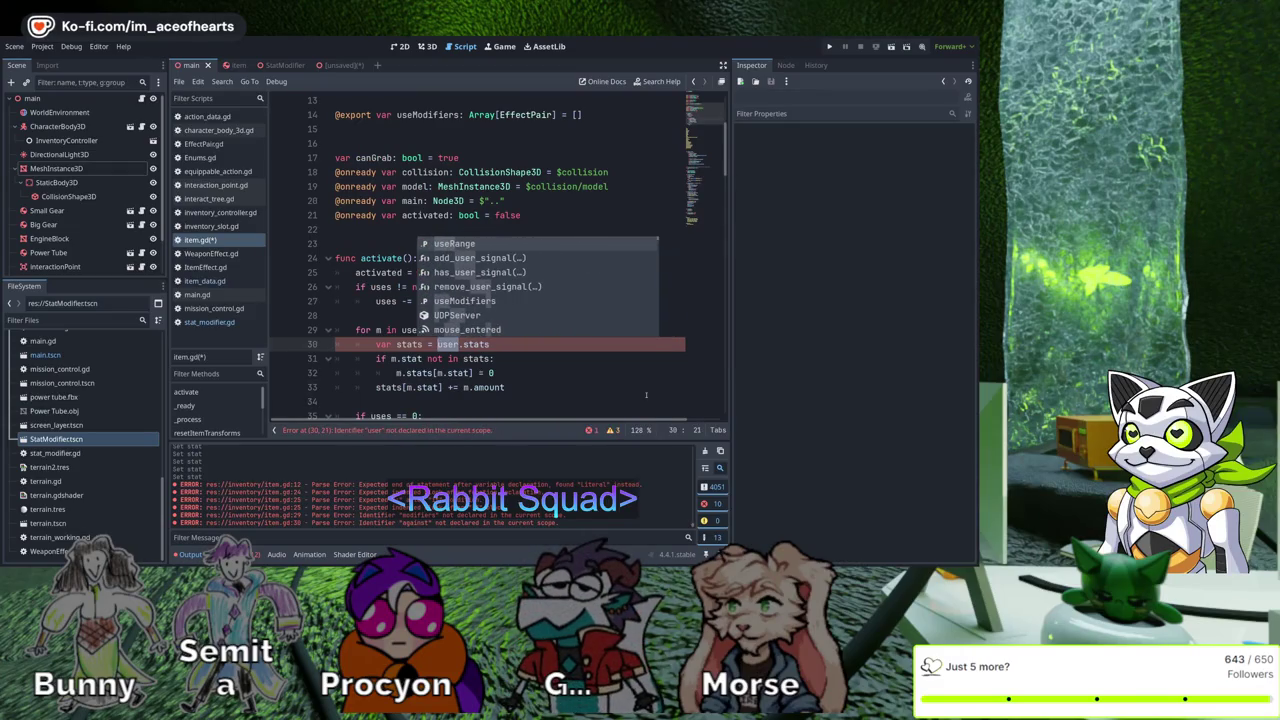
{"action": "left_click", "coordinate": [505, 318]}
Add the missing colon at the end of the Right Hand line and save
{"action": "scroll", "coordinate": [505, 318], "scroll_direction": "up", "scroll_amount": 4}
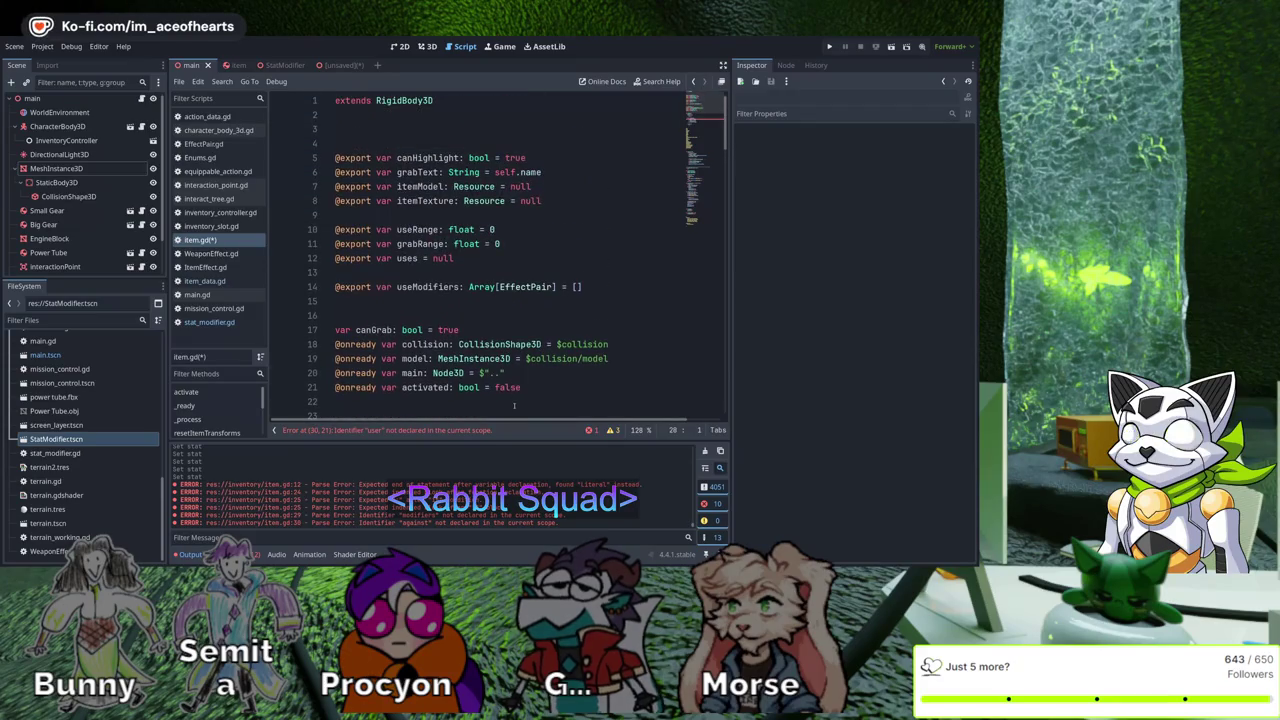
{"action": "scroll", "coordinate": [532, 311], "scroll_direction": "down", "scroll_amount": 20}
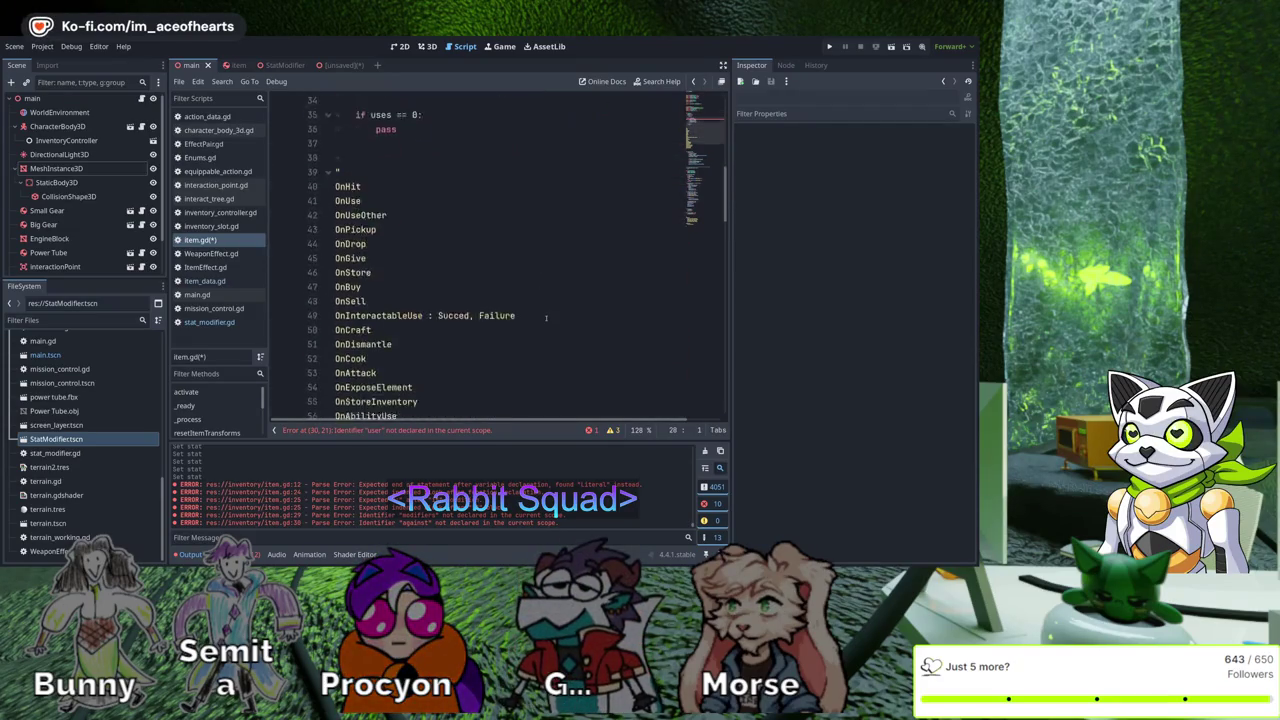
{"action": "scroll", "coordinate": [558, 325], "scroll_direction": "down", "scroll_amount": 8}
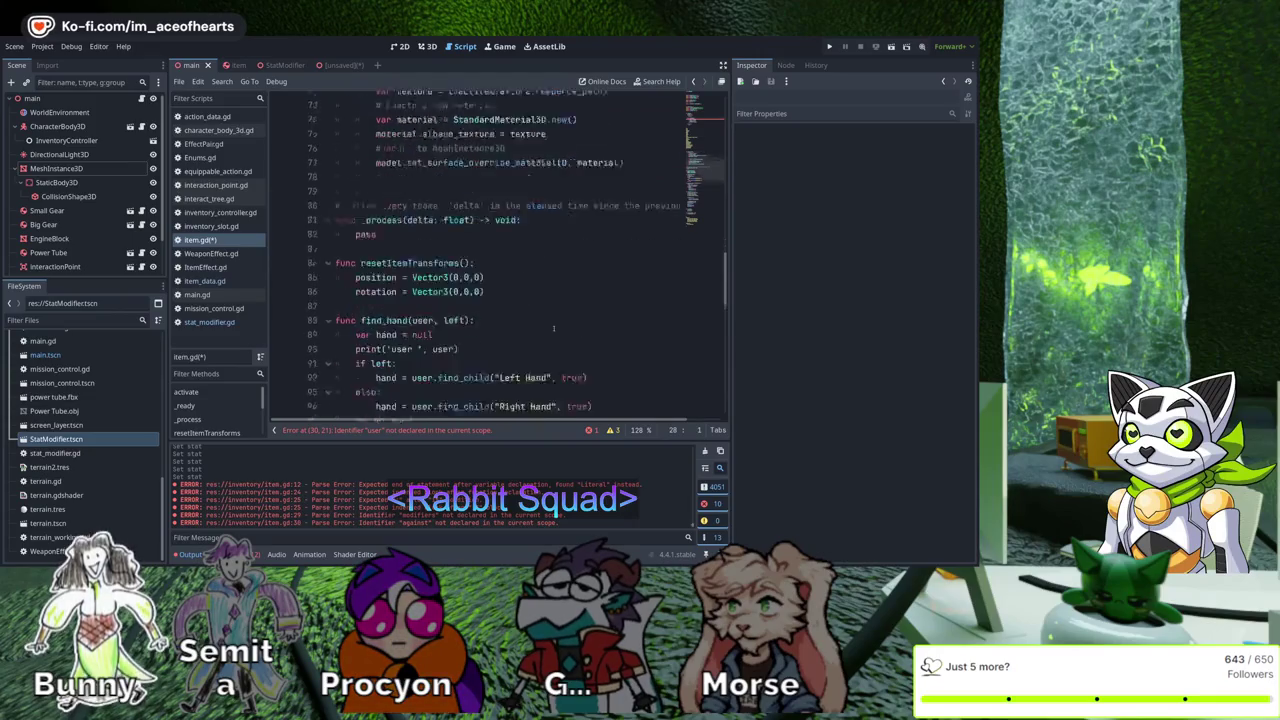
{"action": "scroll", "coordinate": [557, 328], "scroll_direction": "down", "scroll_amount": 4}
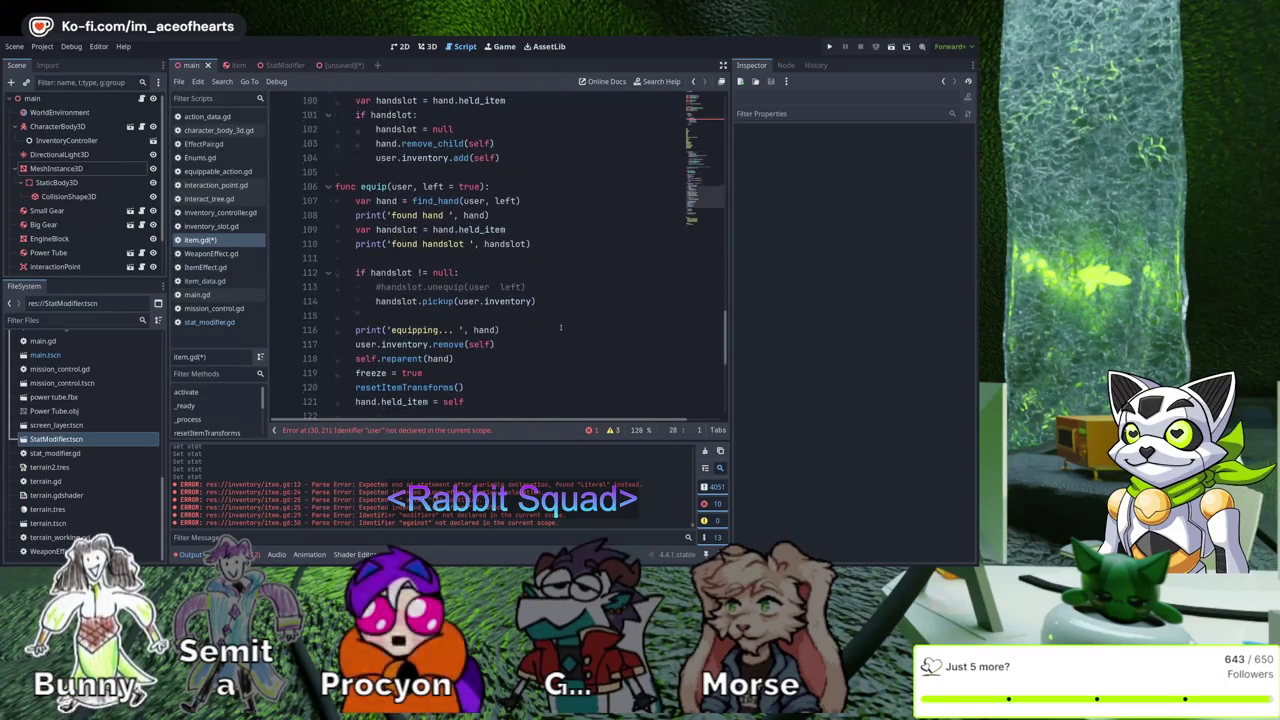
{"action": "scroll", "coordinate": [525, 285], "scroll_direction": "up", "scroll_amount": 4}
{"action": "scroll", "coordinate": [515, 272], "scroll_direction": "up", "scroll_amount": 2}
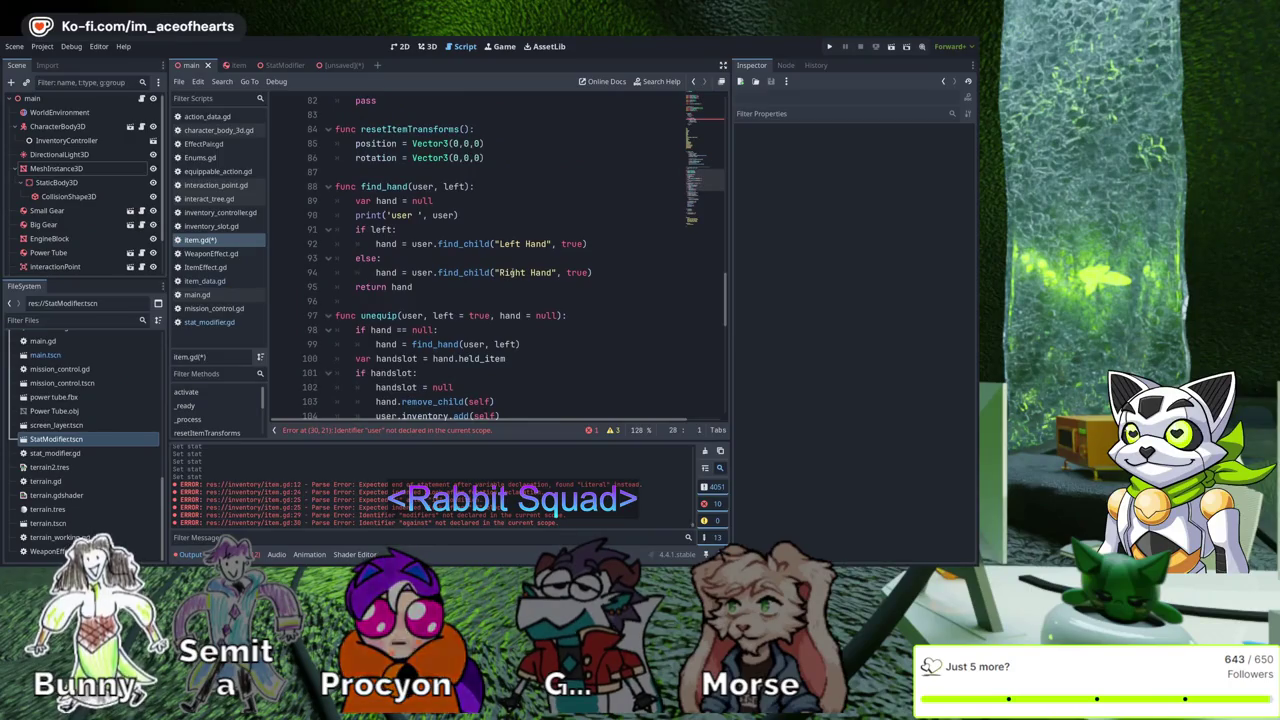
{"action": "left_click", "coordinate": [603, 270]}
{"action": "type", "text": ":"}
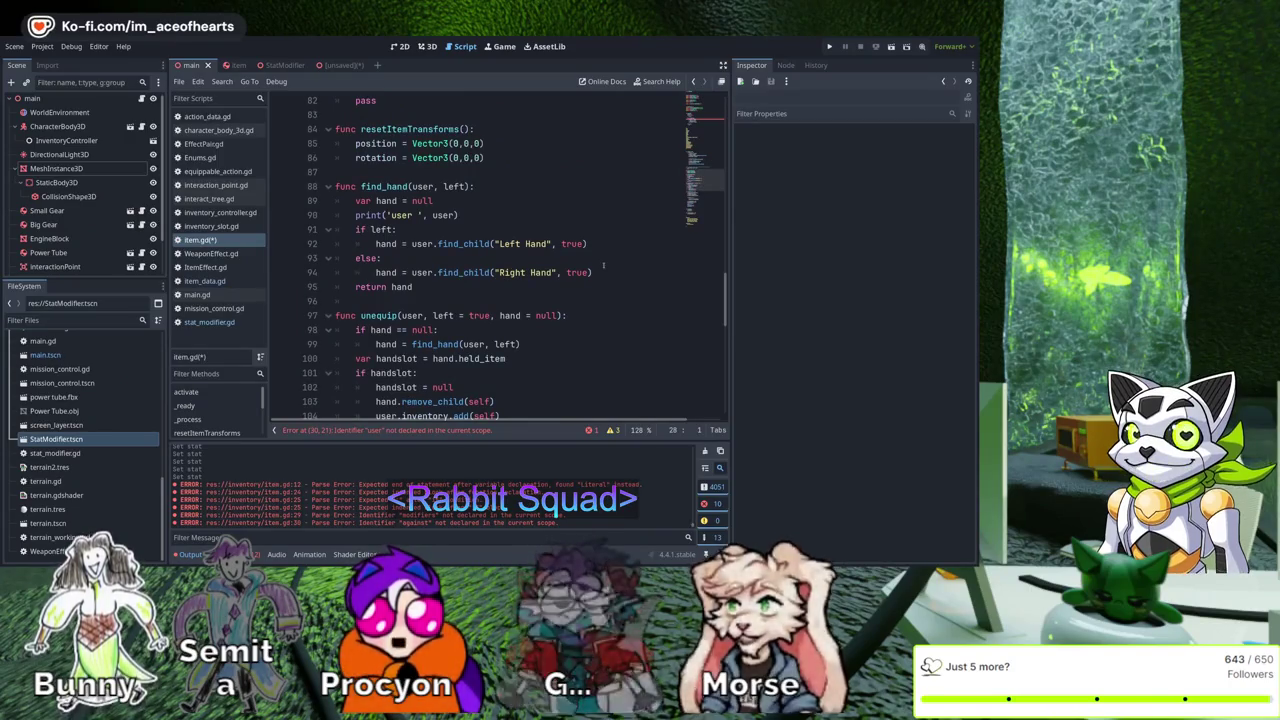
{"action": "key", "text": "ctrl+s"}
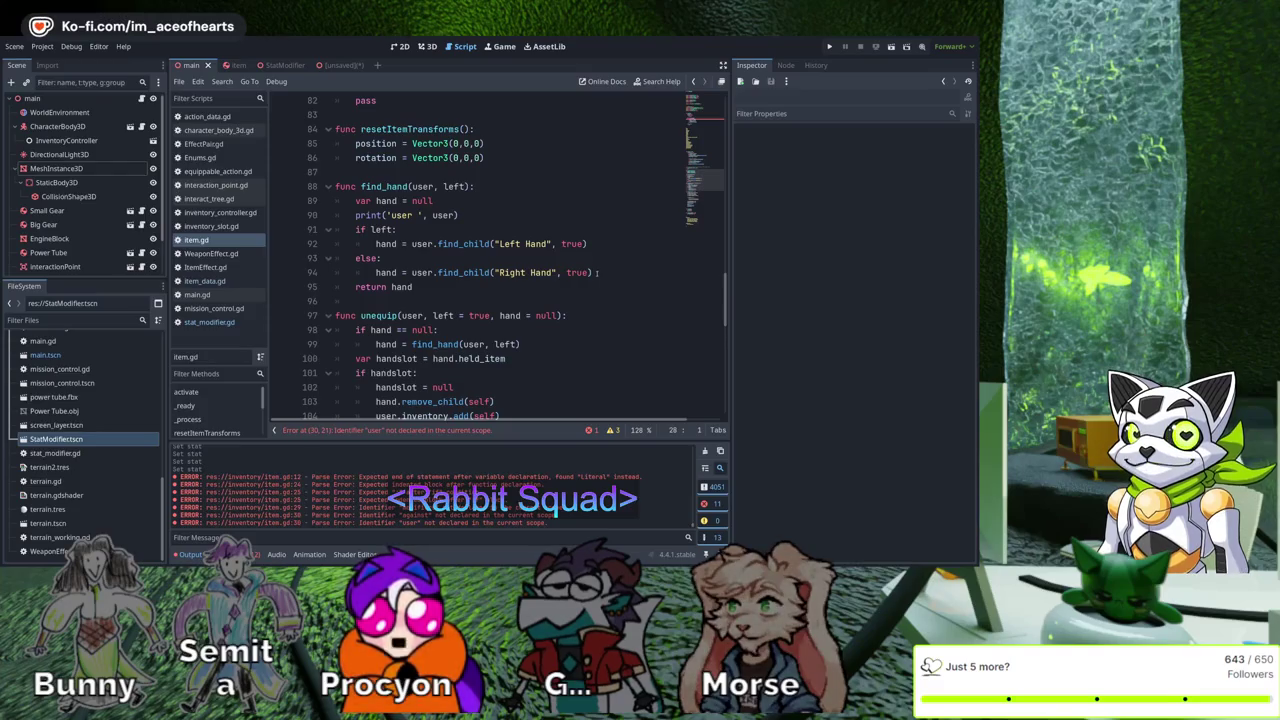
Give func activate() a 'user' parameter
{"action": "scroll", "coordinate": [615, 268], "scroll_direction": "down", "scroll_amount": 4}
{"action": "scroll", "coordinate": [615, 269], "scroll_direction": "down", "scroll_amount": 3}
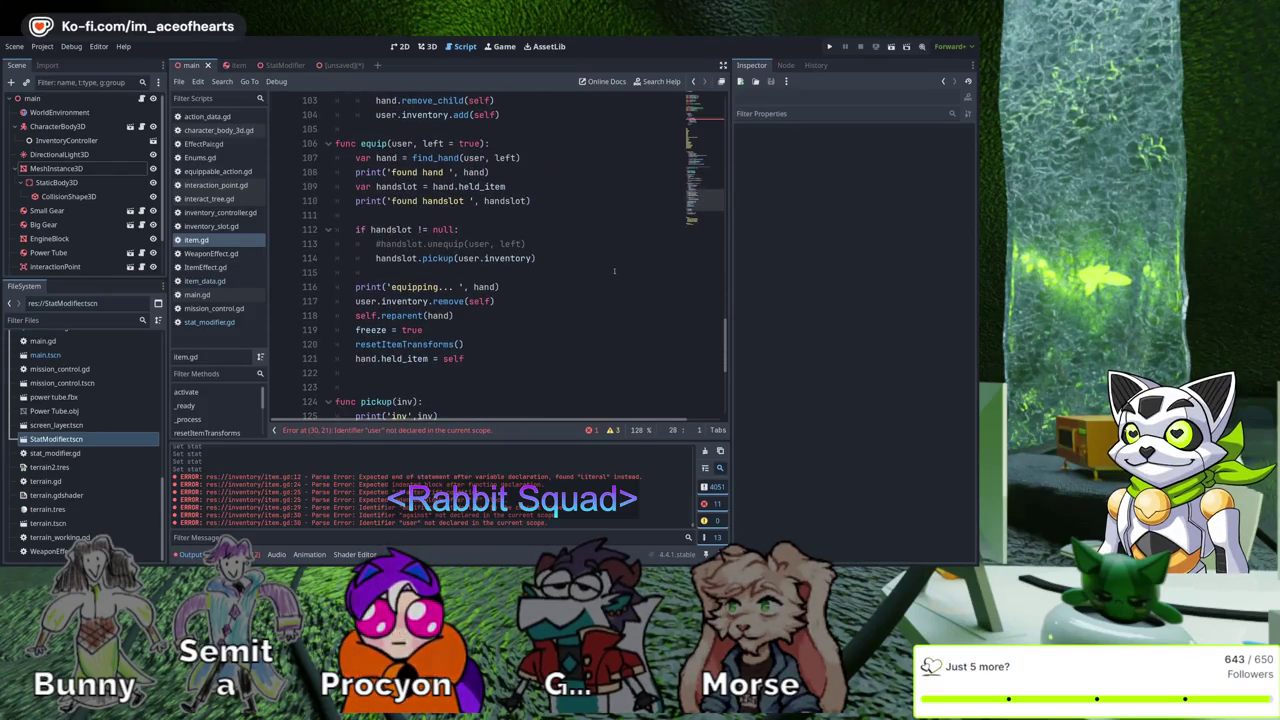
{"action": "scroll", "coordinate": [614, 270], "scroll_direction": "down", "scroll_amount": 6}
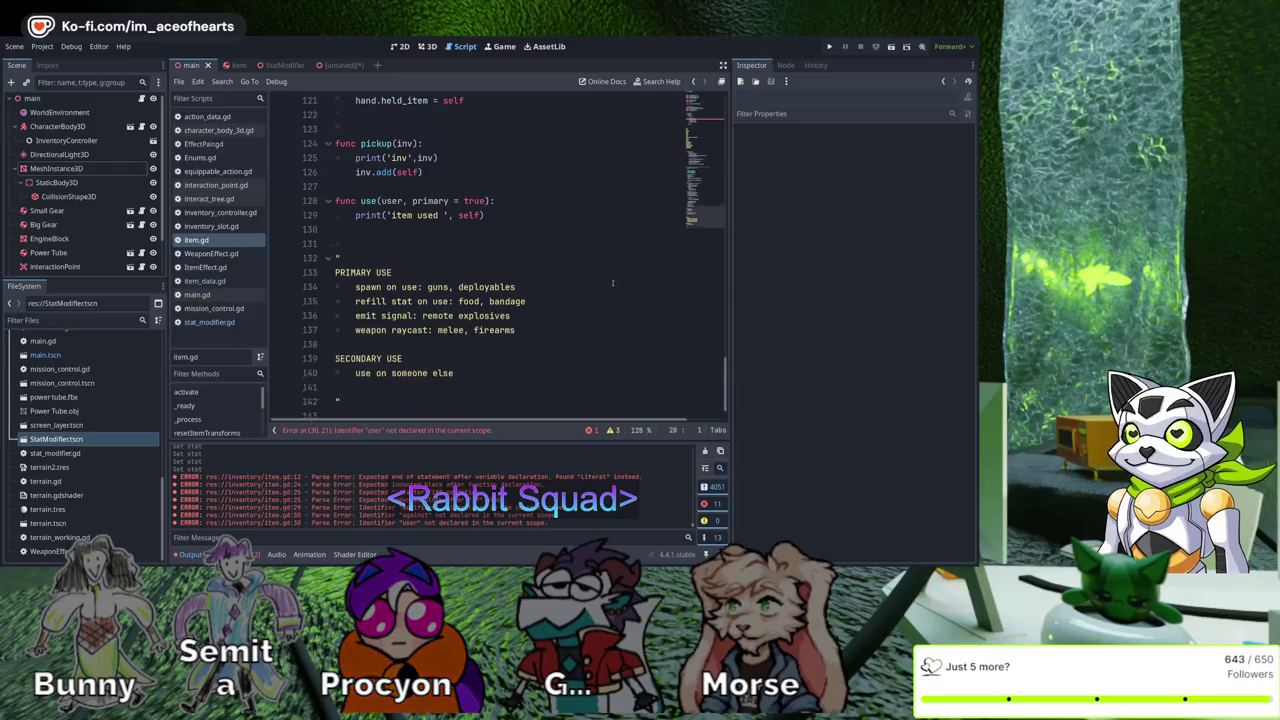
{"action": "scroll", "coordinate": [613, 283], "scroll_direction": "up", "scroll_amount": 1}
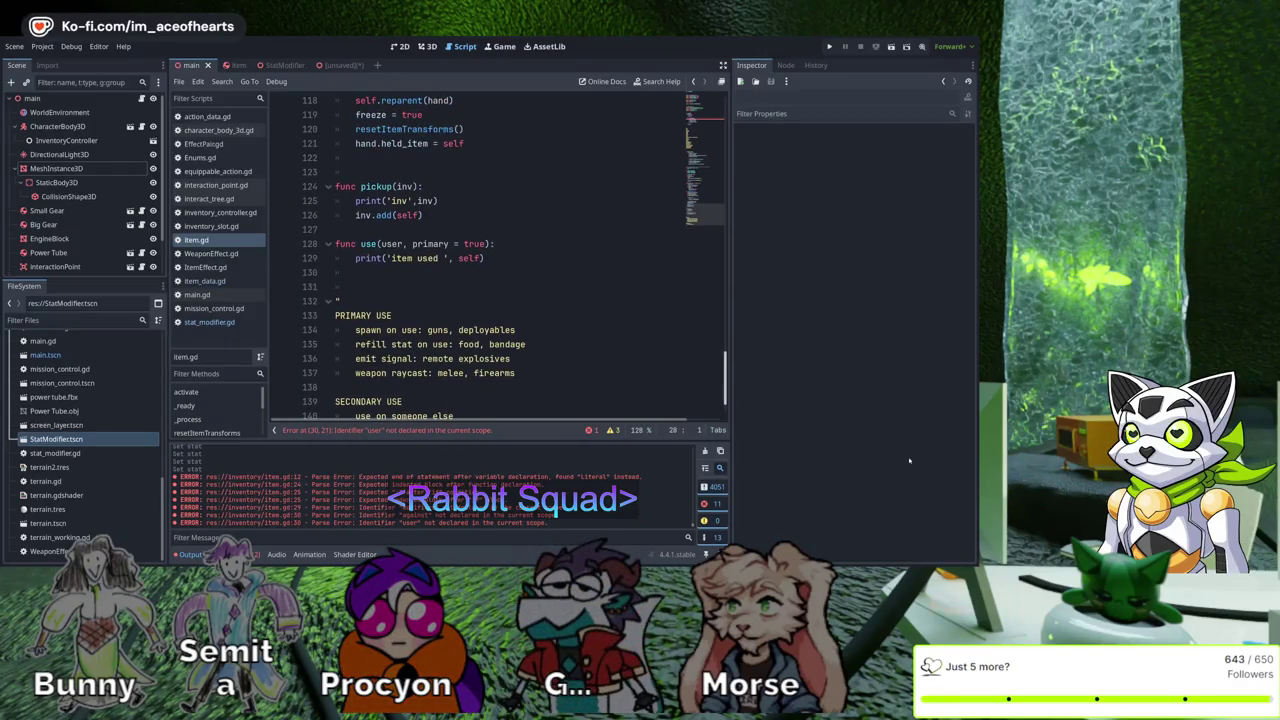
{"action": "scroll", "coordinate": [500, 260], "scroll_direction": "up", "scroll_amount": 20}
{"action": "scroll", "coordinate": [637, 345], "scroll_direction": "down", "scroll_amount": 4}
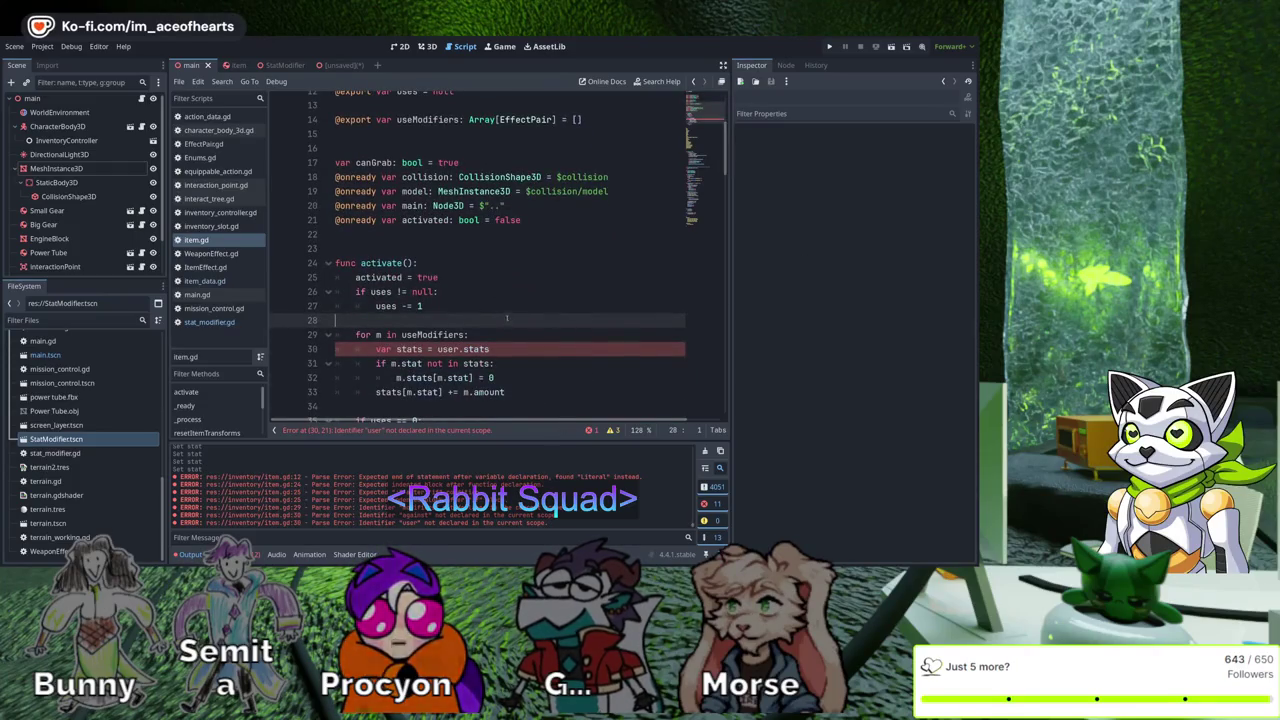
{"action": "key", "text": "Up"}
{"action": "key", "text": "Up"}
{"action": "key", "text": "Up"}
{"action": "key", "text": "End"}
{"action": "key", "text": "Left"}
{"action": "type", "text": "user"}
{"action": "scroll", "coordinate": [544, 321], "scroll_direction": "down", "scroll_amount": 1}
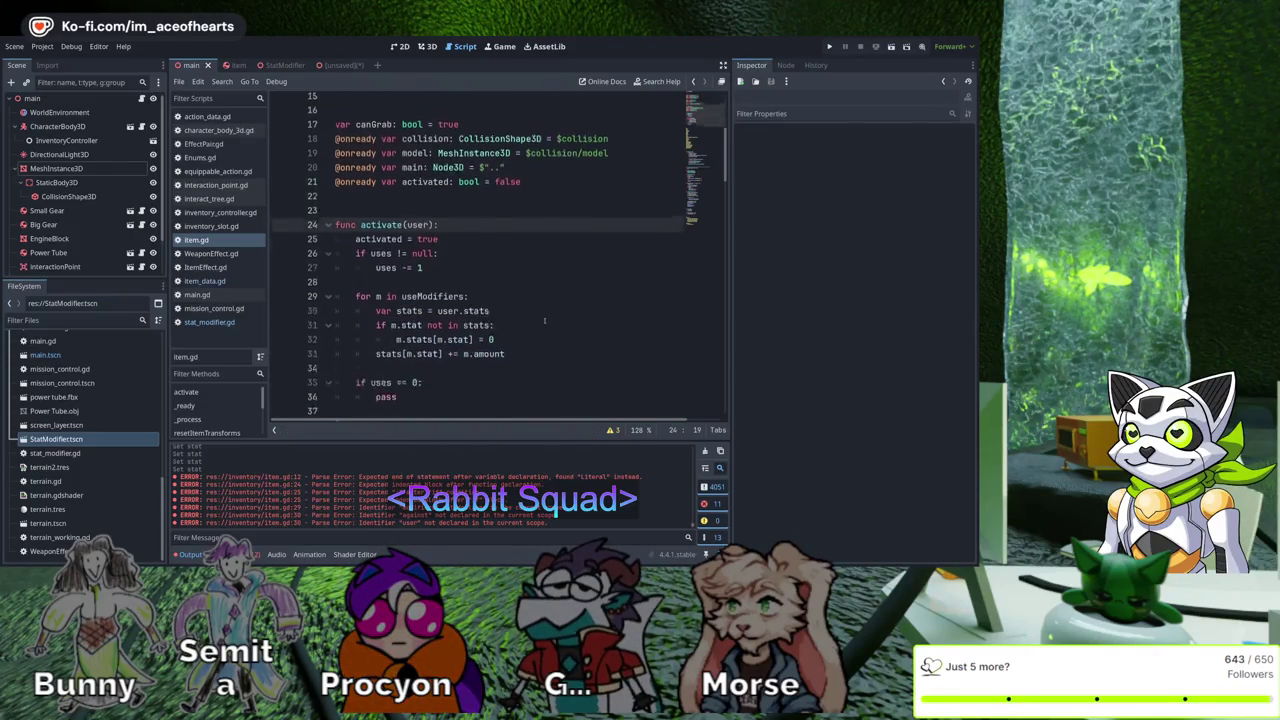
{"action": "scroll", "coordinate": [548, 415], "scroll_direction": "down", "scroll_amount": 1}
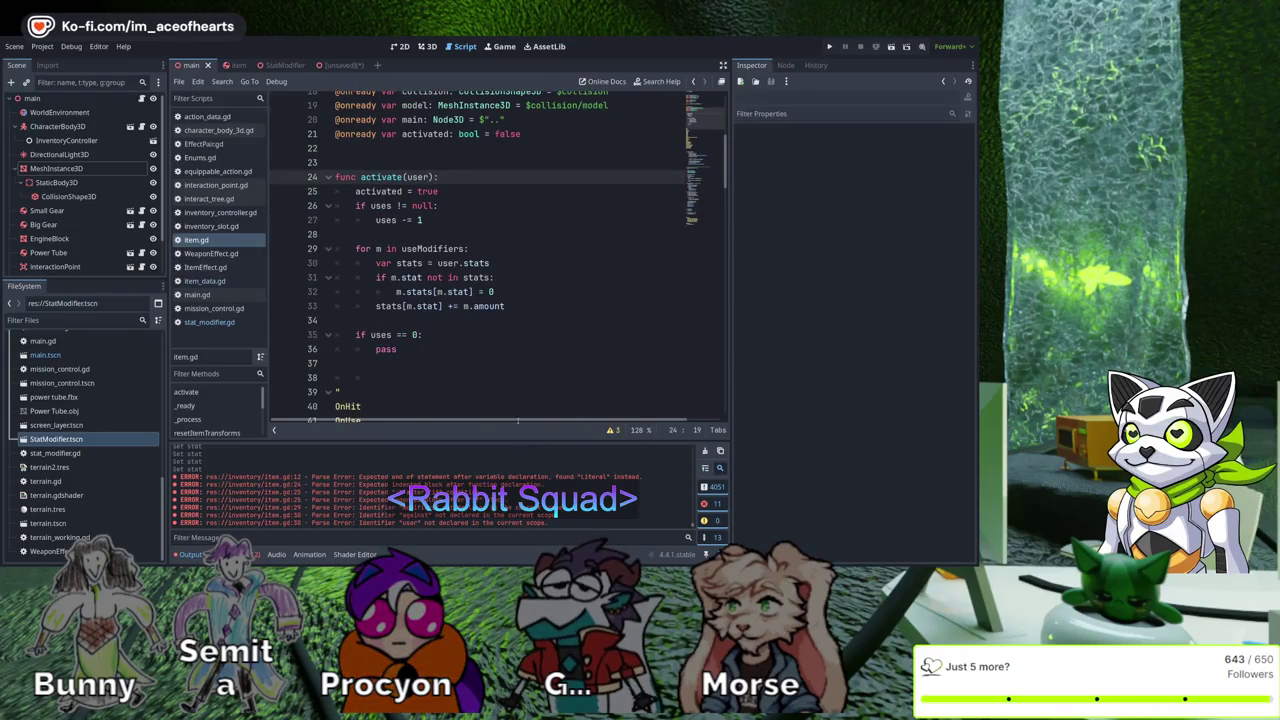
{"action": "scroll", "coordinate": [527, 335], "scroll_direction": "up", "scroll_amount": 3}
{"action": "key", "text": "Up"}
{"action": "key", "text": "Up"}
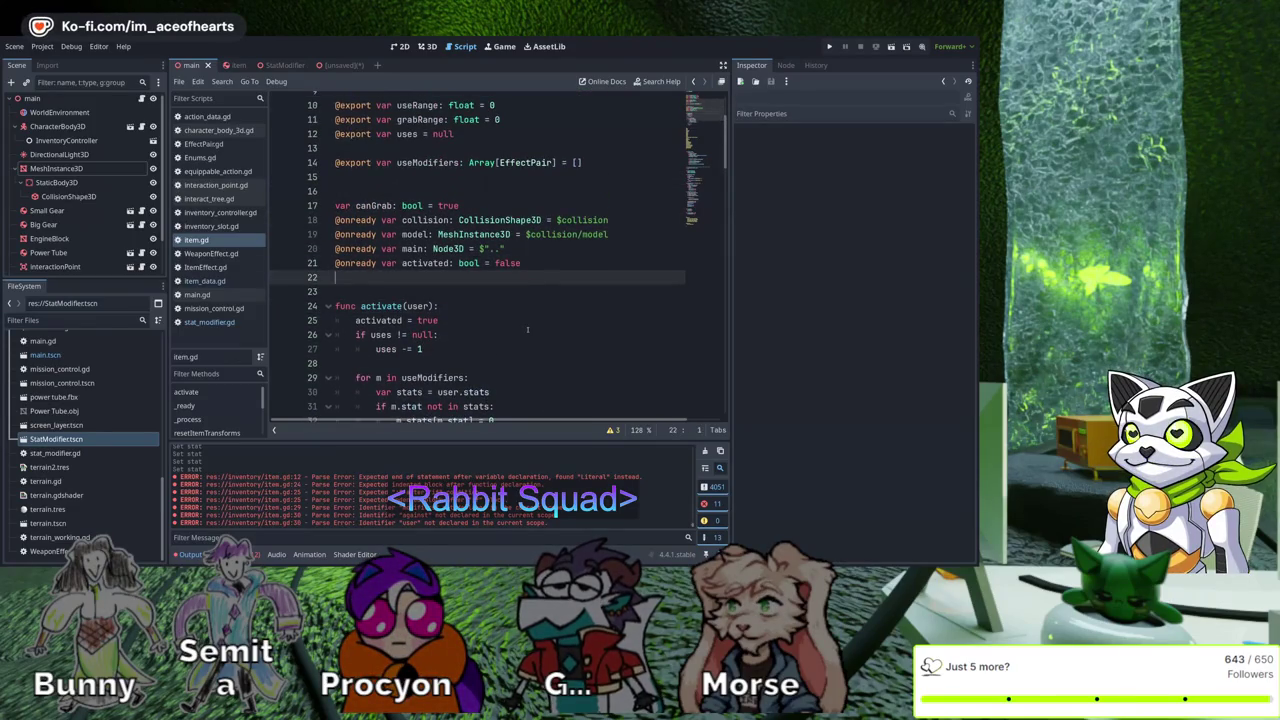
{"action": "type", "text": "@onready "}
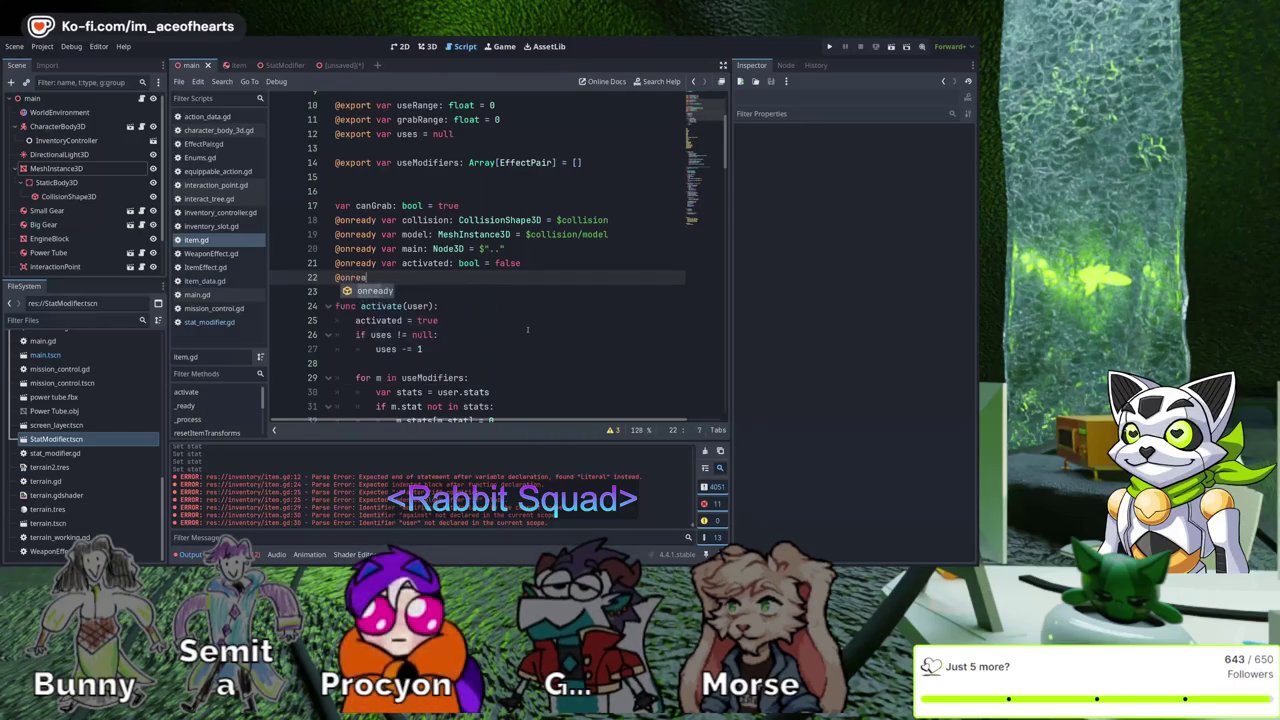
{"action": "type", "text": "var cons"}
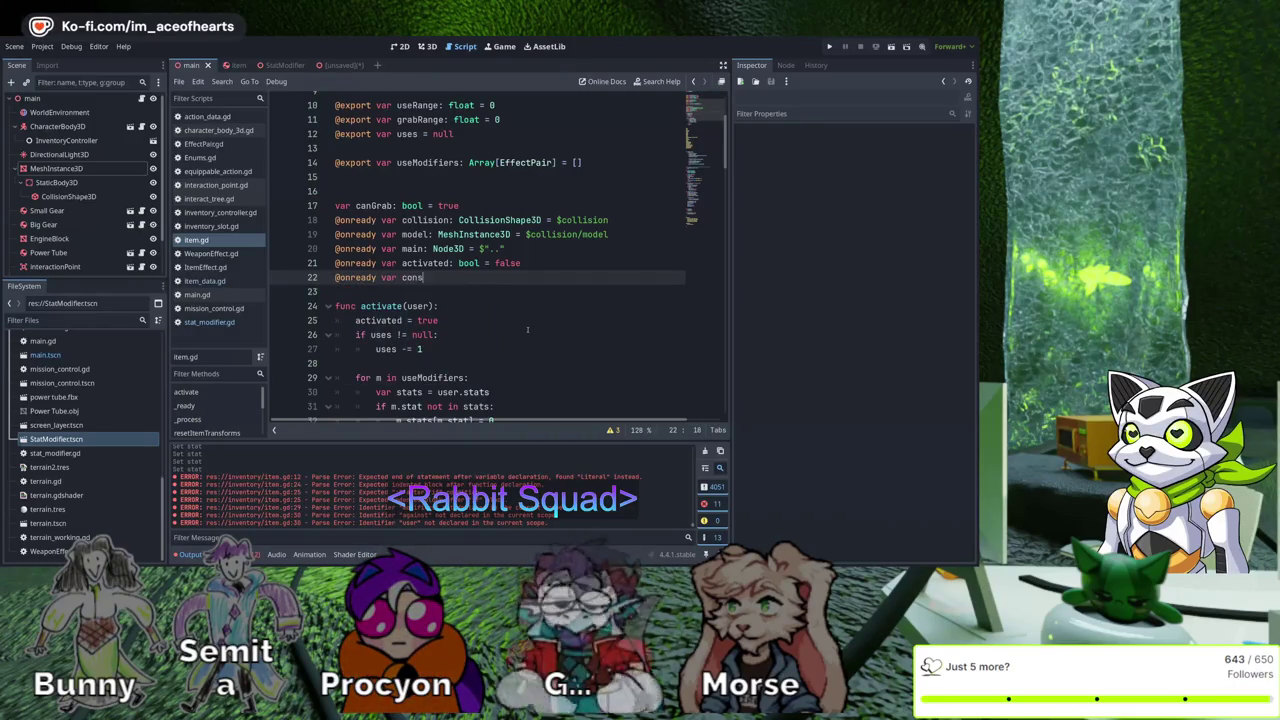
{"action": "type", "text": "umeOnUse"}
{"action": "key", "text": "Home"}
{"action": "key", "text": "Right"}
{"action": "key", "text": "ctrl+shift+Right"}
{"action": "type", "text": "export"}
{"action": "key", "text": "Down"}
Move consumeOnUse up among the exports, type it as bool = false, and save
{"action": "key", "text": "Up"}
{"action": "key", "text": "shift+End"}
{"action": "key", "text": "ctrl+x"}
{"action": "key", "text": "Up"}
{"action": "key", "text": "Up"}
{"action": "key", "text": "Up"}
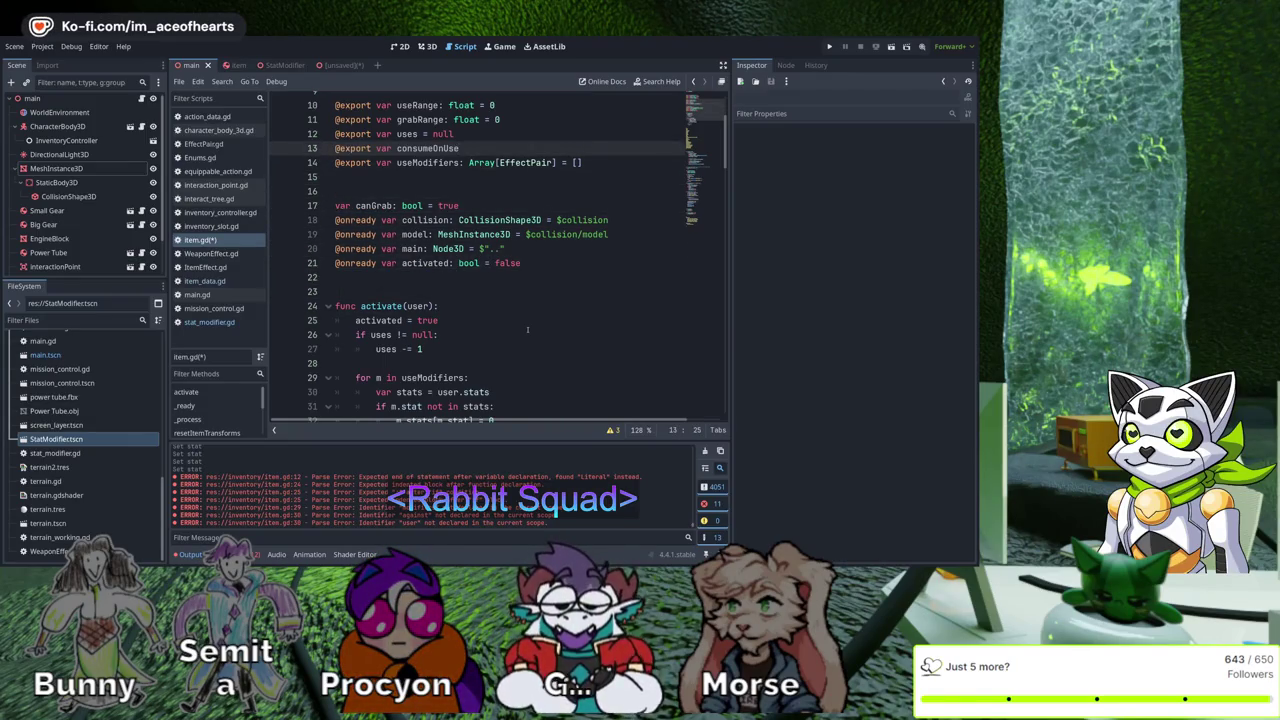
{"action": "scroll", "coordinate": [527, 329], "scroll_direction": "up", "scroll_amount": 1}
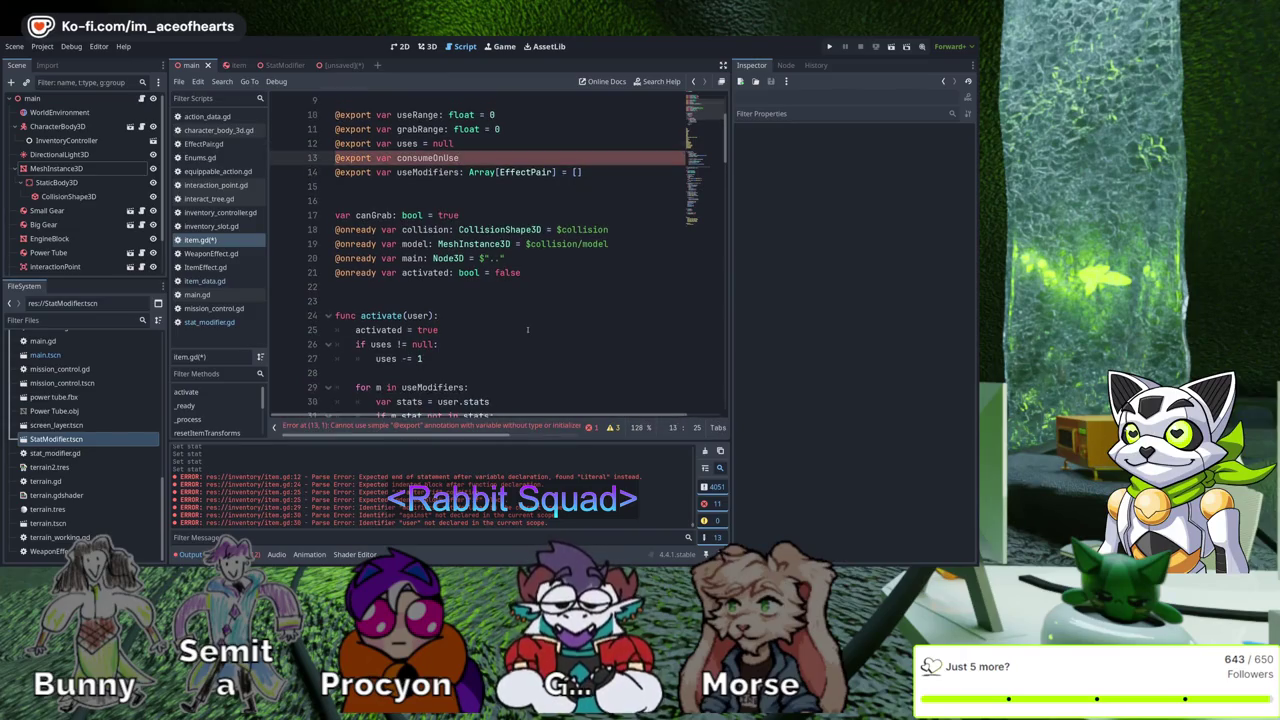
{"action": "type", "text": ":bool = fa"}
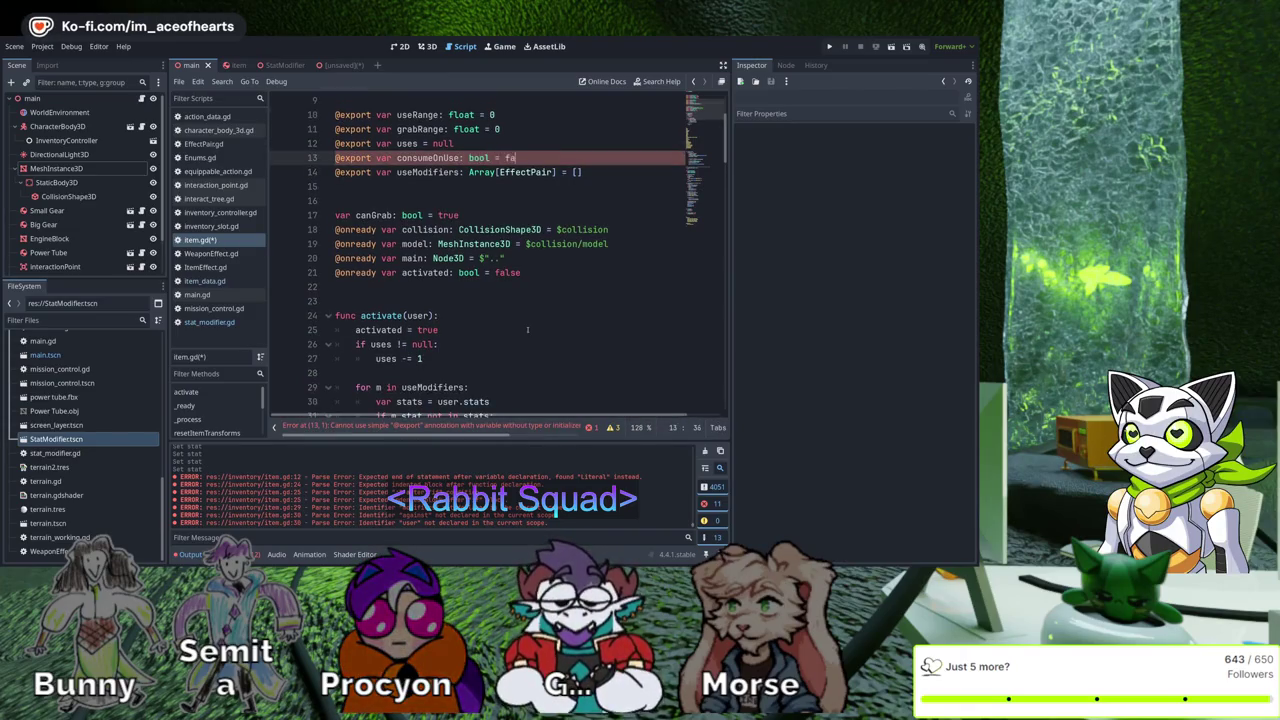
{"action": "key", "text": "Left"}
{"action": "key", "text": "Left"}
{"action": "key", "text": "Left"}
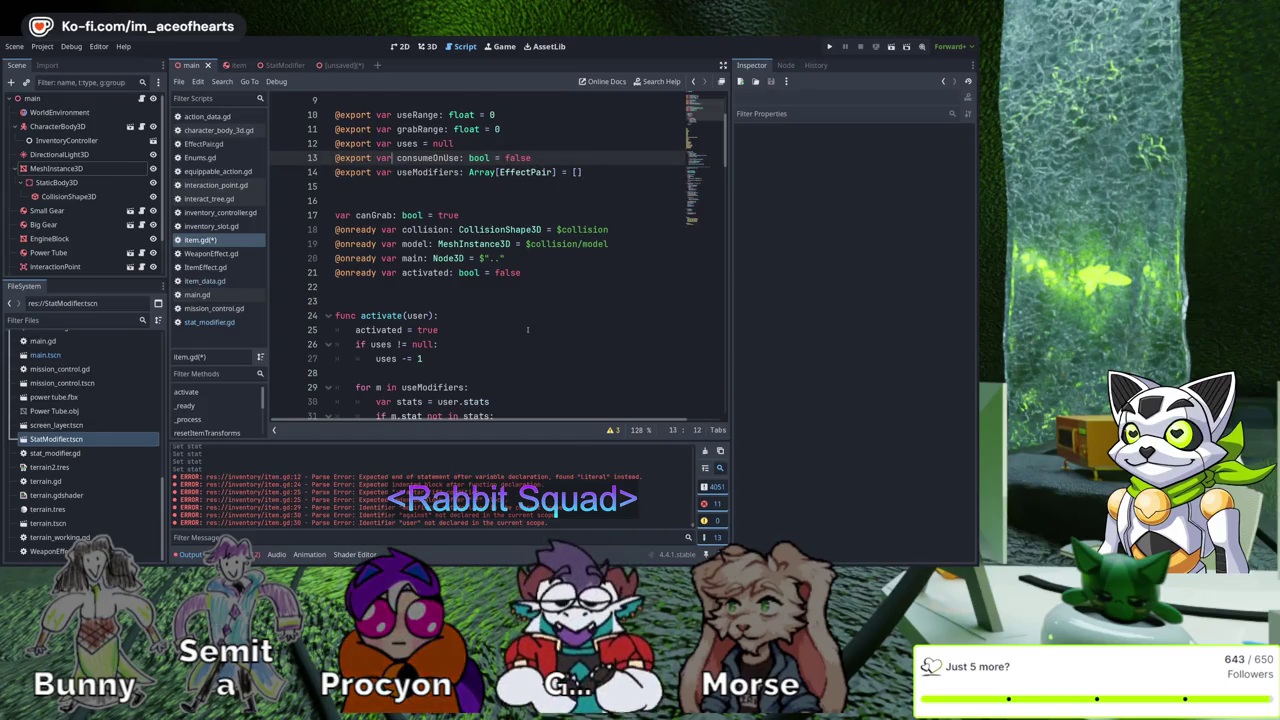
{"action": "key", "text": "ctrl+s"}
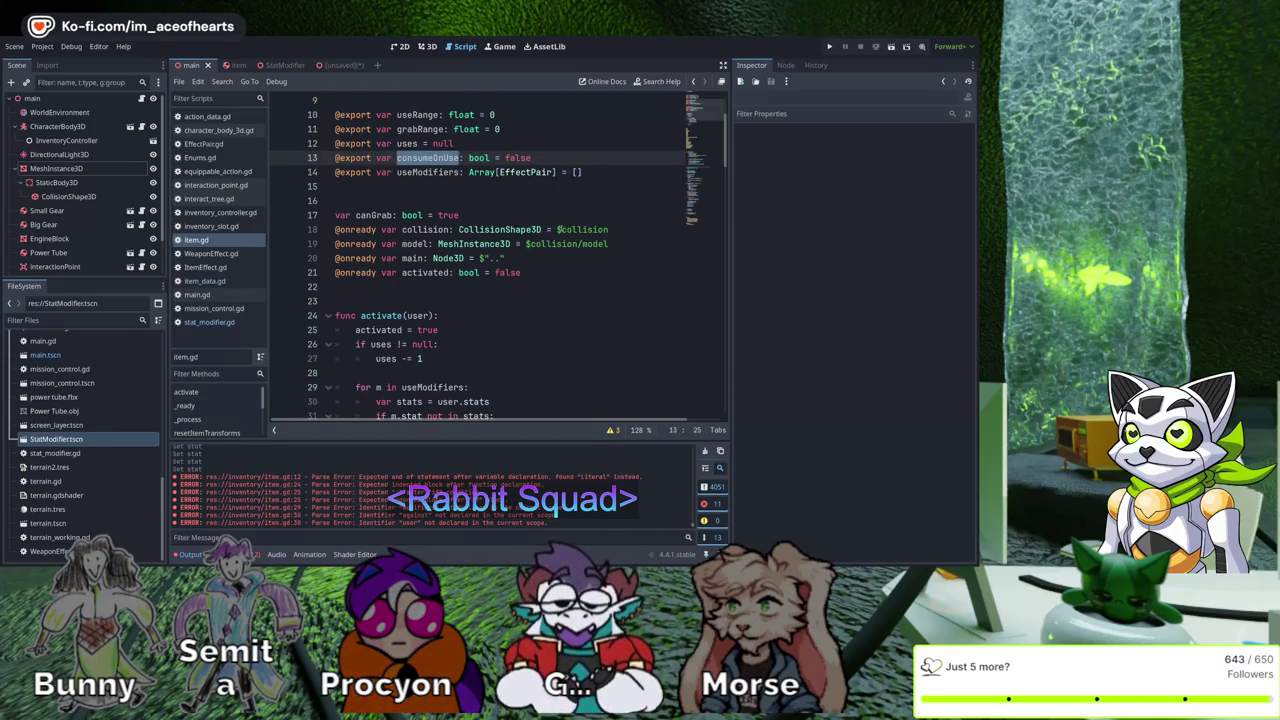
Remove the extra blank line below the exported variables
{"action": "left_click", "coordinate": [560, 188]}
{"action": "key", "text": "Delete"}
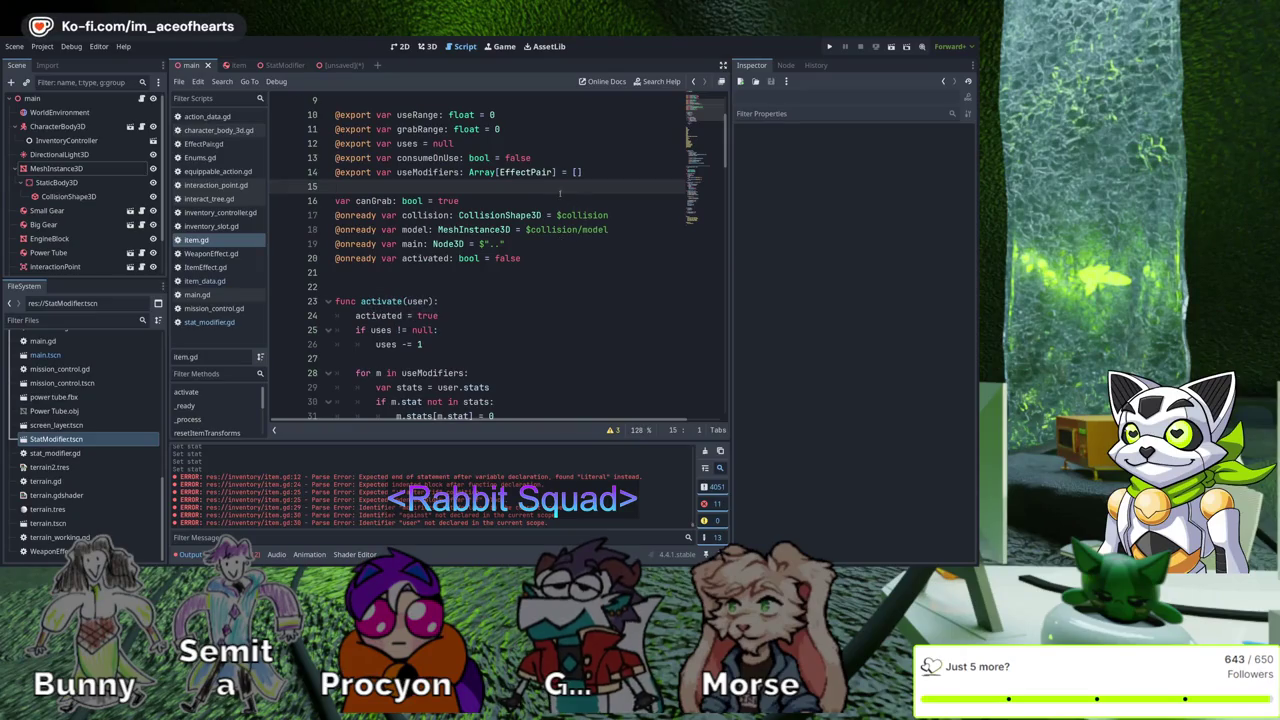
{"action": "double_click", "coordinate": [428, 158]}
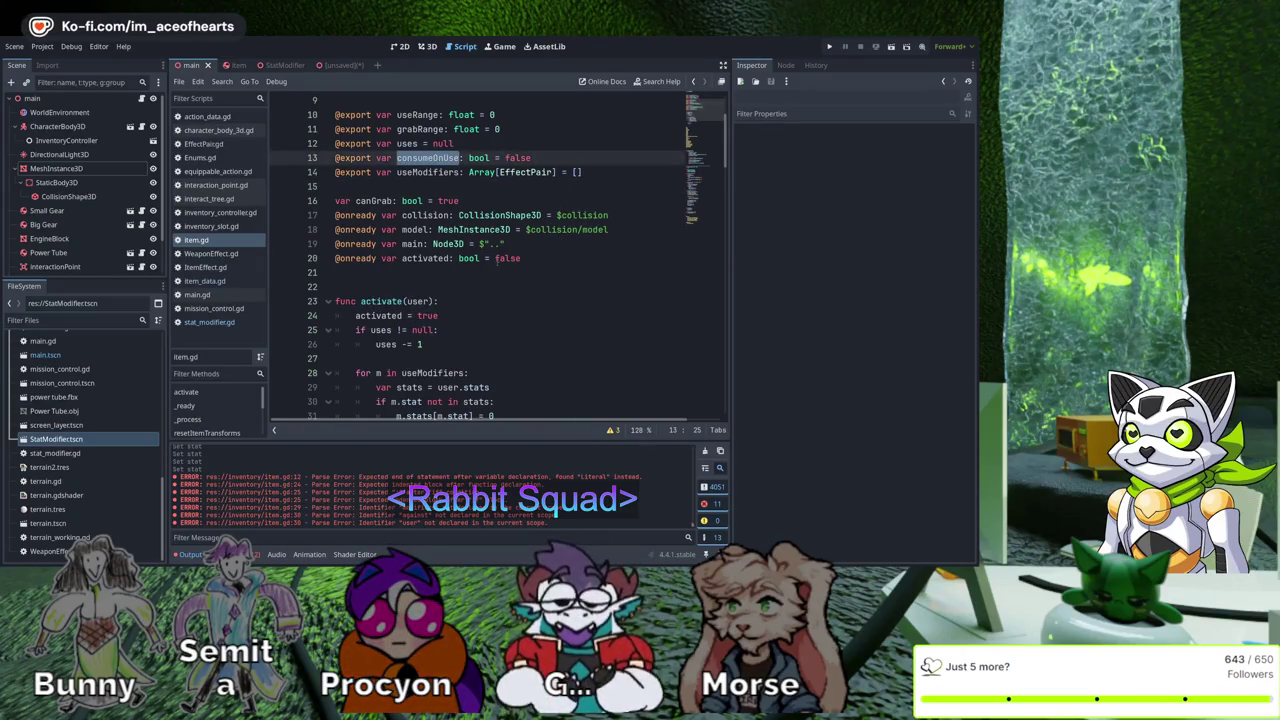
{"action": "scroll", "coordinate": [506, 275], "scroll_direction": "down", "scroll_amount": 7}
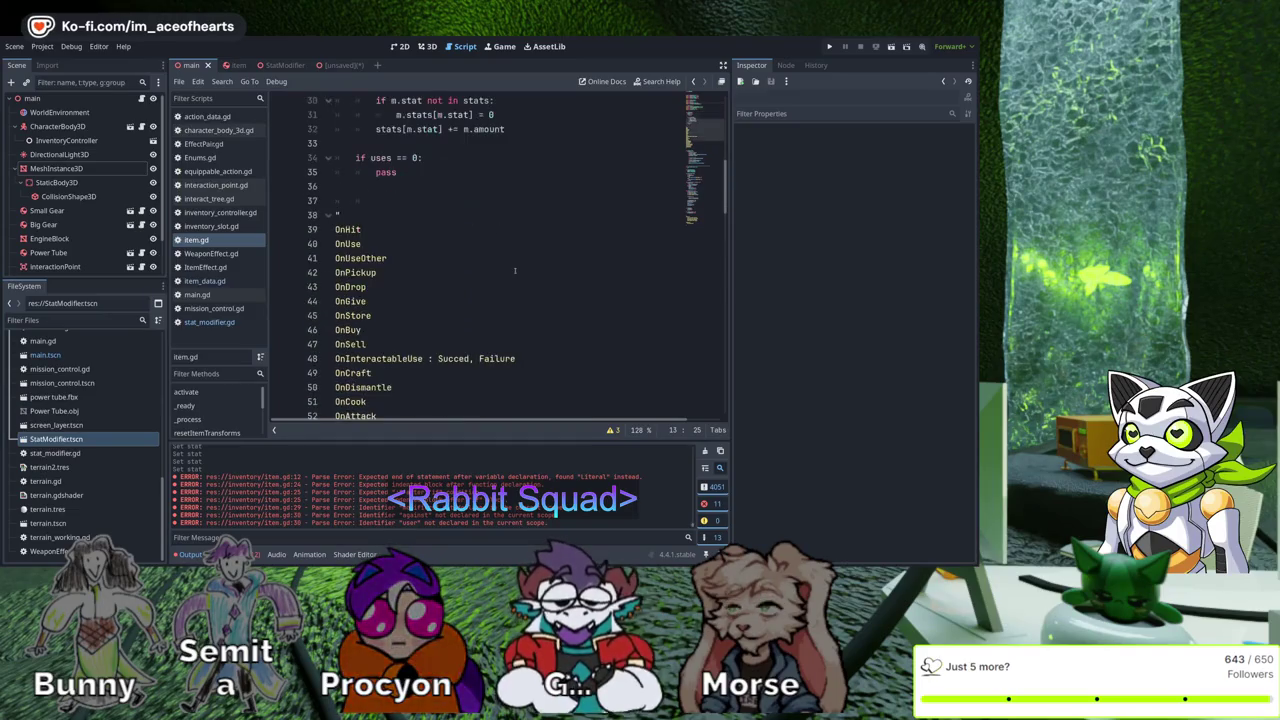
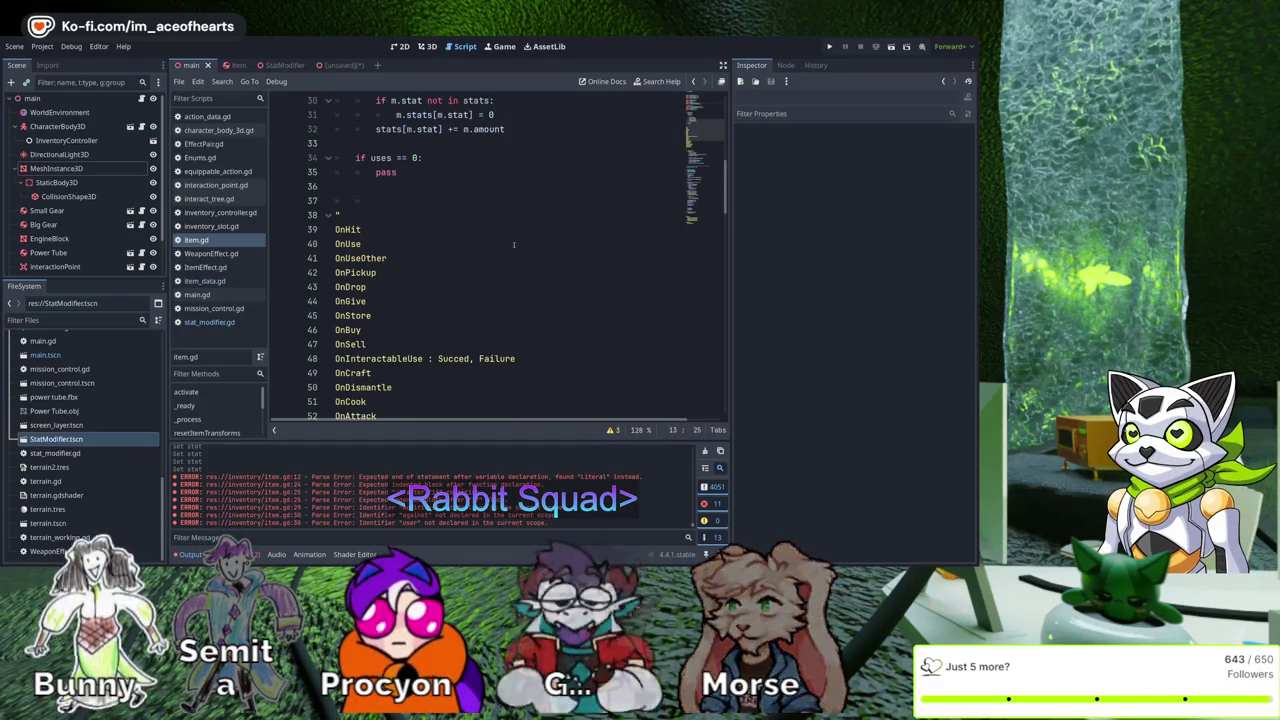
Add an indented line below the uses check in activate() to hold an if consumeOnUse: queue_free() block
{"action": "left_click", "coordinate": [520, 186]}
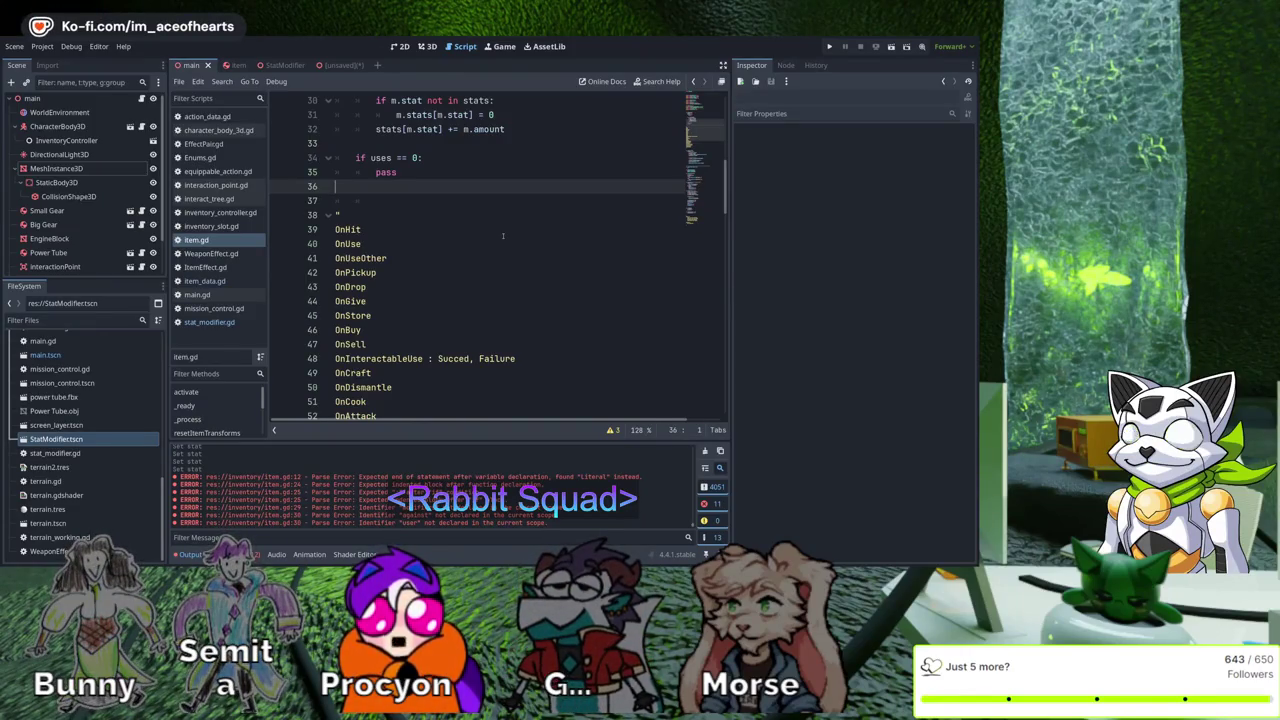
{"action": "scroll", "coordinate": [536, 258], "scroll_direction": "up", "scroll_amount": 3}
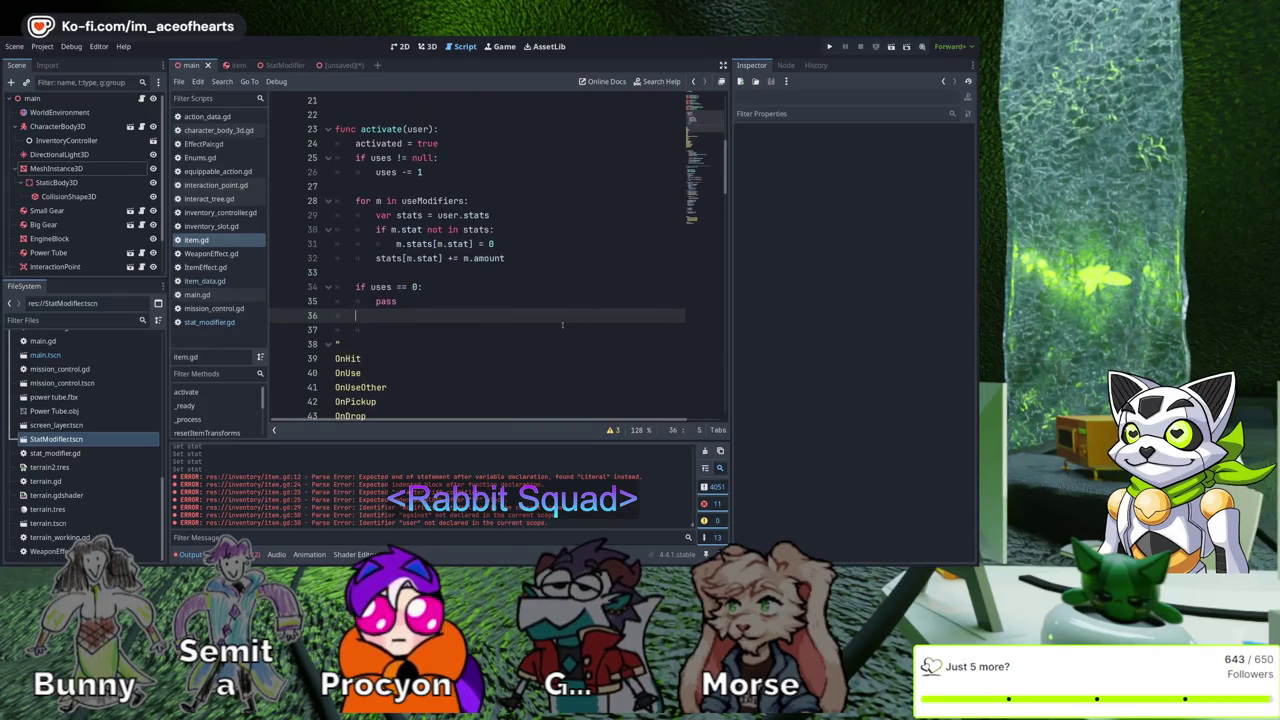
{"action": "key", "text": "Home"}
{"action": "key", "text": "Return"}
{"action": "key", "text": "Down"}
{"action": "key", "text": "ctrl+shift+Return"}
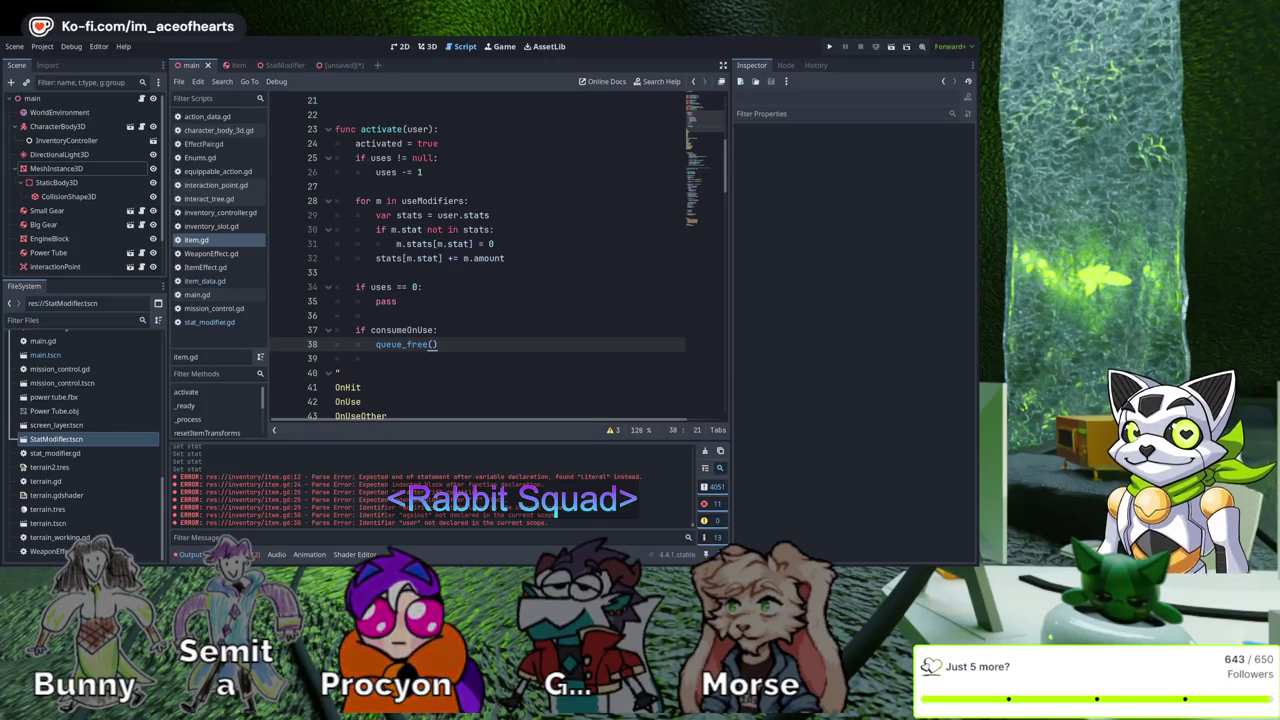
Scroll item.gd to look up the unequip function on line 98
{"action": "scroll", "coordinate": [500, 260], "scroll_direction": "down", "scroll_amount": 20}
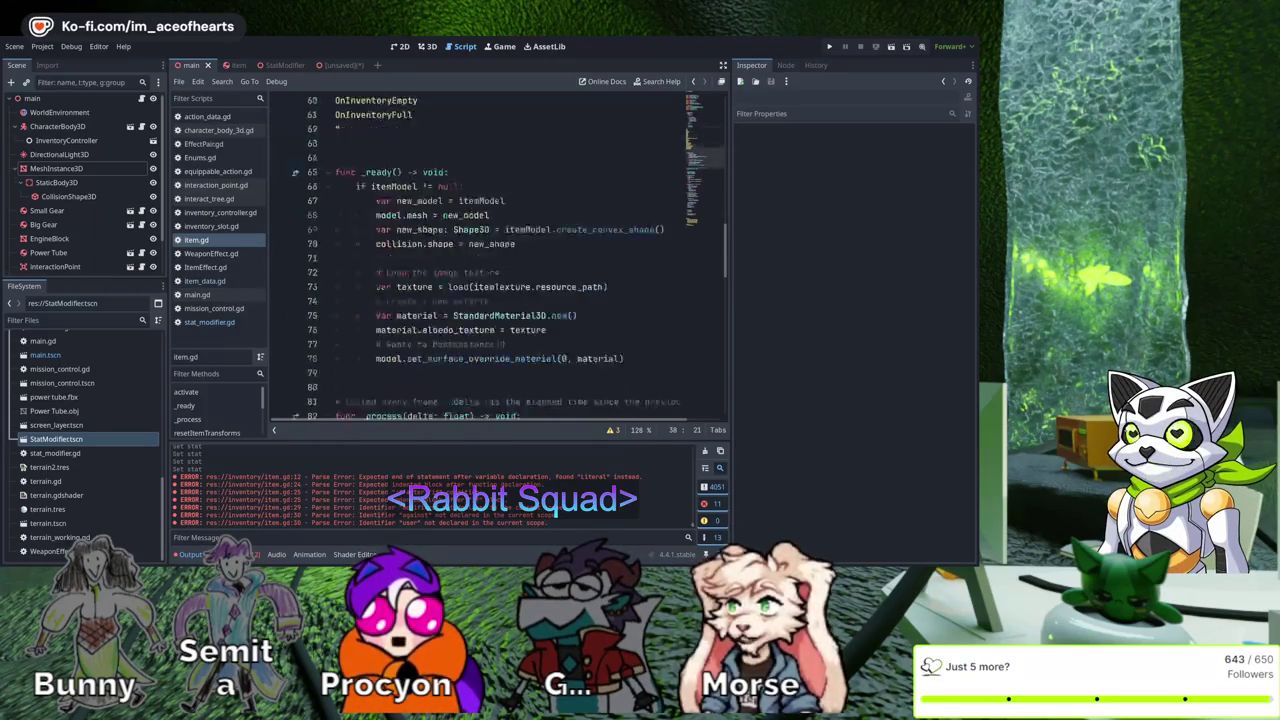
{"action": "scroll", "coordinate": [500, 260], "scroll_direction": "down", "scroll_amount": 5}
{"action": "scroll", "coordinate": [500, 260], "scroll_direction": "up", "scroll_amount": 5}
{"action": "scroll", "coordinate": [500, 260], "scroll_direction": "up", "scroll_amount": 8}
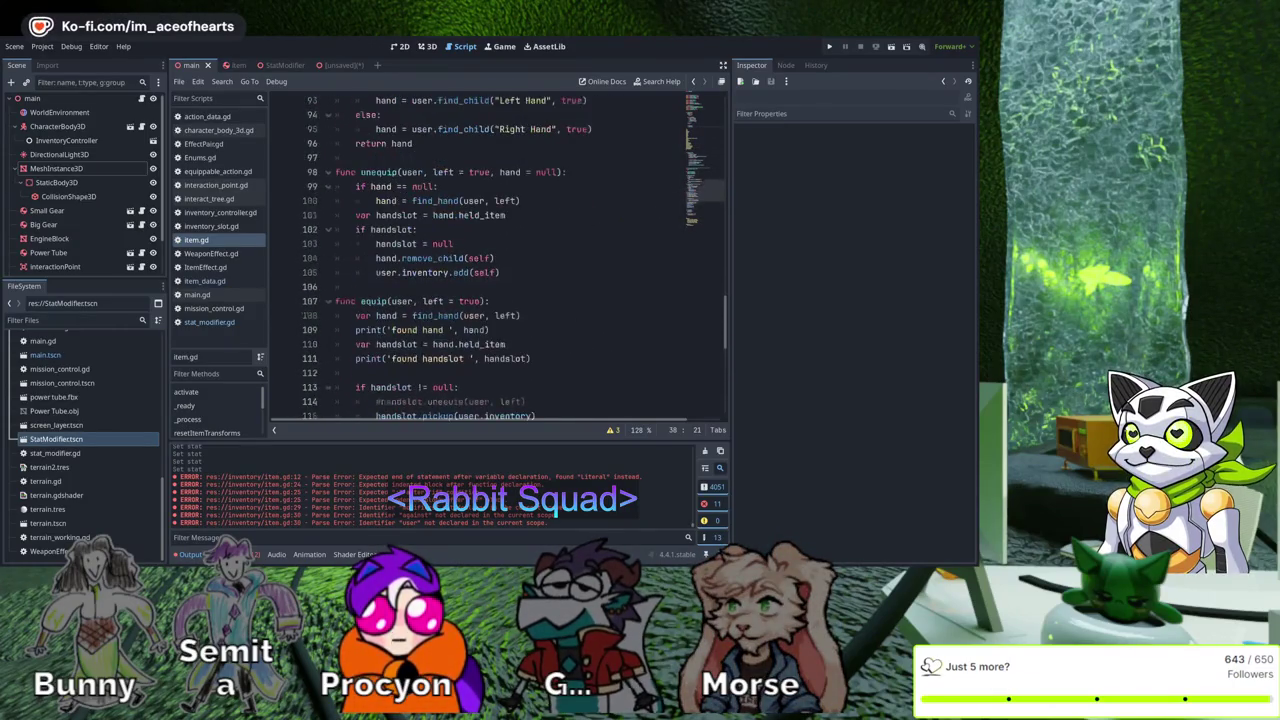
{"action": "double_click", "coordinate": [378, 301]}
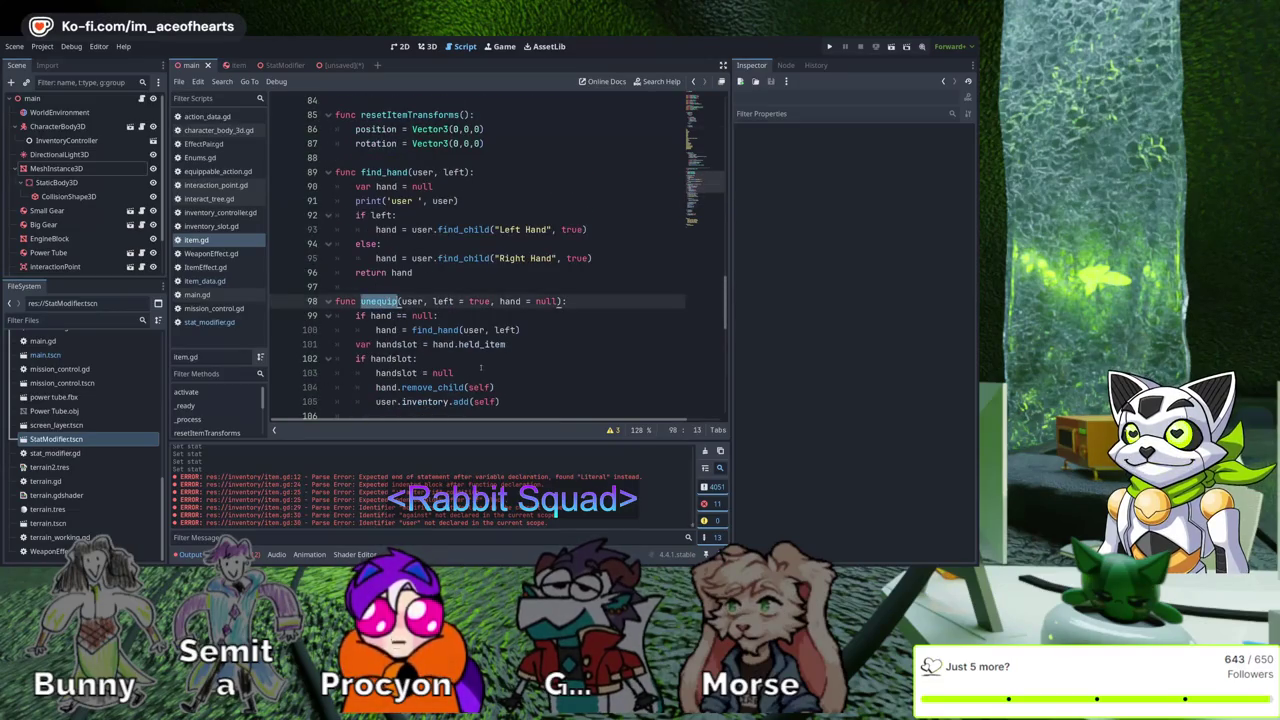
{"action": "scroll", "coordinate": [580, 369], "scroll_direction": "up", "scroll_amount": 1}
{"action": "scroll", "coordinate": [577, 369], "scroll_direction": "down", "scroll_amount": 1}
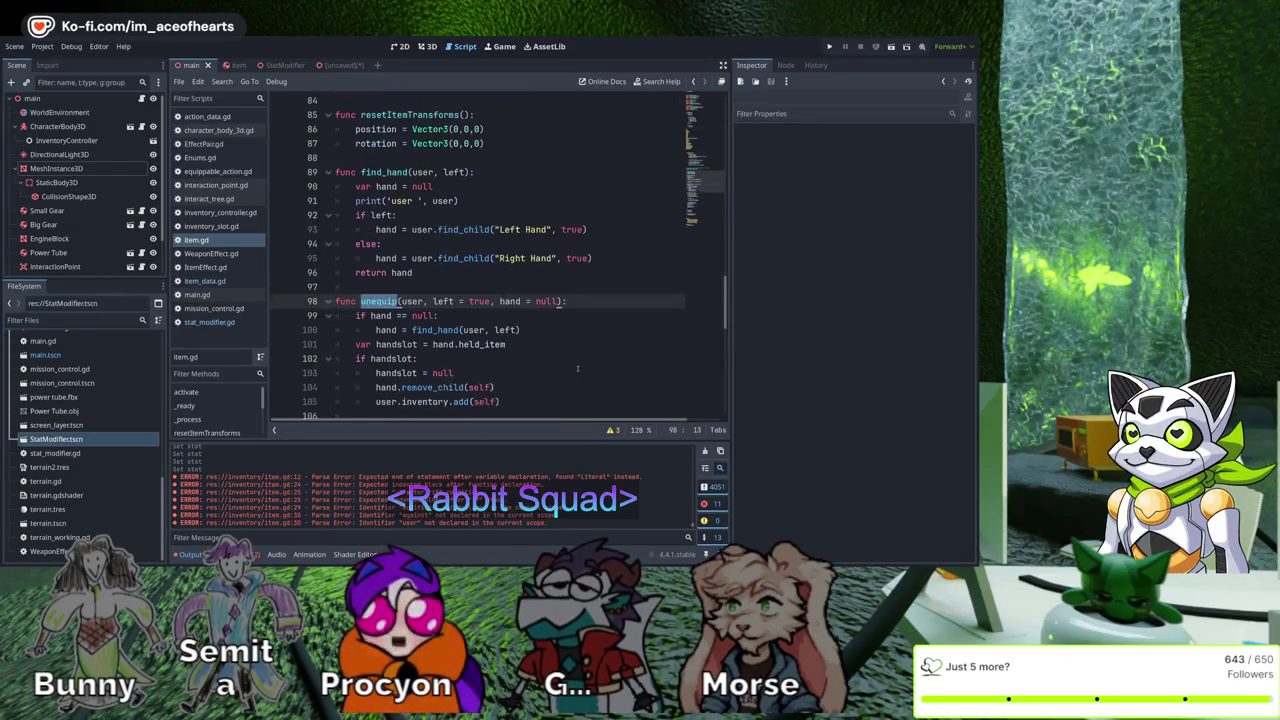
{"action": "scroll", "coordinate": [577, 369], "scroll_direction": "up", "scroll_amount": 20}
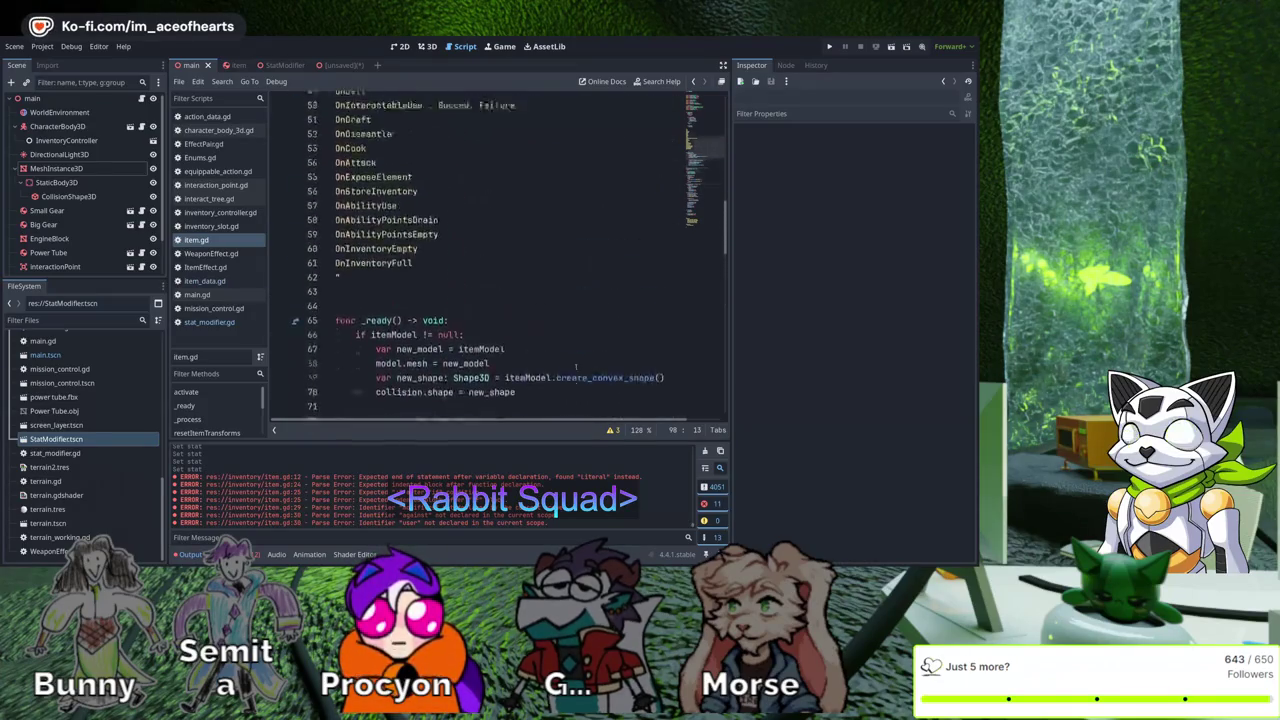
Add unequip(user, false) and unequip(user, true) calls after queue_free()
{"action": "left_click", "coordinate": [438, 344]}
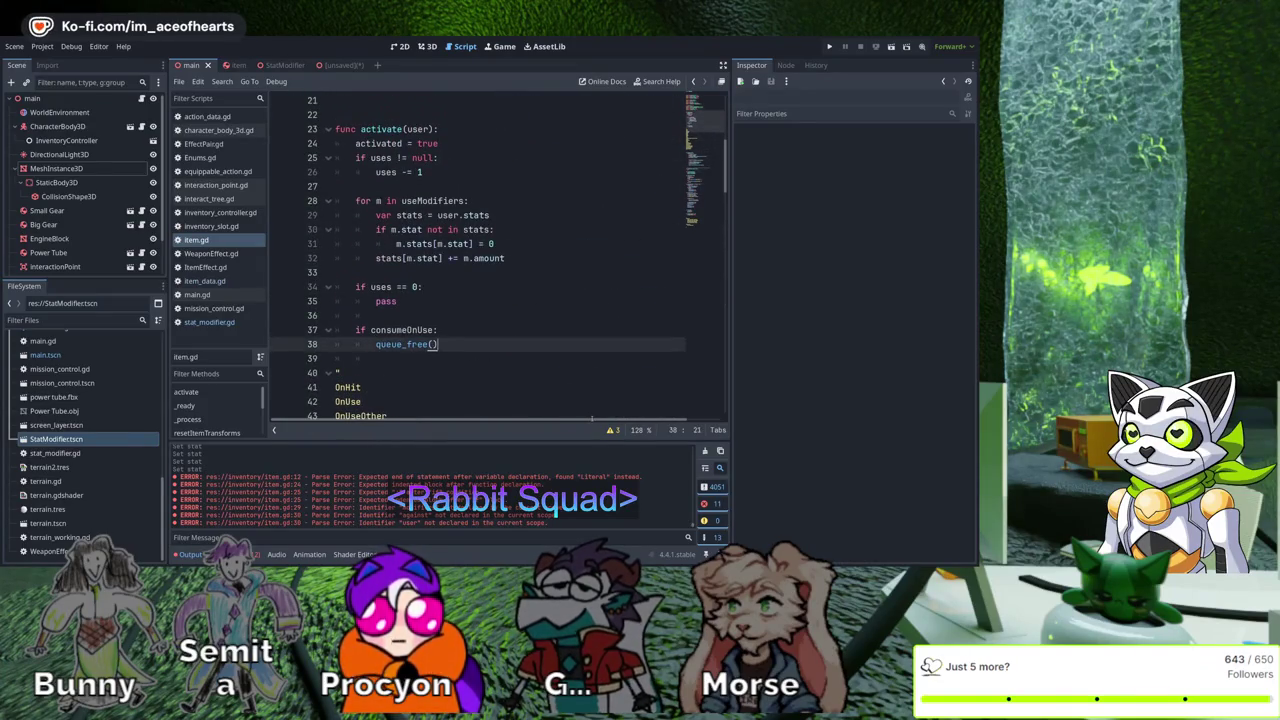
{"action": "key", "text": "Return"}
{"action": "type", "text": "unequip"}
{"action": "key", "text": "Return"}
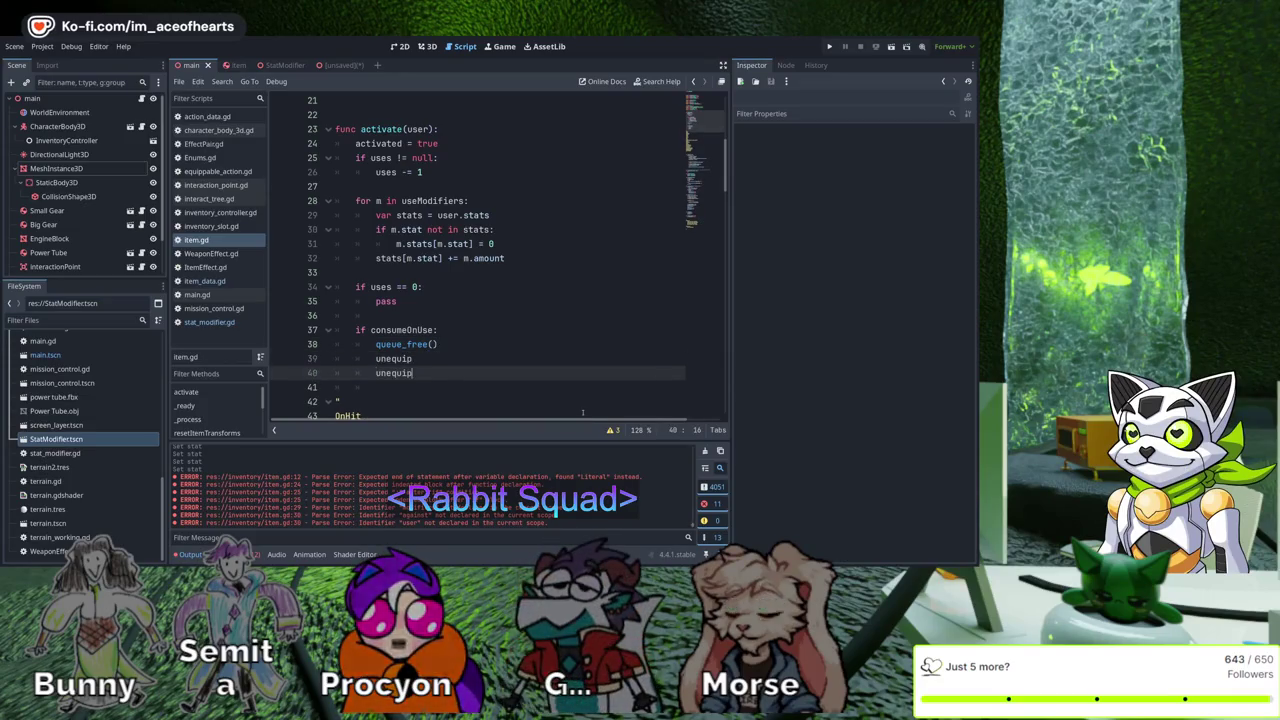
{"action": "key", "text": "Up"}
{"action": "key", "text": "Left"}
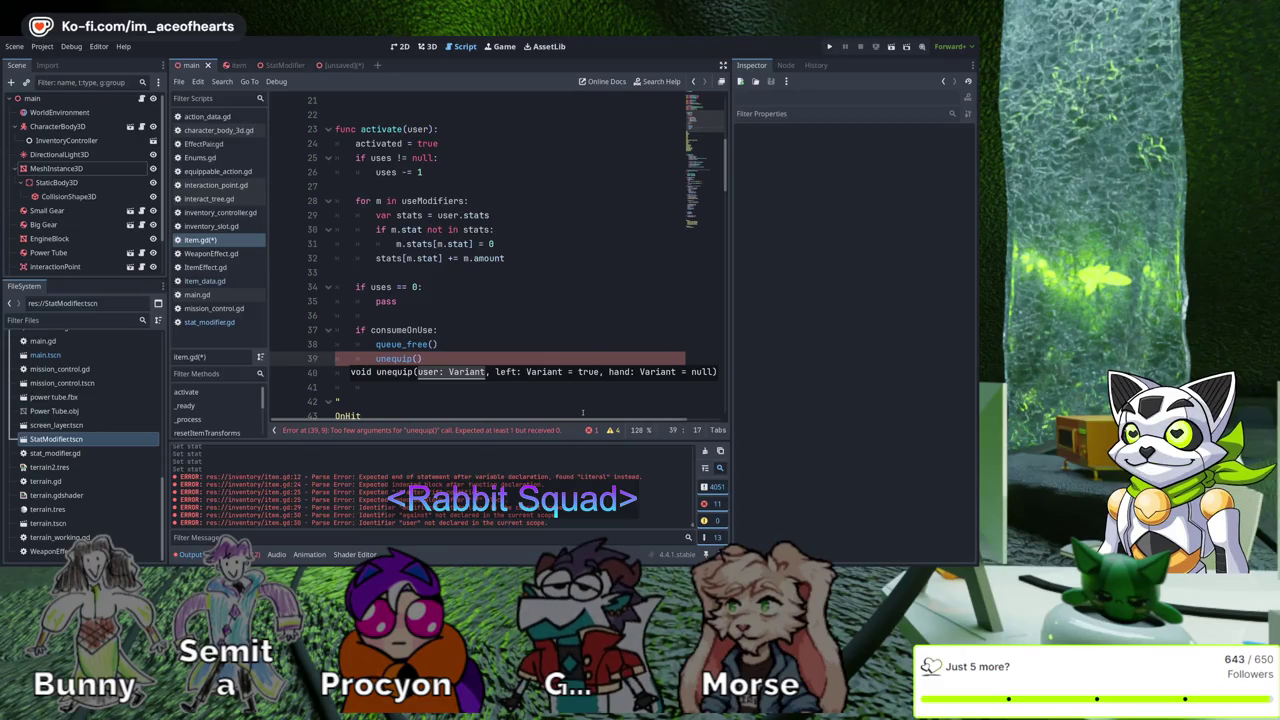
{"action": "type", "text": "user"}
{"action": "type", "text": "false"}
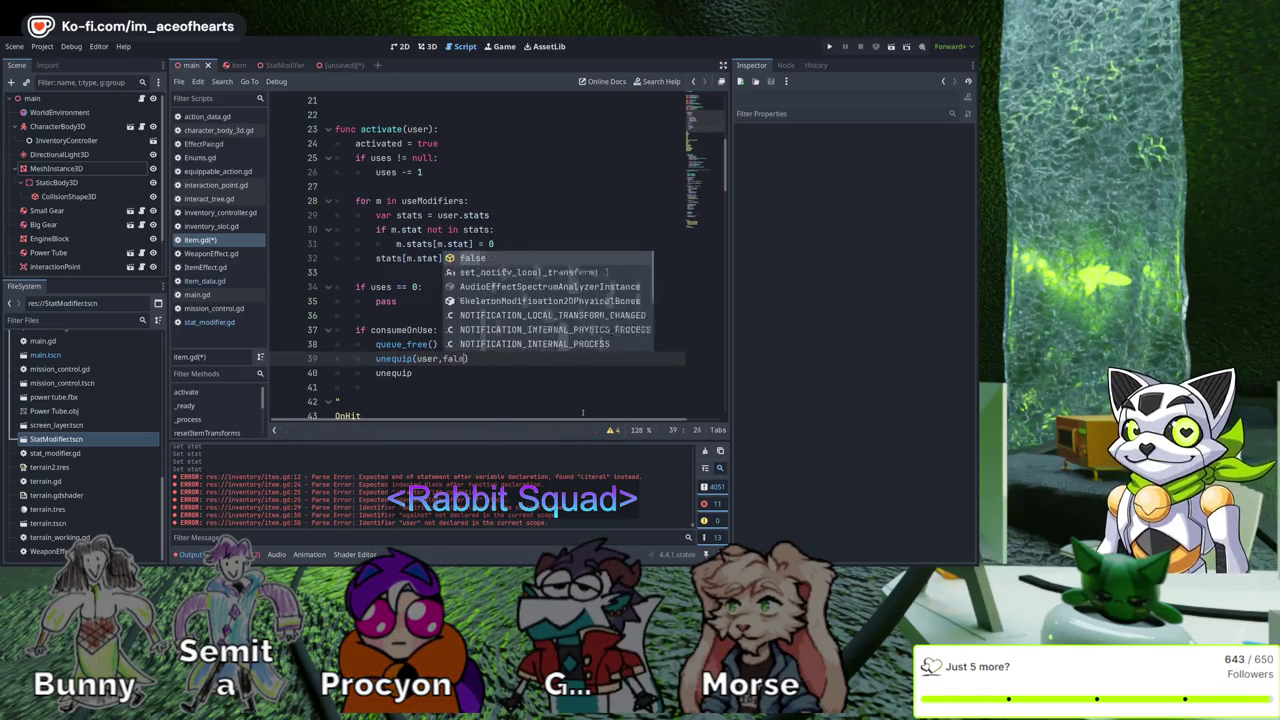
{"action": "key", "text": "Down"}
{"action": "type", "text": "user,true"}
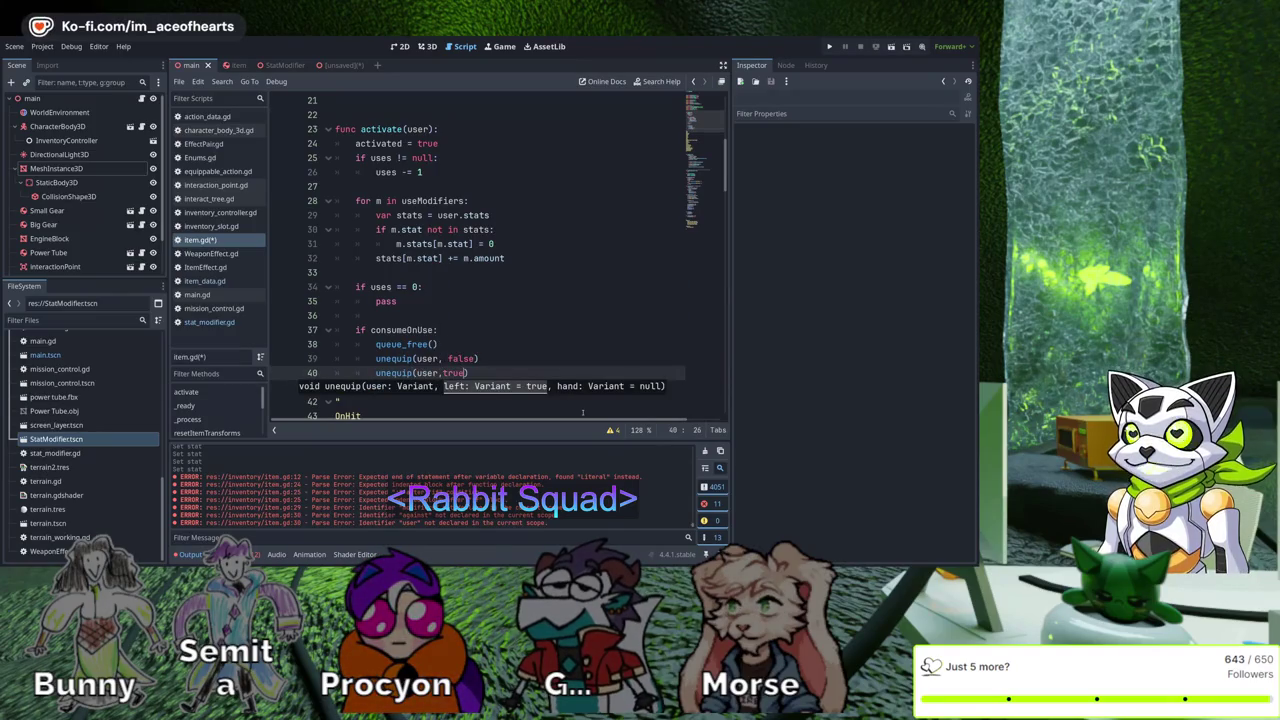
{"action": "key", "text": "Left"}
{"action": "key", "text": "Left"}
{"action": "key", "text": "Left"}
{"action": "key", "text": "Up"}
{"action": "key", "text": "Up"}
Open a new line below the unequip calls and save item.gd
{"action": "key", "text": "Down"}
{"action": "key", "text": "Down"}
{"action": "key", "text": "End"}
{"action": "key", "text": "Return"}
{"action": "key", "text": "ctrl+s"}
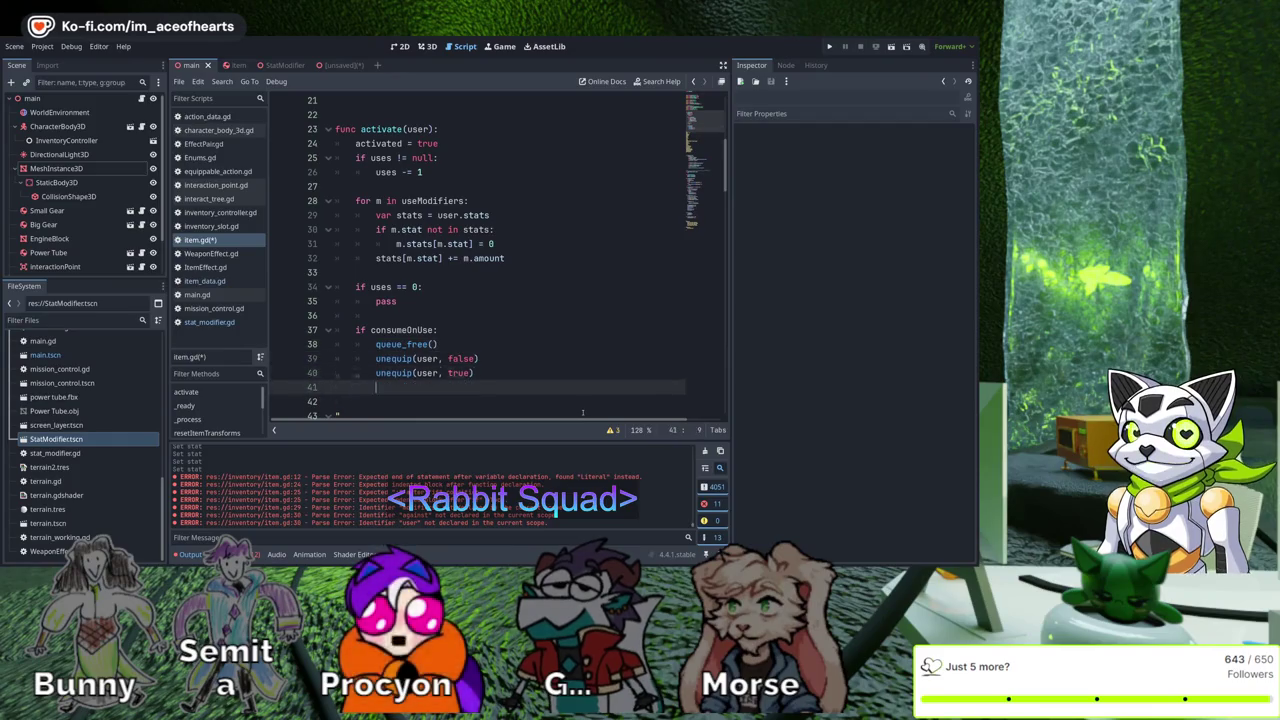
{"action": "scroll", "coordinate": [603, 407], "scroll_direction": "down", "scroll_amount": 20}
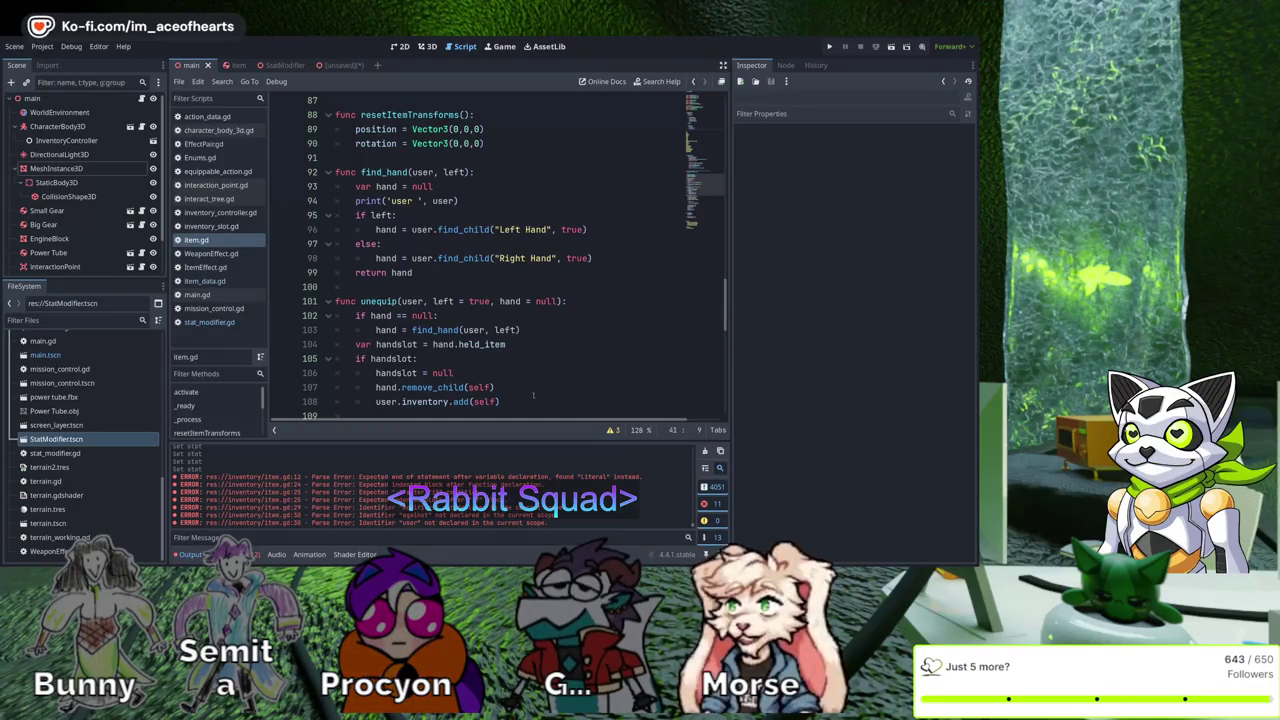
{"action": "scroll", "coordinate": [539, 344], "scroll_direction": "down", "scroll_amount": 4}
{"action": "scroll", "coordinate": [539, 344], "scroll_direction": "down", "scroll_amount": 5}
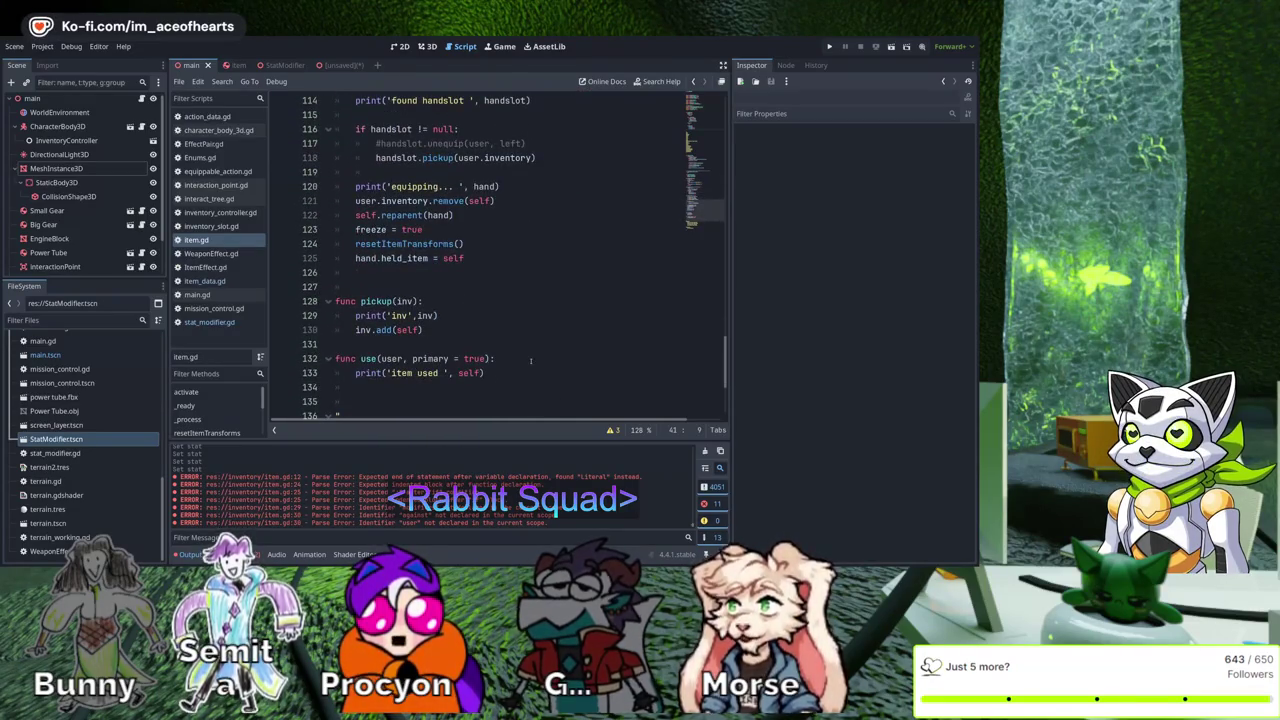
{"action": "scroll", "coordinate": [546, 325], "scroll_direction": "down", "scroll_amount": 4}
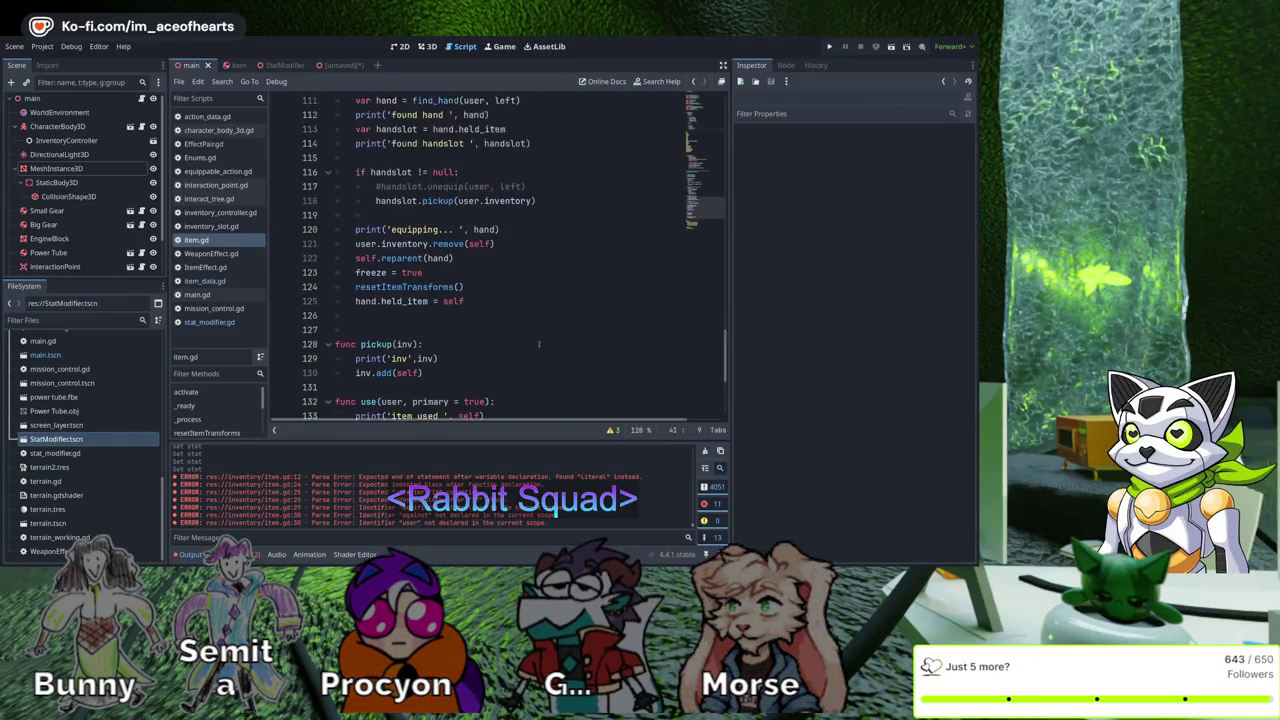
{"action": "scroll", "coordinate": [520, 347], "scroll_direction": "up", "scroll_amount": 13}
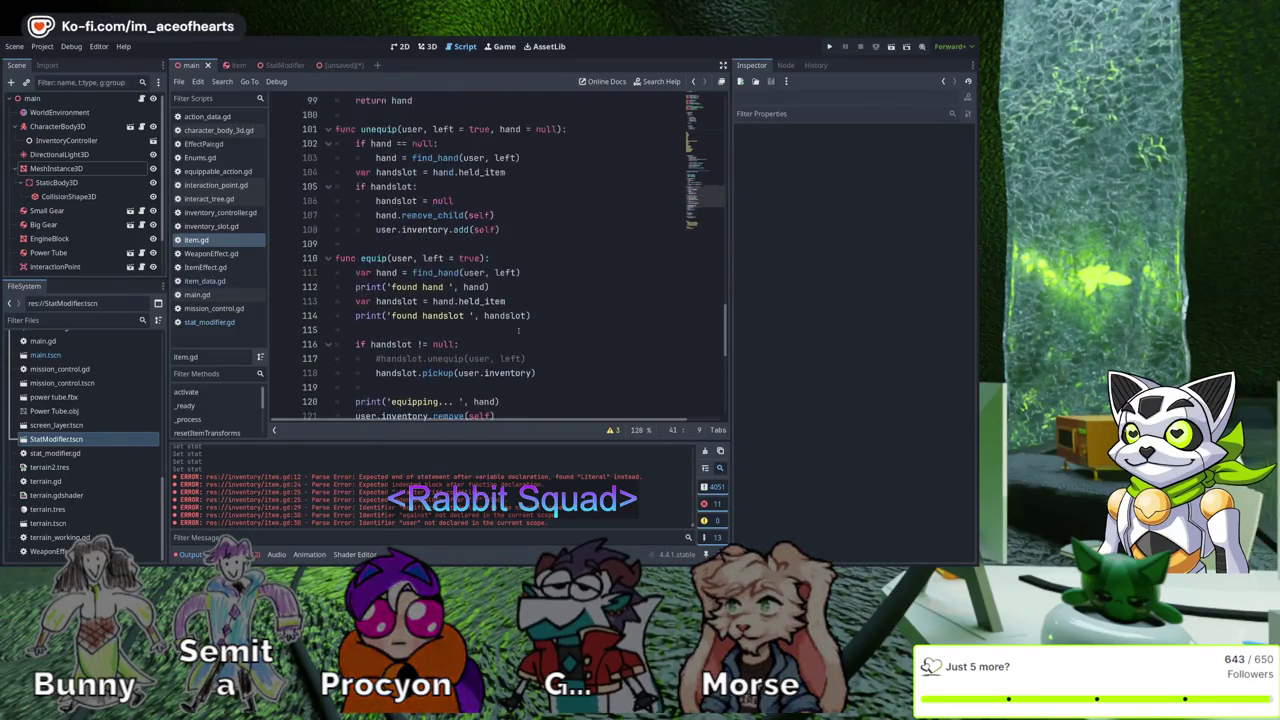
{"action": "scroll", "coordinate": [533, 253], "scroll_direction": "up", "scroll_amount": 3}
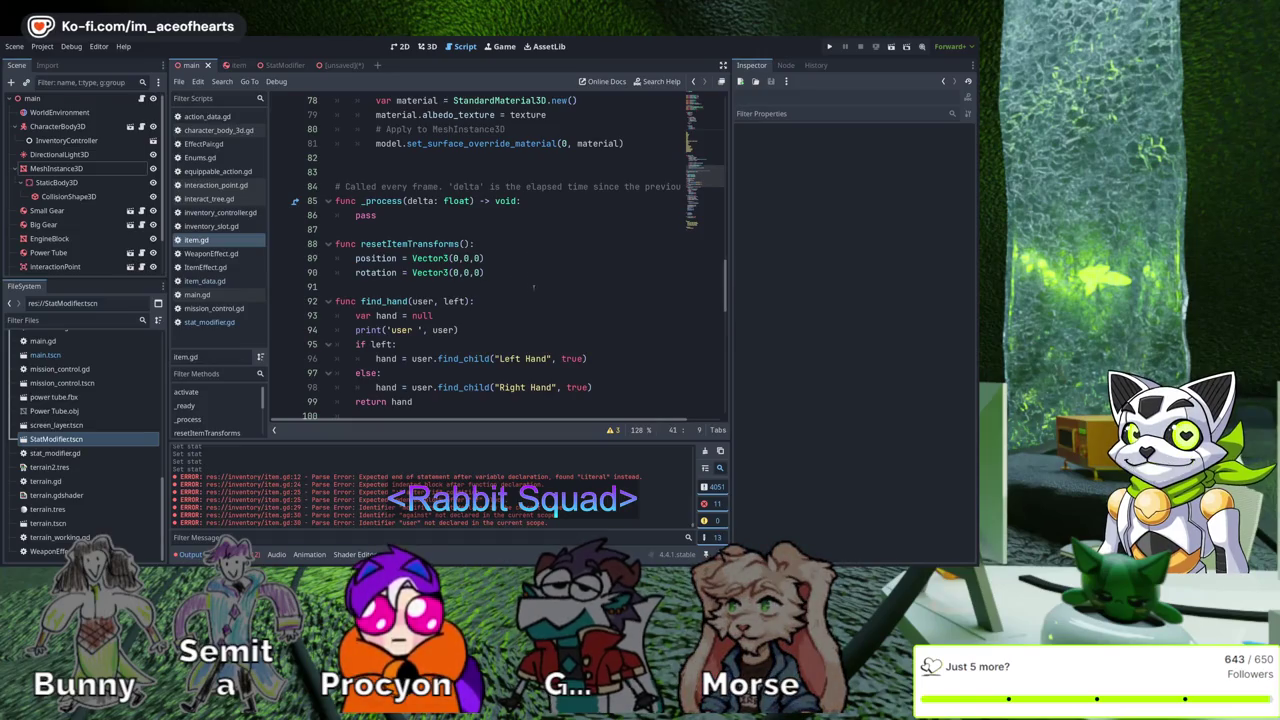
{"action": "scroll", "coordinate": [518, 292], "scroll_direction": "up", "scroll_amount": 11}
{"action": "scroll", "coordinate": [521, 324], "scroll_direction": "down", "scroll_amount": 10}
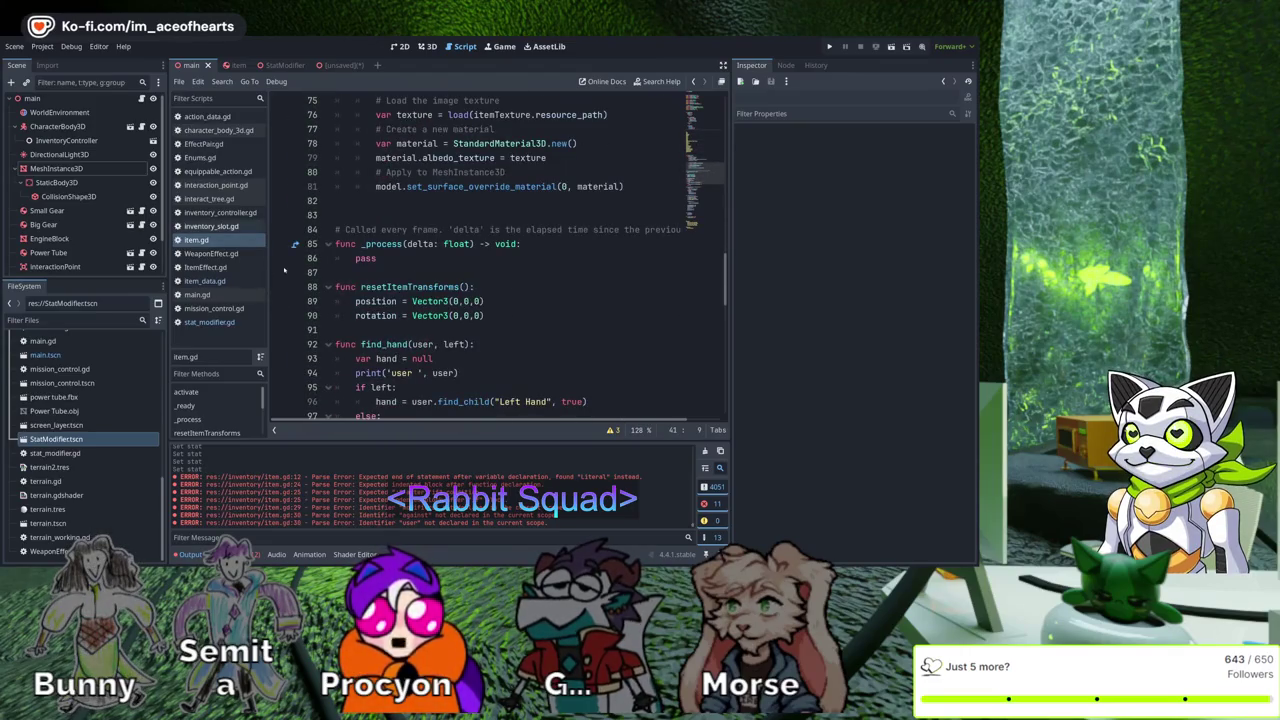
Open inventory_controller.gd and move to the blank line above find_item(item)
{"action": "left_click", "coordinate": [218, 212]}
{"action": "scroll", "coordinate": [520, 300], "scroll_direction": "down", "scroll_amount": 16}
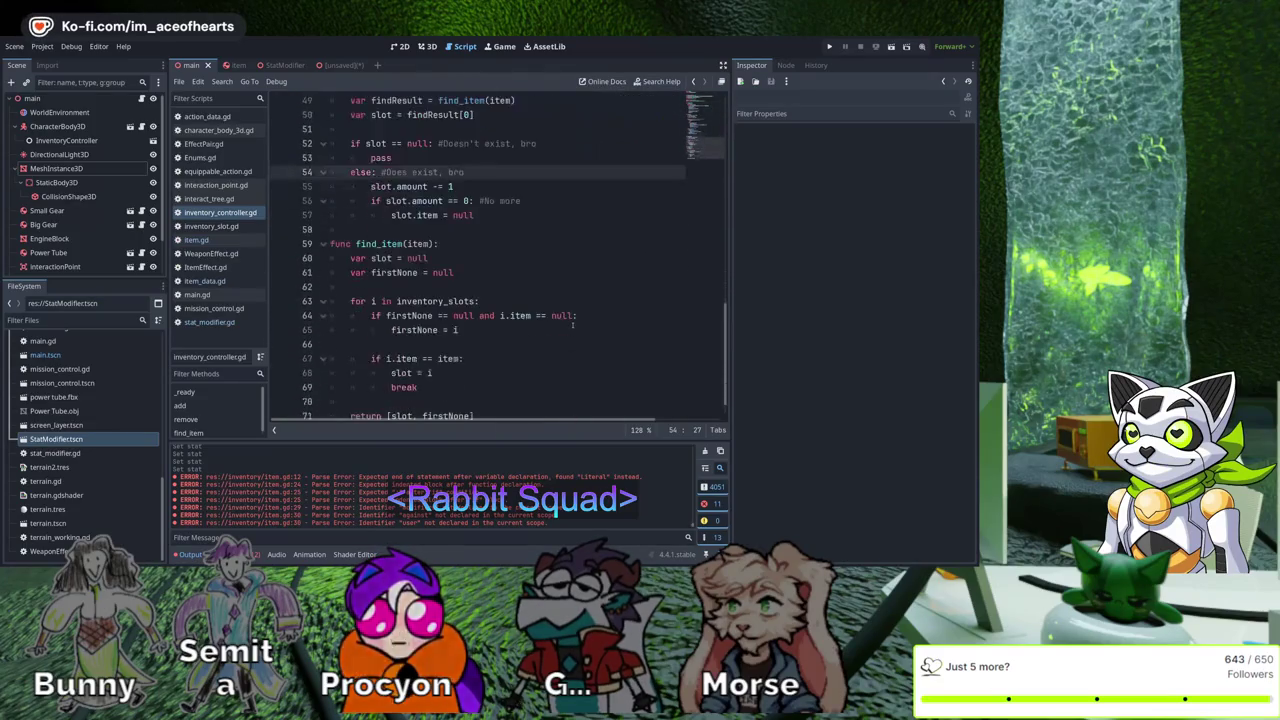
{"action": "scroll", "coordinate": [560, 325], "scroll_direction": "up", "scroll_amount": 2}
{"action": "scroll", "coordinate": [508, 390], "scroll_direction": "down", "scroll_amount": 3}
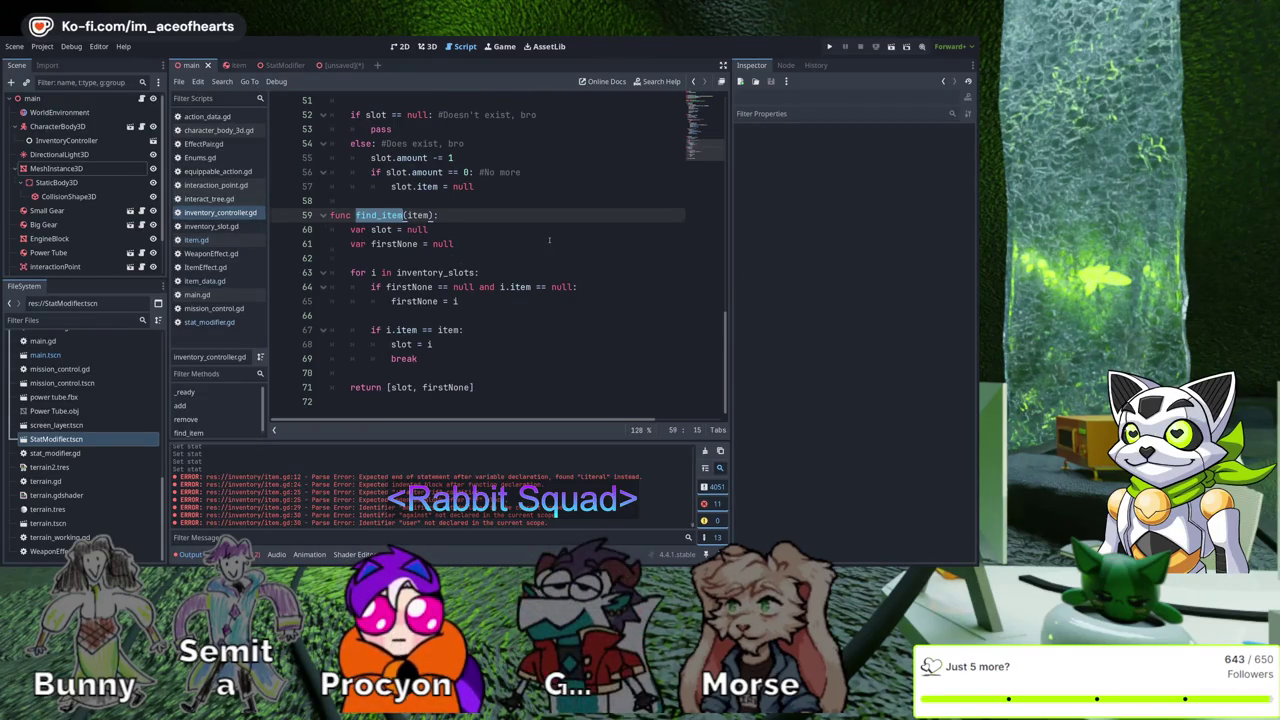
{"action": "key", "text": "Up"}
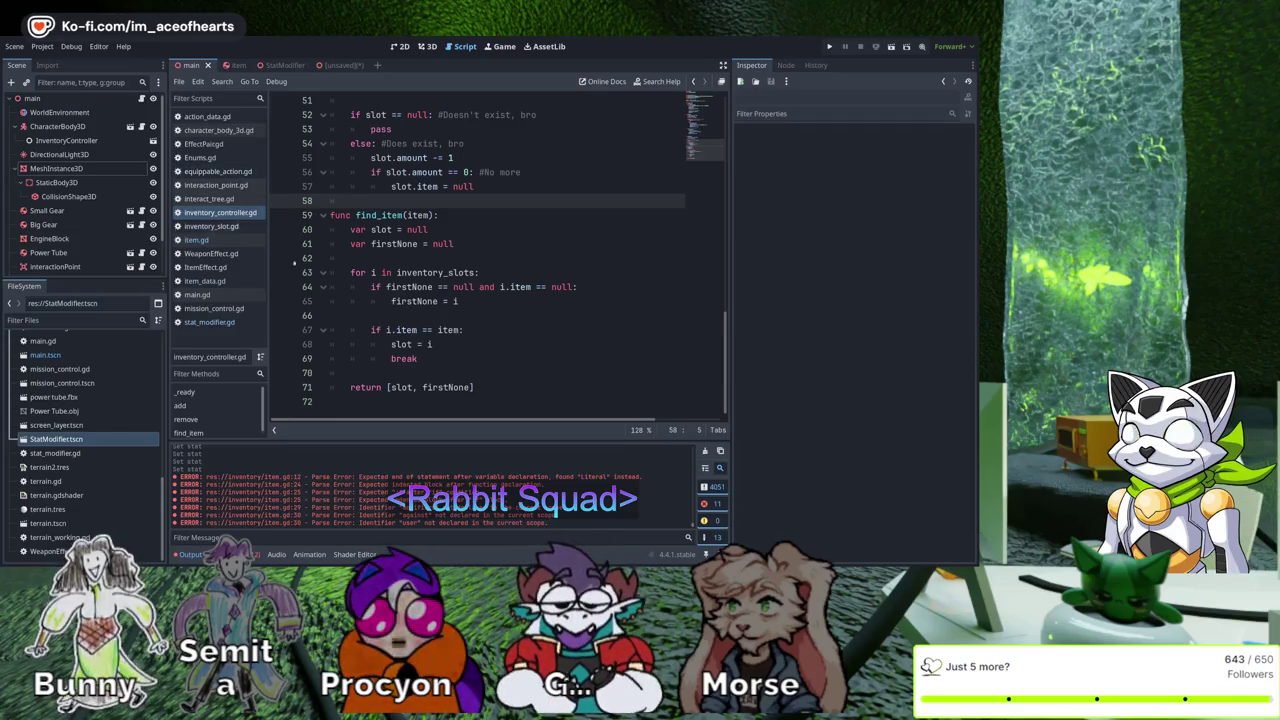
In item.gd, write a user.inventory.find_item( call and save the script
{"action": "left_click", "coordinate": [196, 240]}
{"action": "scroll", "coordinate": [521, 314], "scroll_direction": "up", "scroll_amount": 10}
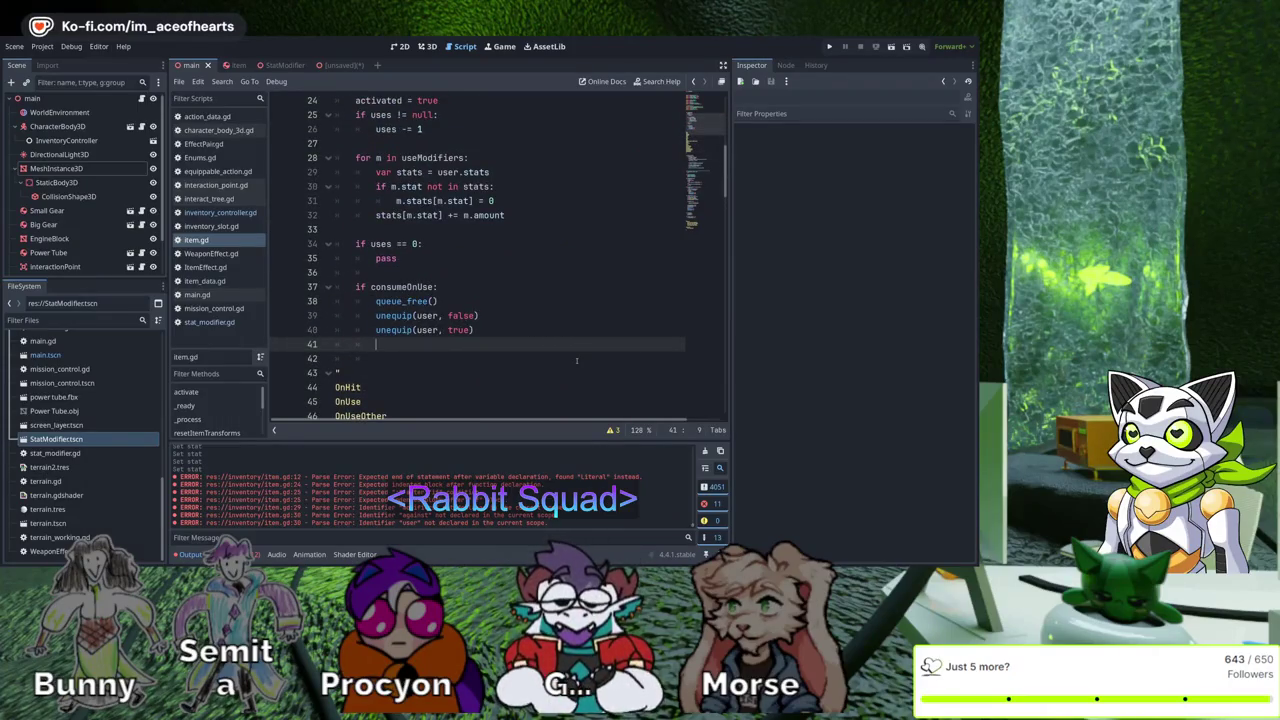
{"action": "type", "text": "user.in"}
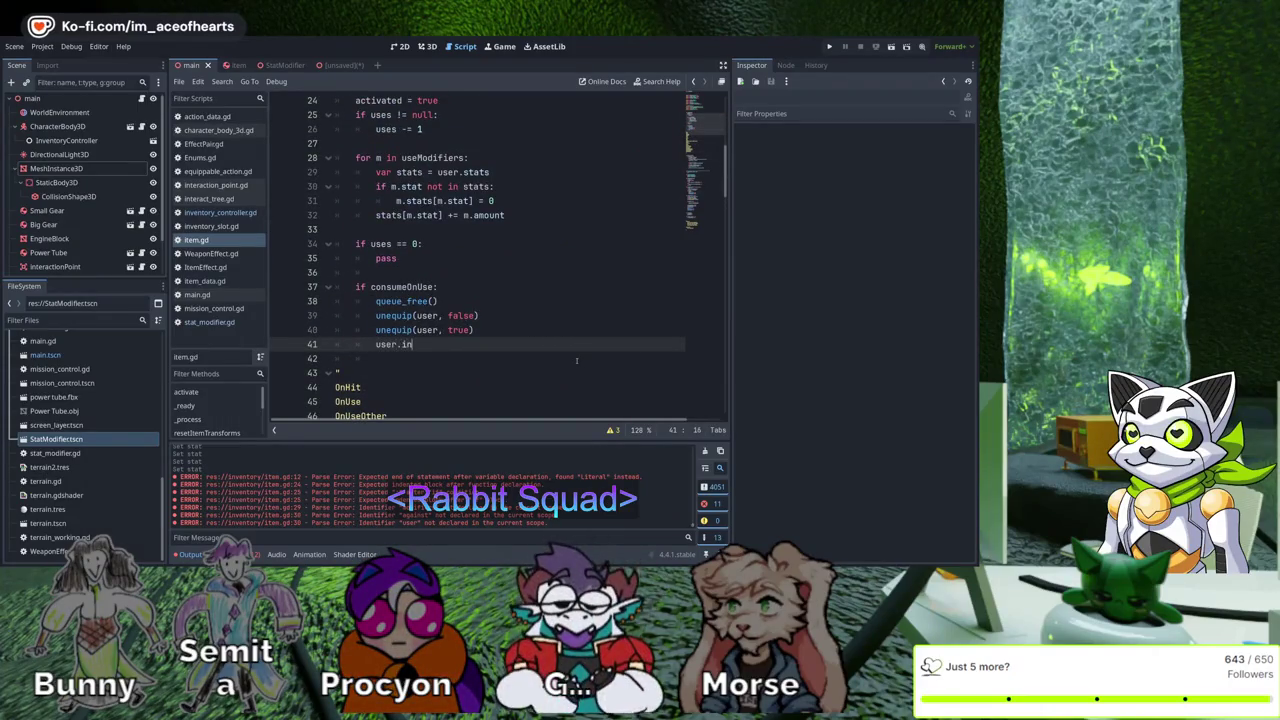
{"action": "type", "text": "ventory.find_item"}
{"action": "type", "text": "(self"}
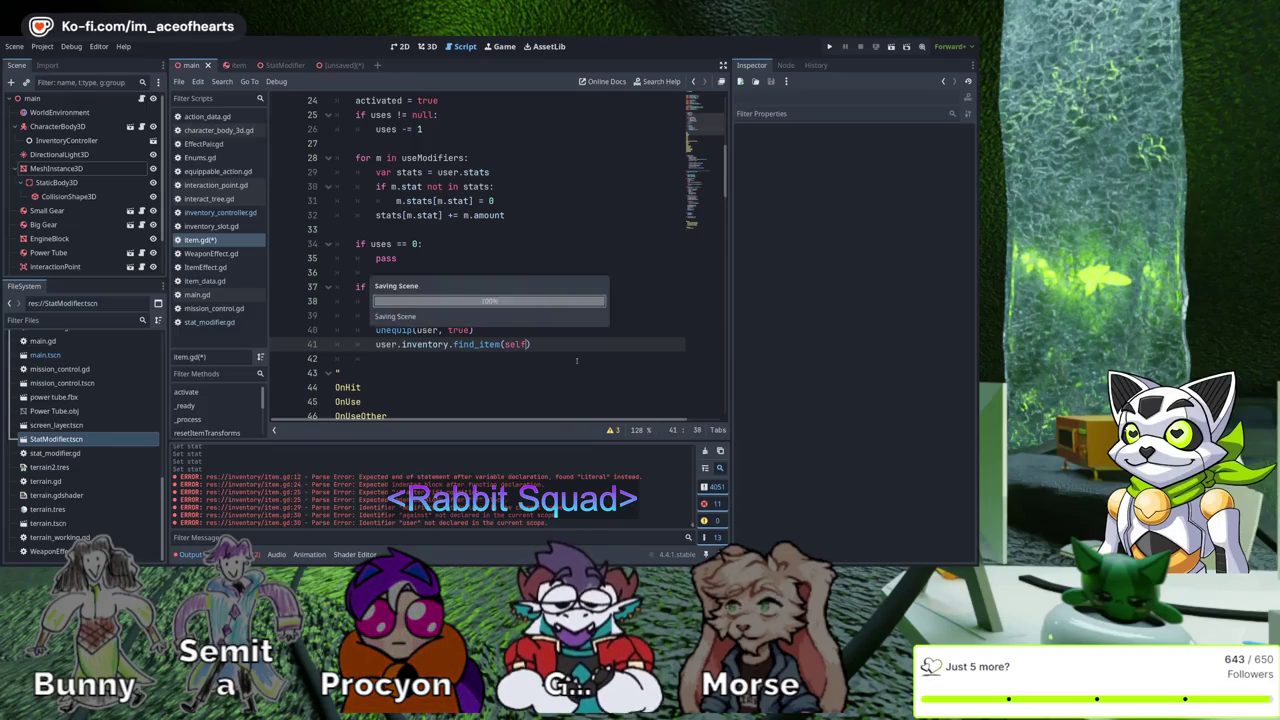
{"action": "key", "text": "ctrl+s"}
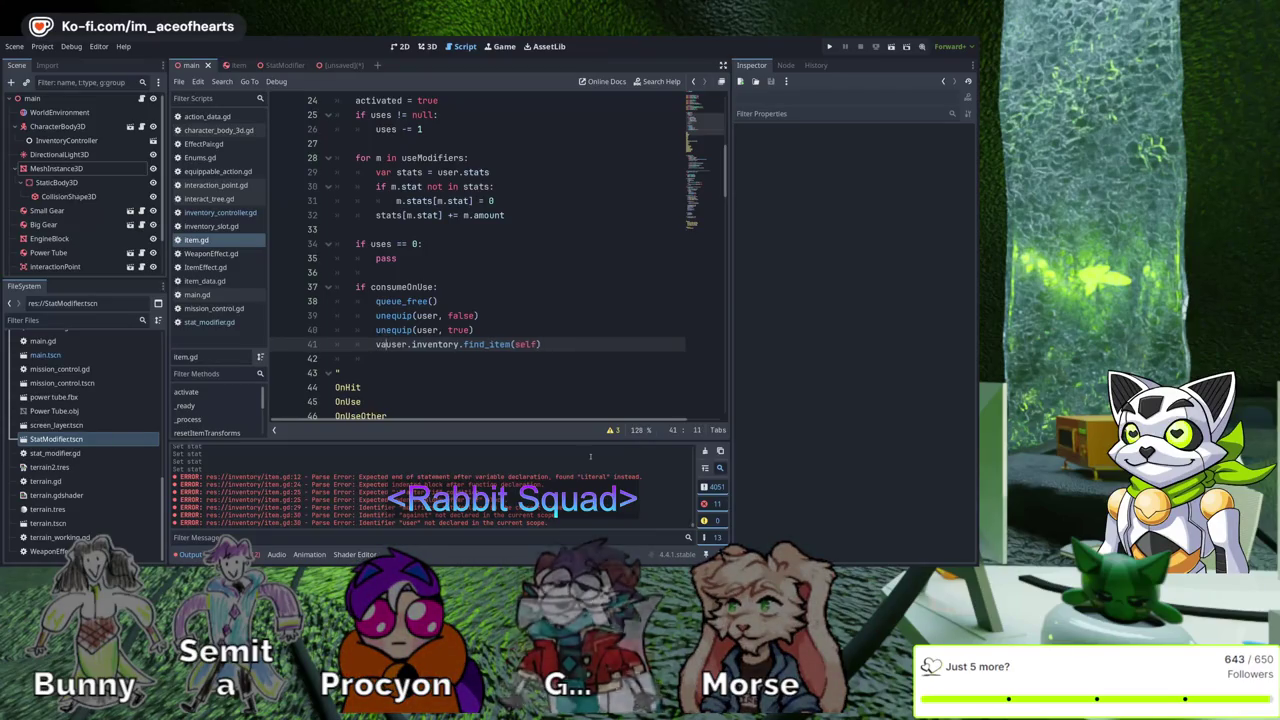
{"action": "type", "text": "r:"}
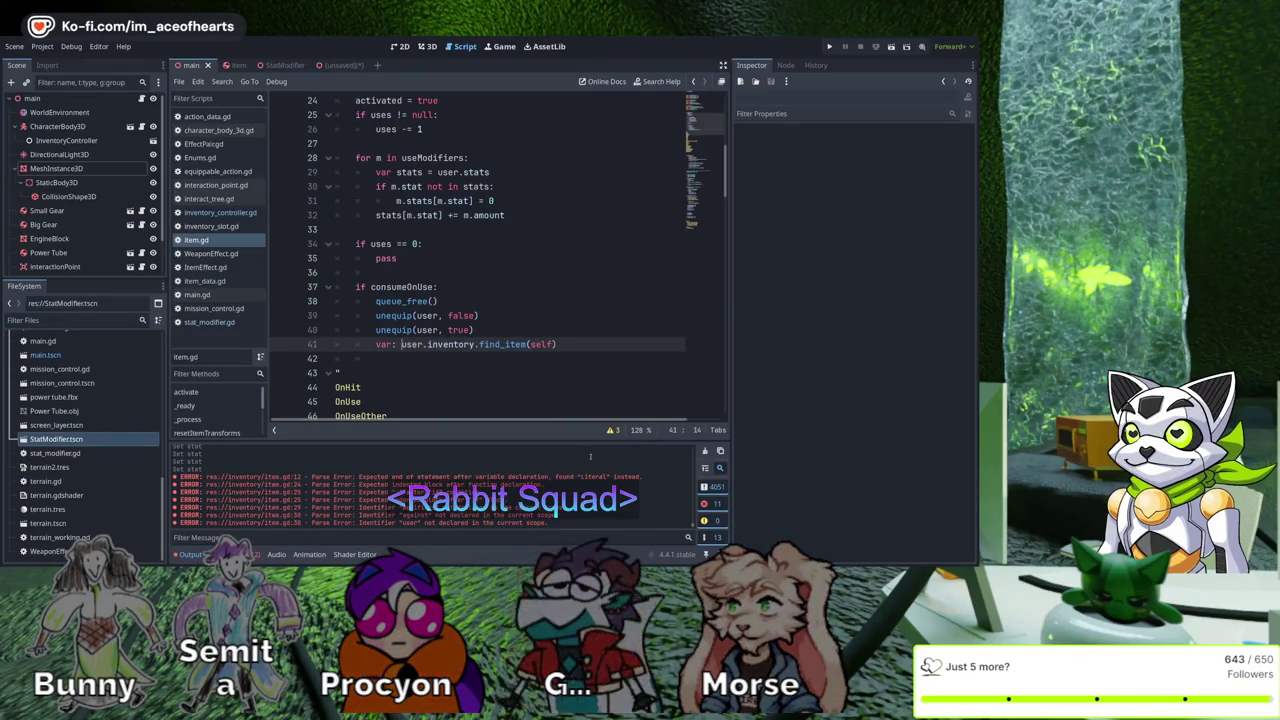
{"action": "key", "text": "BackSpace"}
{"action": "key", "text": "BackSpace"}
{"action": "key", "text": "BackSpace"}
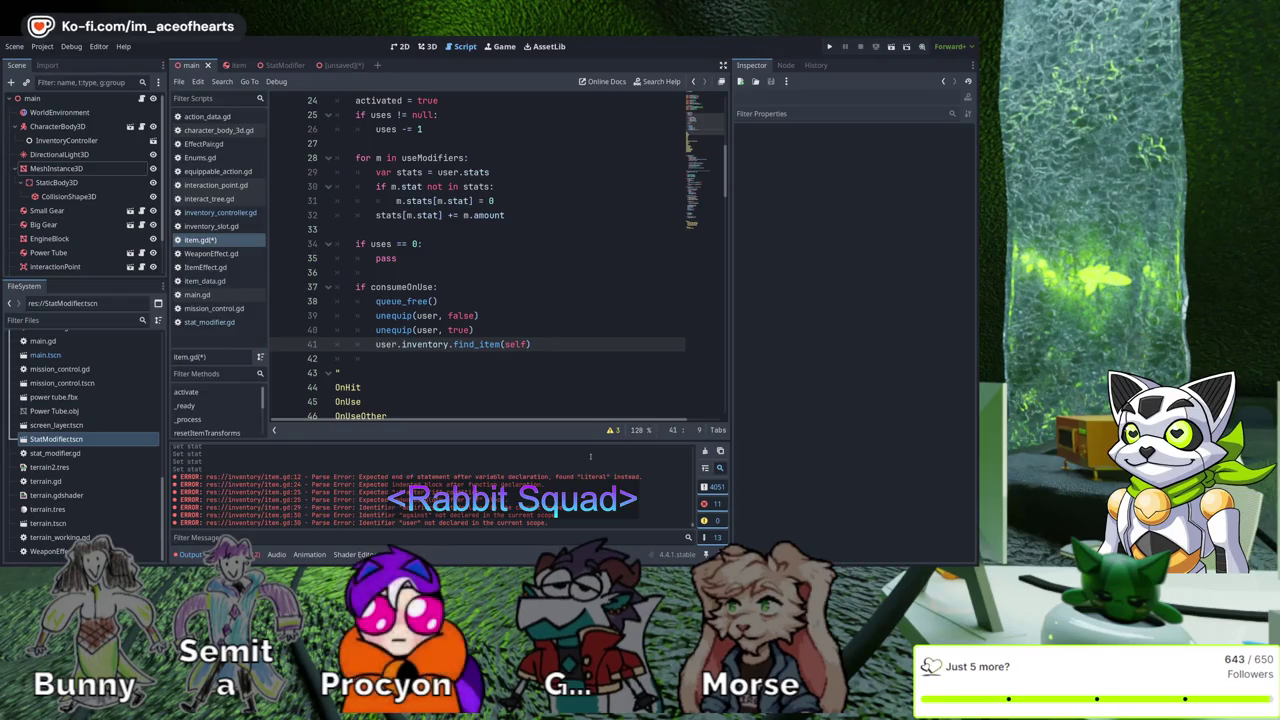
Make line 41 slot = user.inventory.find_item(self)[0] and add an if slot: line below
{"action": "key", "text": "End"}
{"action": "type", "text": "[0]"}
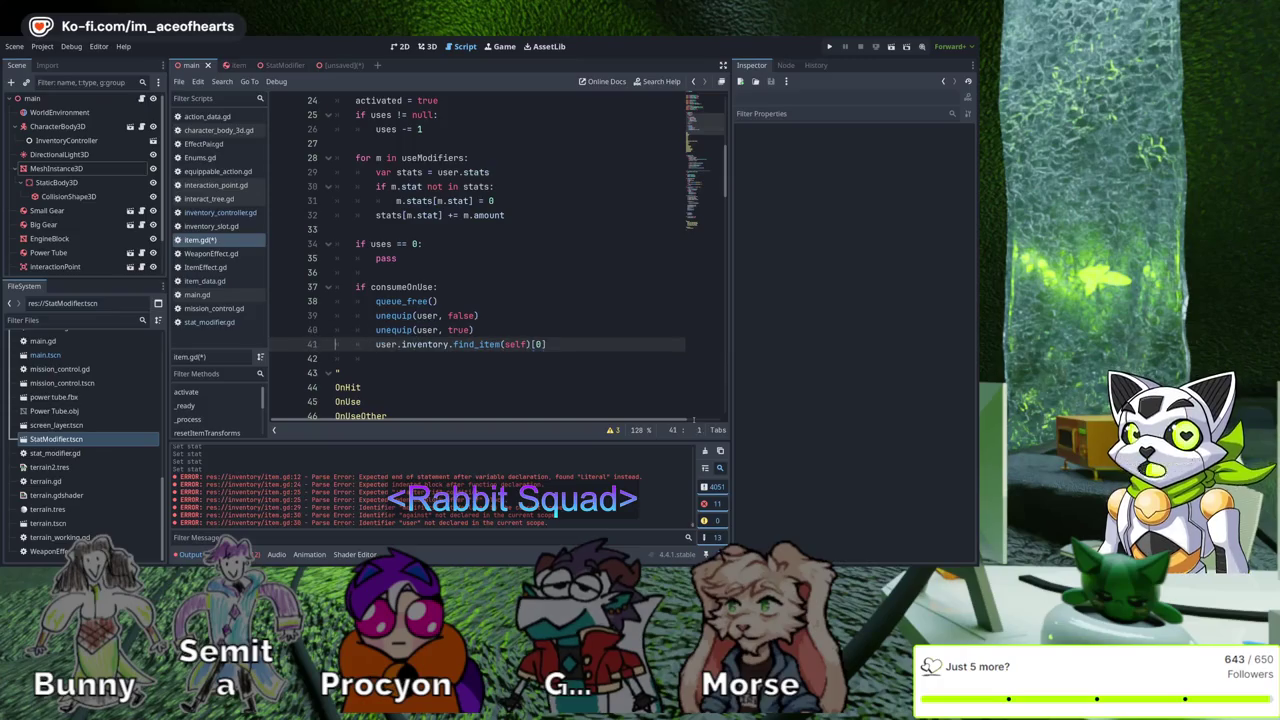
{"action": "key", "text": "Home"}
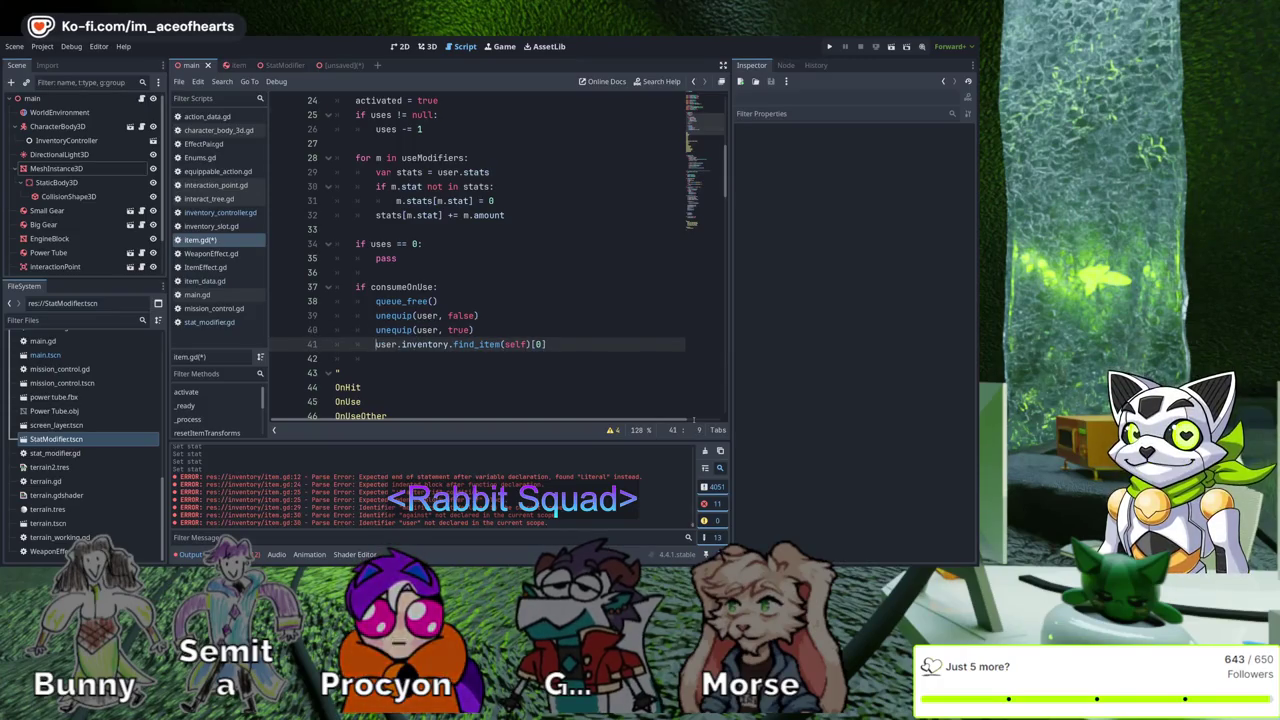
{"action": "type", "text": "slot ="}
{"action": "key", "text": "Down"}
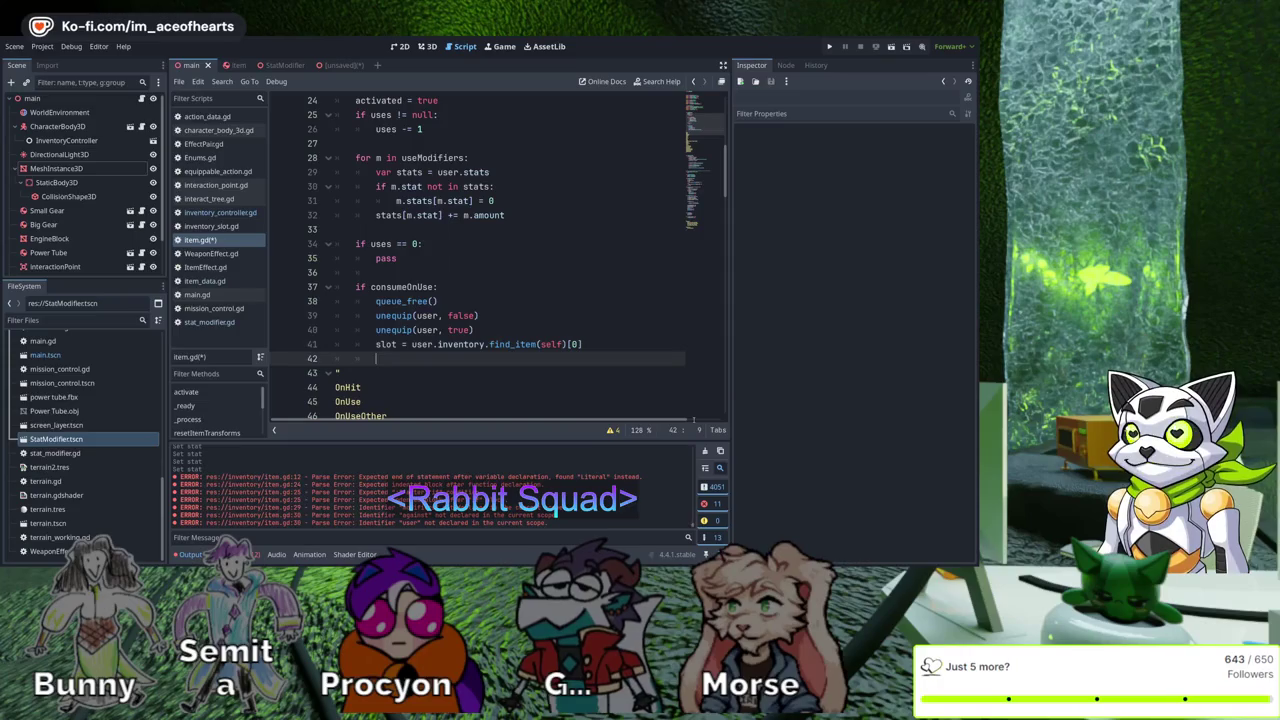
{"action": "type", "text": "if sot:"}
{"action": "key", "text": "Return"}
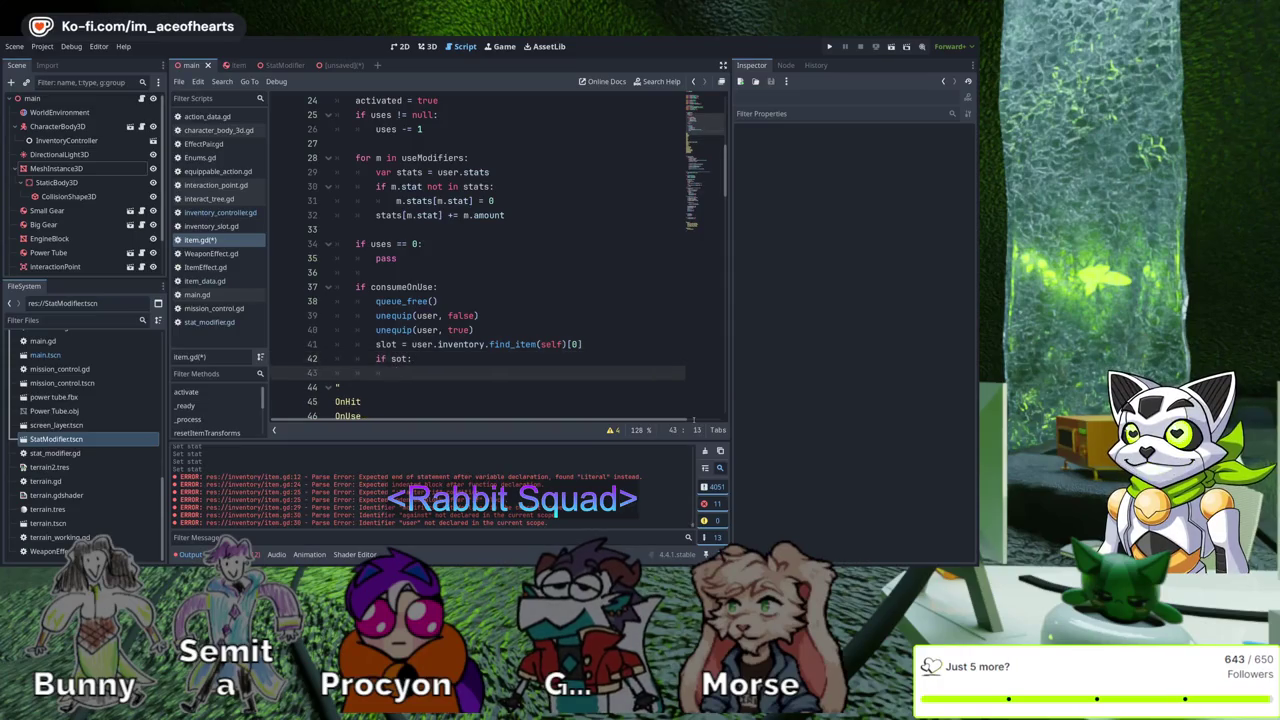
{"action": "type", "text": "l"}
{"action": "key", "text": "Down"}
{"action": "key", "text": "Tab"}
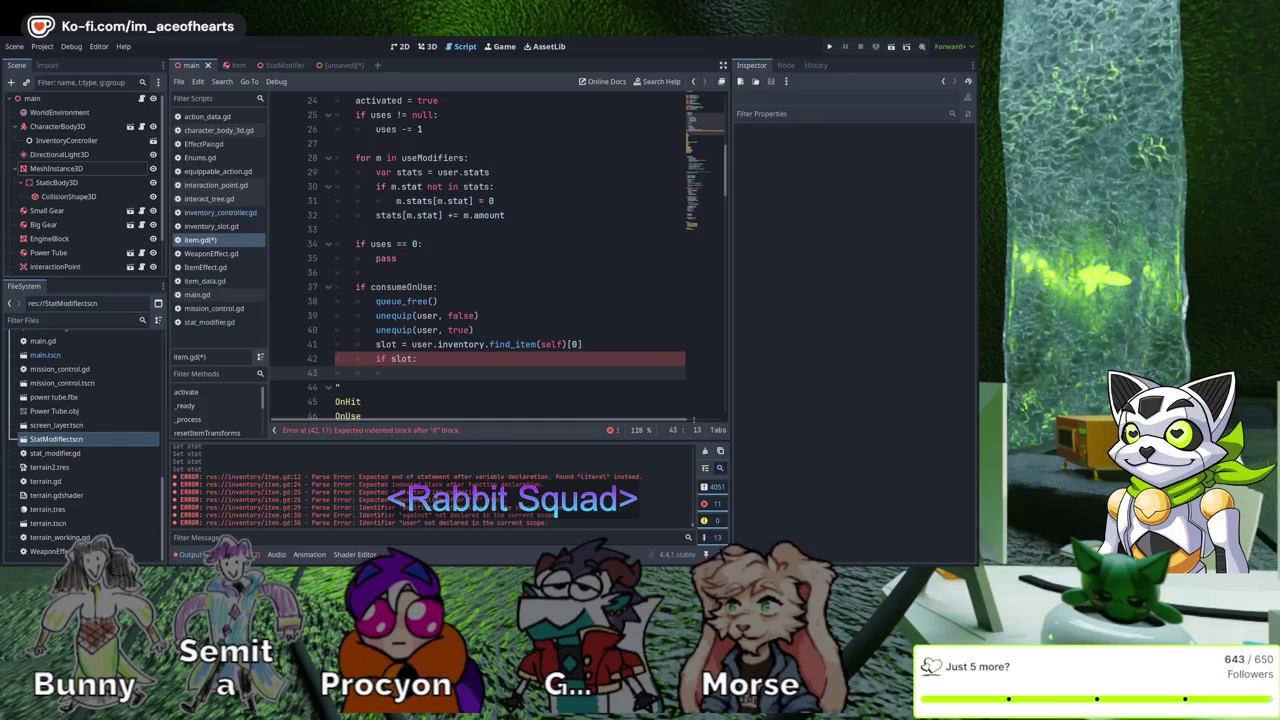
{"action": "left_click", "coordinate": [512, 344], "text": "ctrl"}
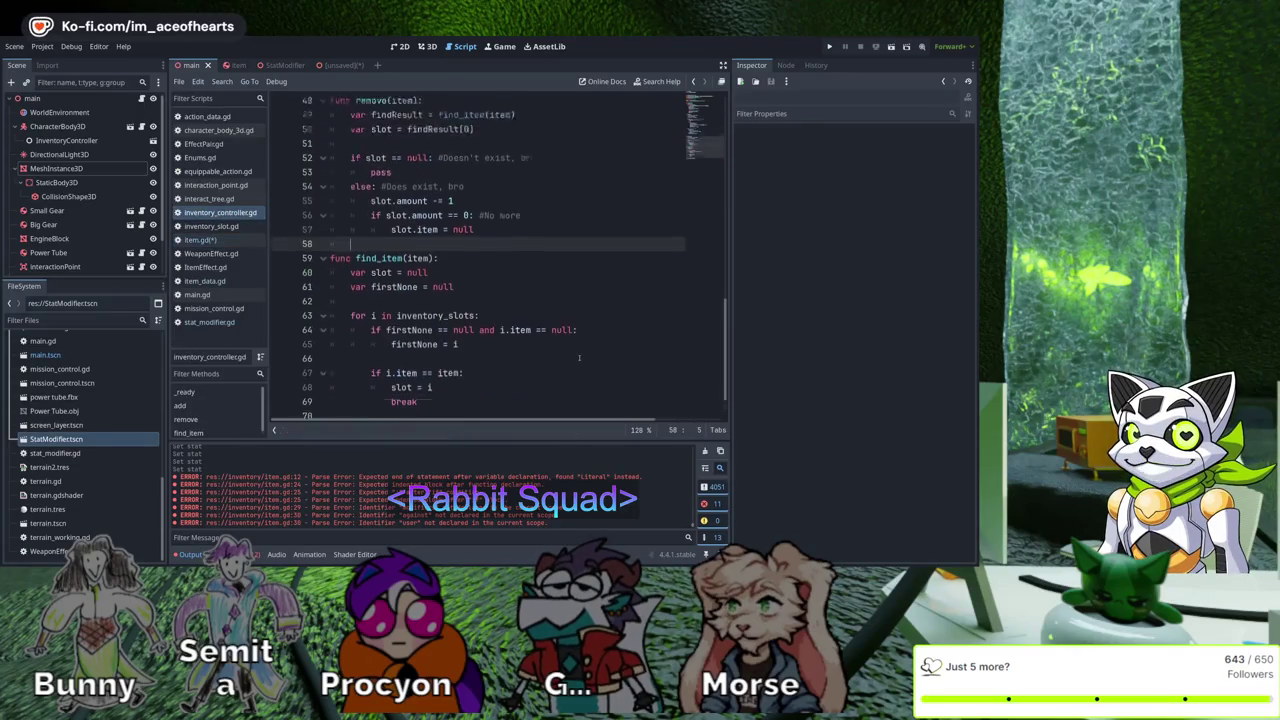
{"action": "scroll", "coordinate": [578, 357], "scroll_direction": "up", "scroll_amount": 3}
{"action": "double_click", "coordinate": [371, 229]}
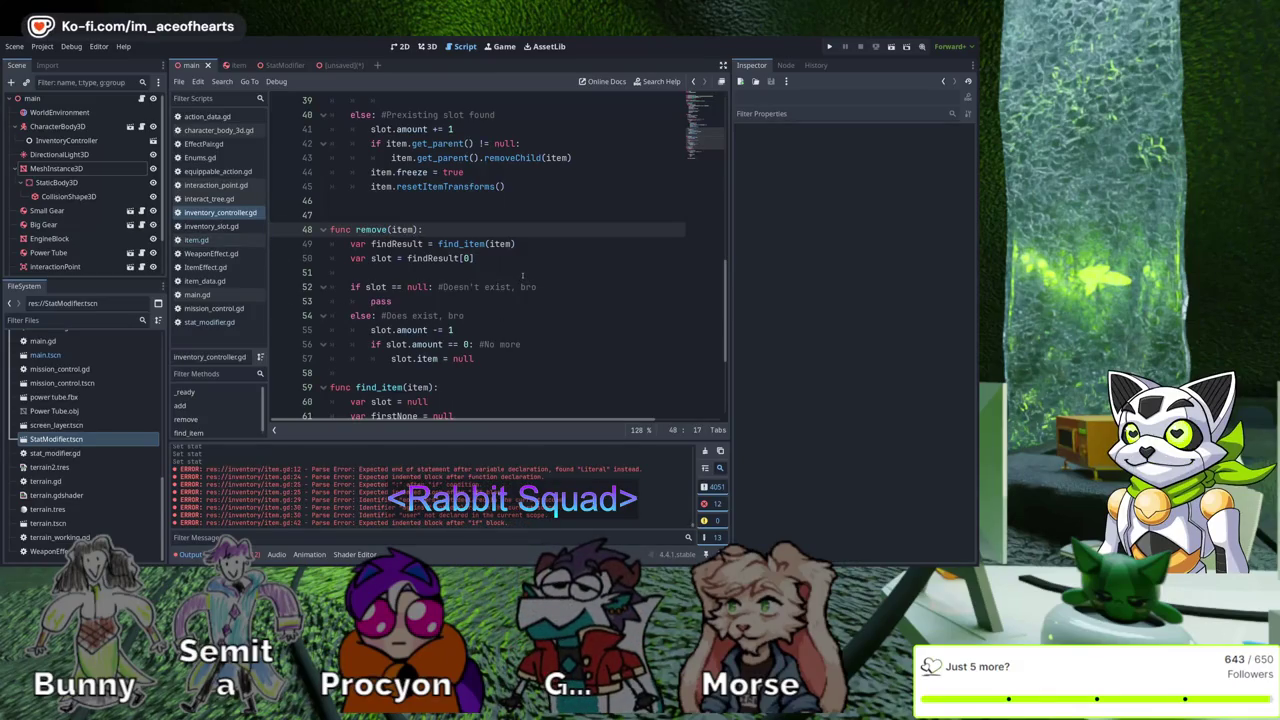
{"action": "type", "text": ", all = false"}
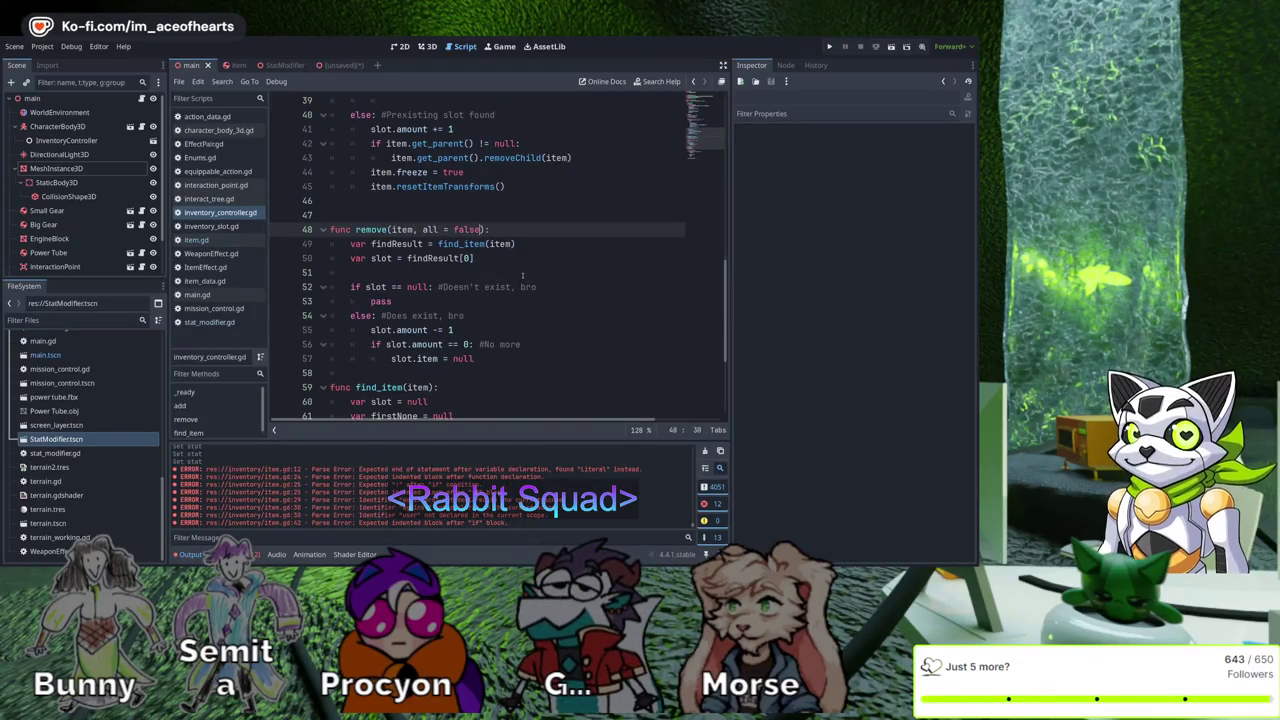
{"action": "key", "text": "ctrl+d"}
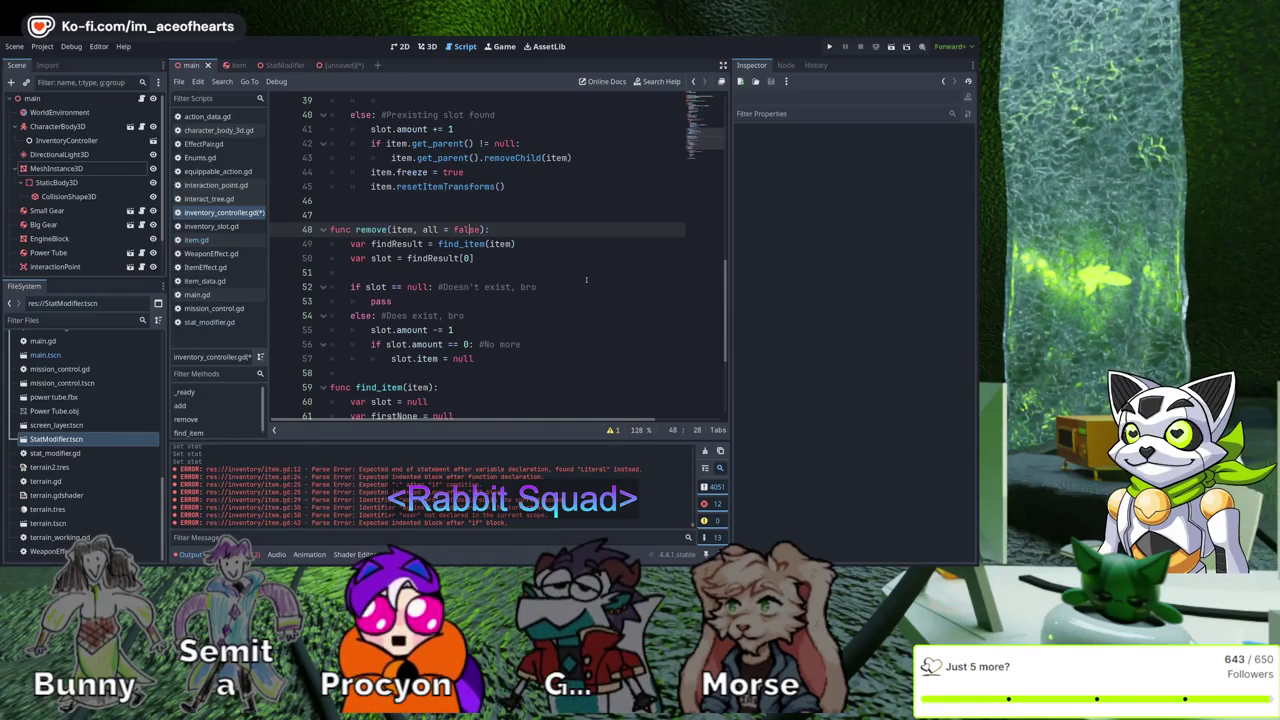
{"action": "left_click", "coordinate": [467, 229]}
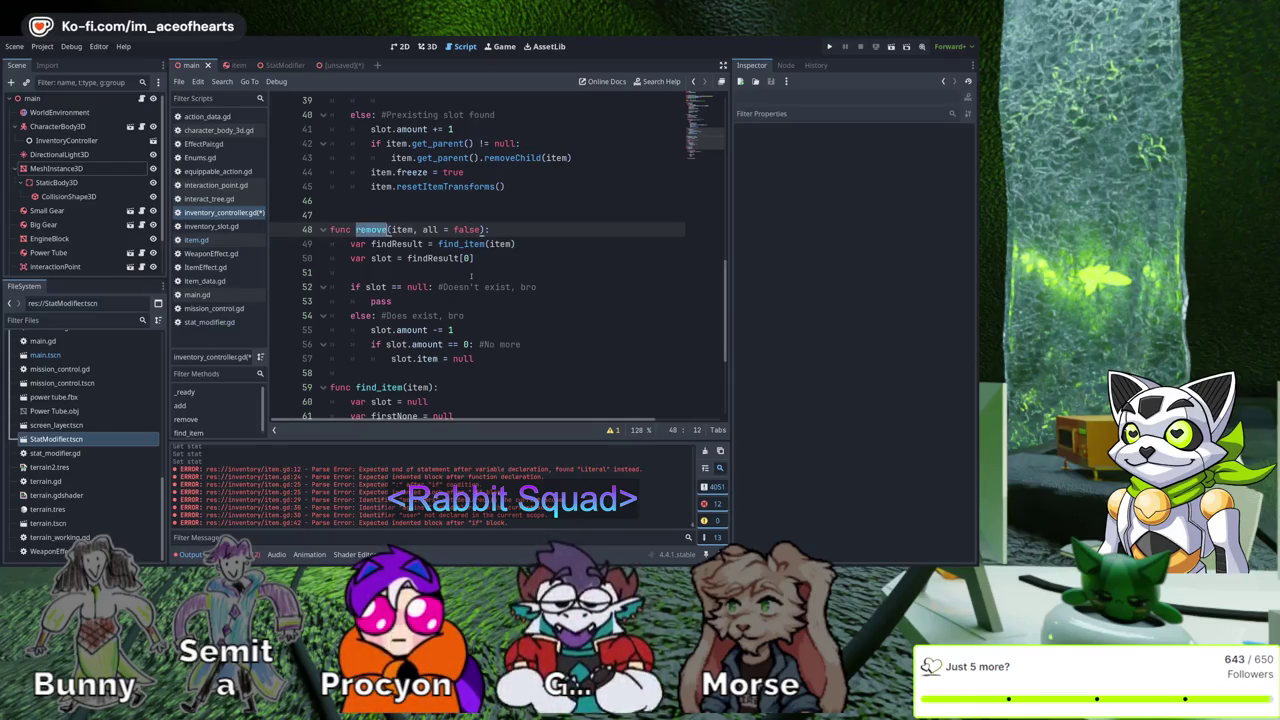
{"action": "key", "text": "ctrl+s"}
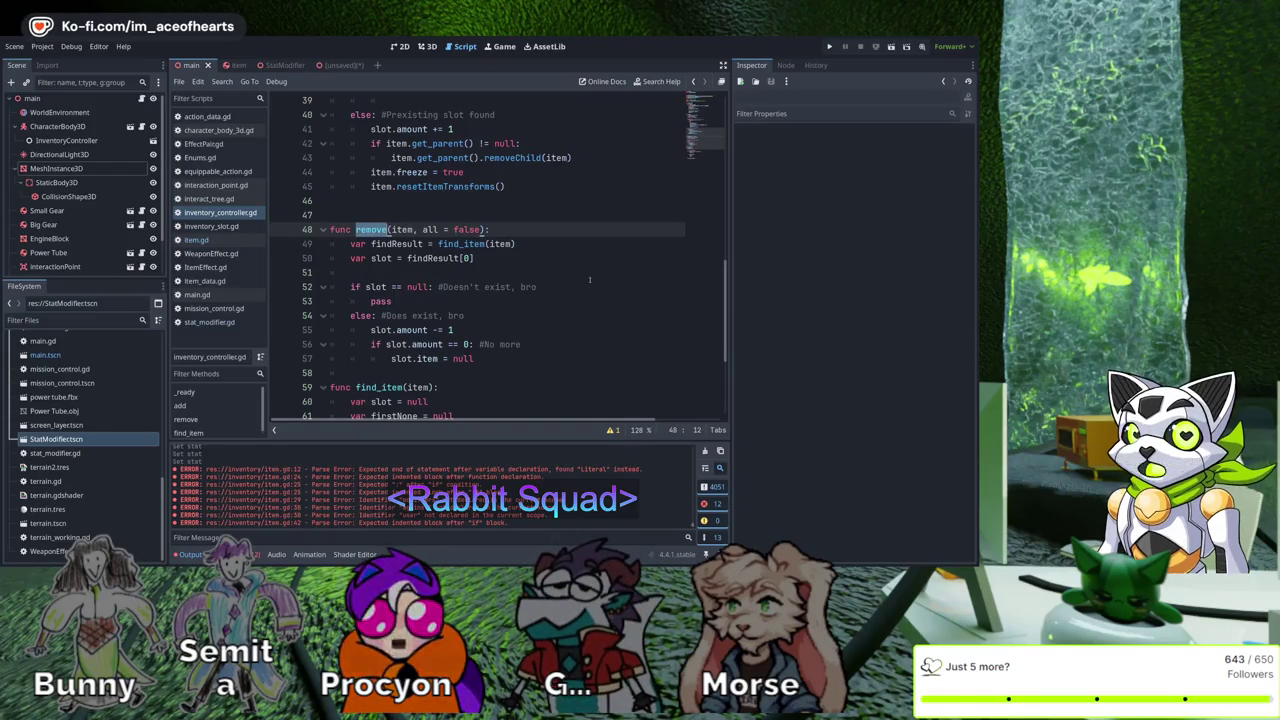
{"action": "left_click", "coordinate": [481, 229]}
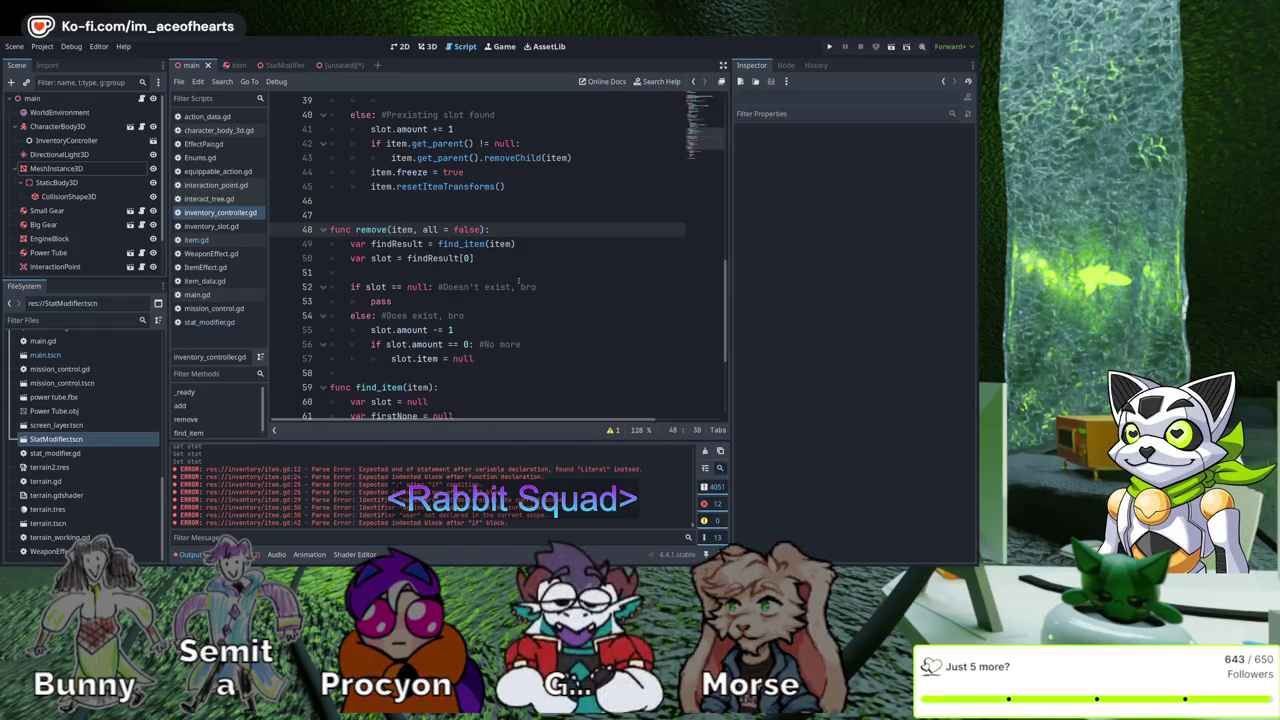
{"action": "key", "text": "BackSpace"}
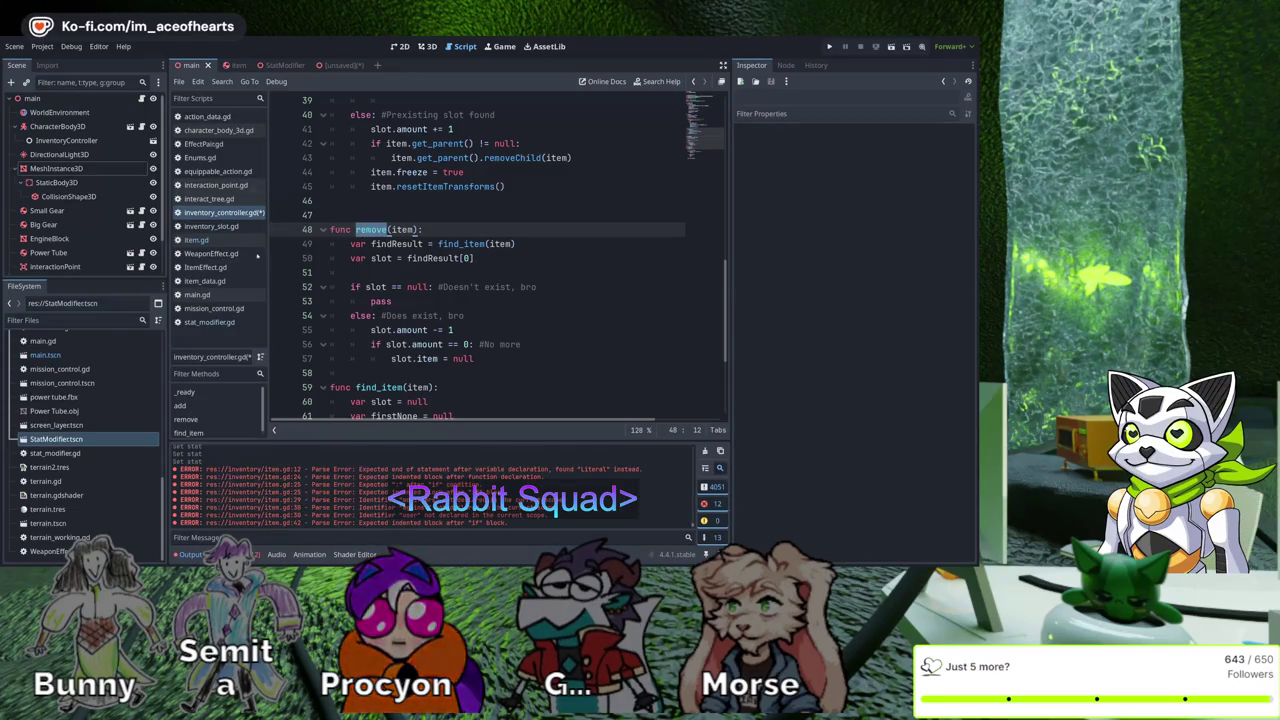
{"action": "key", "text": "alt+Left"}
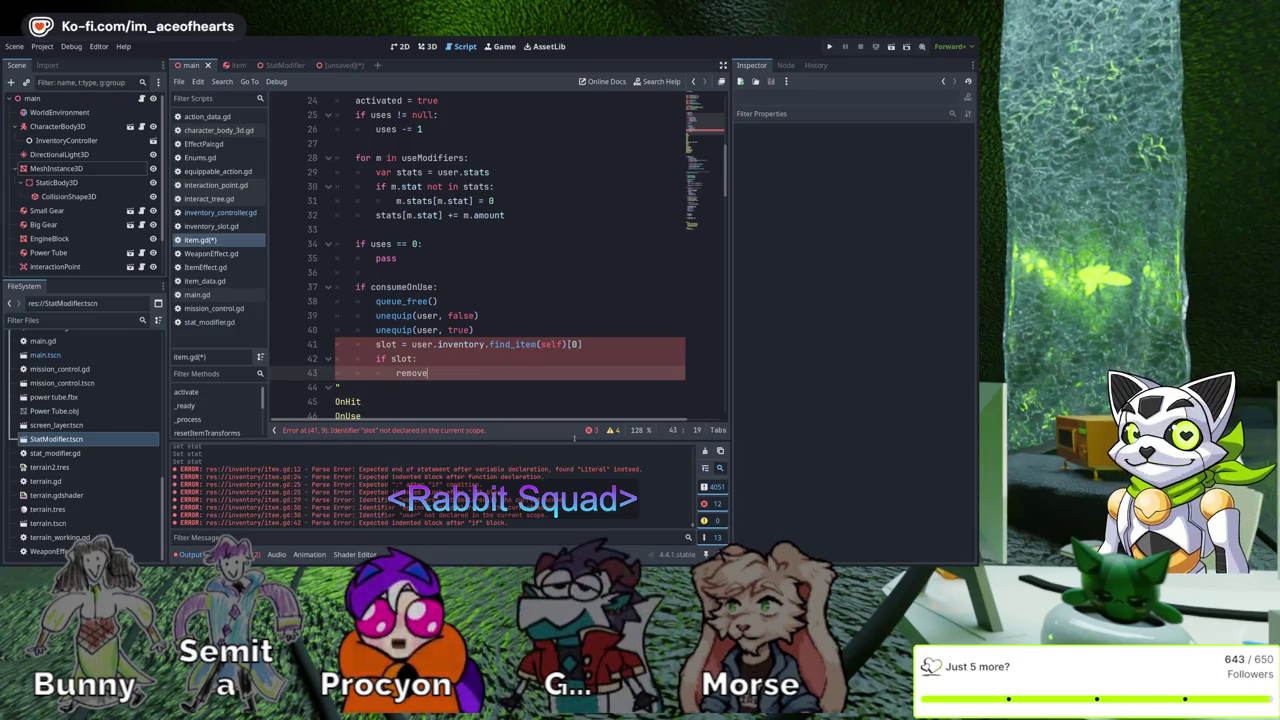
Write user.inventory.remove(self) as the body of the if slot: check
{"action": "left_click", "coordinate": [486, 344]}
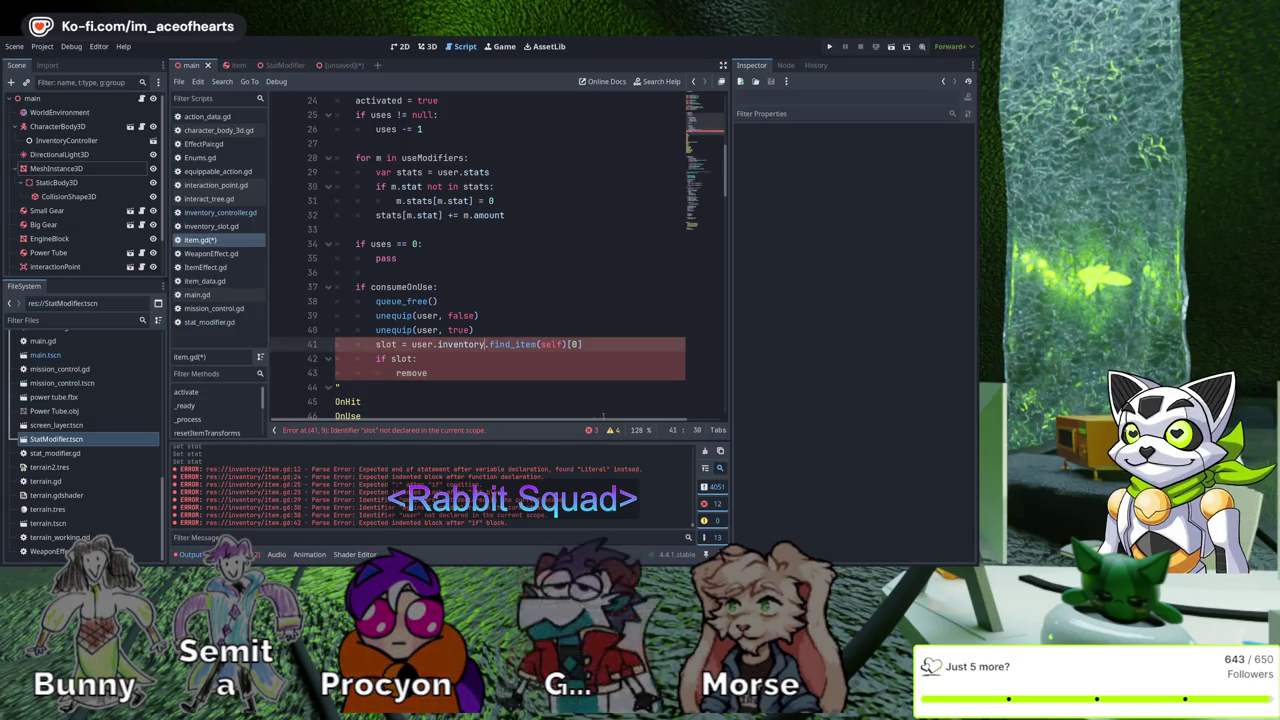
{"action": "key", "text": "Down"}
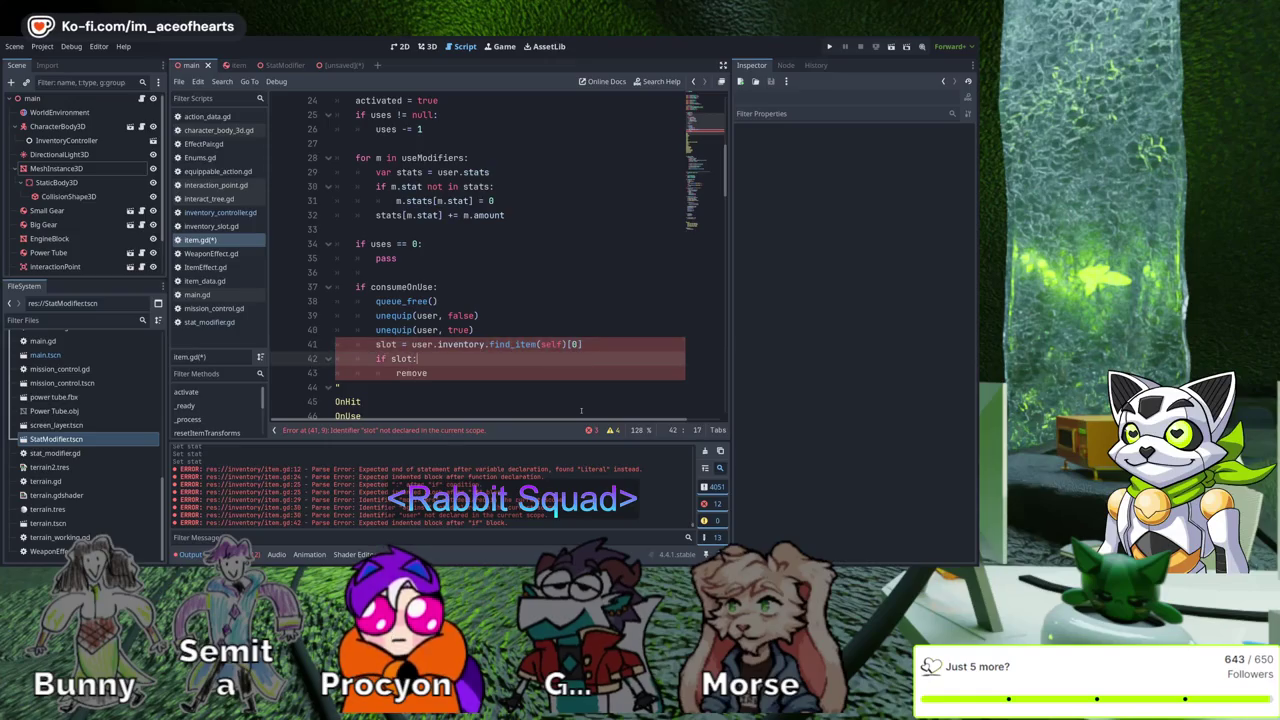
{"action": "key", "text": "Down"}
{"action": "key", "text": "ctrl+v"}
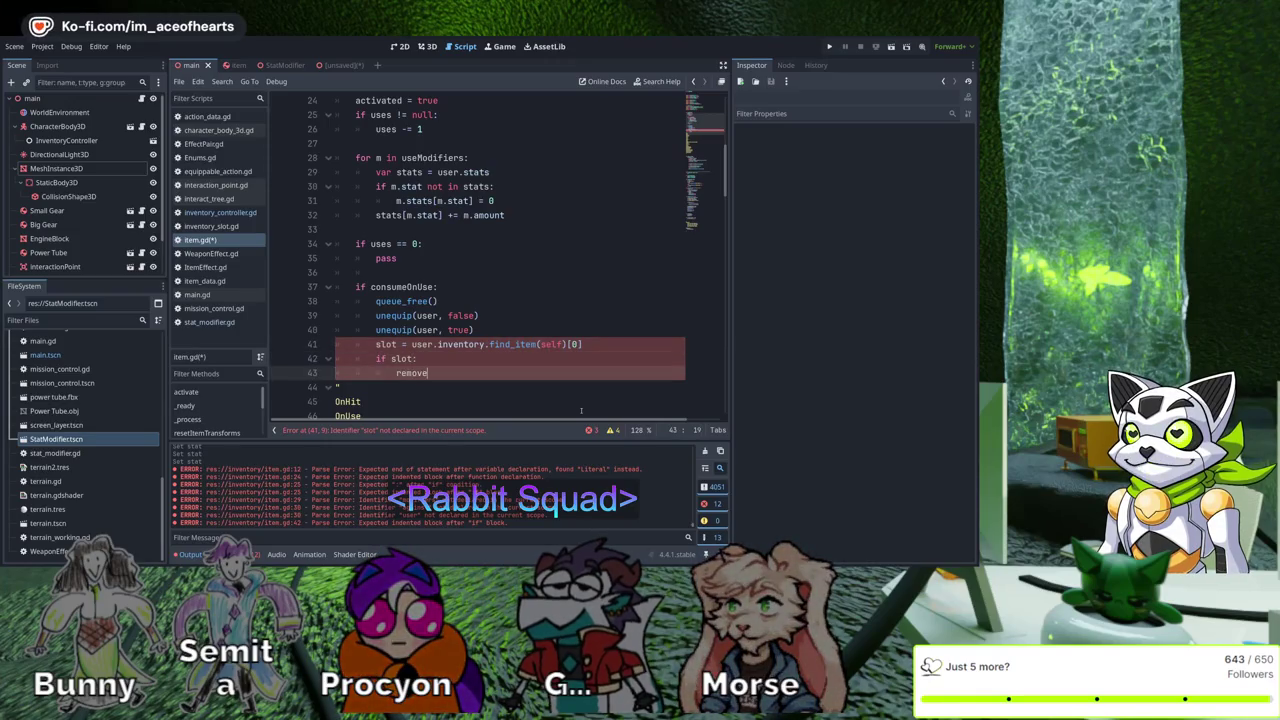
{"action": "type", "text": "."}
{"action": "key", "text": "Down"}
{"action": "key", "text": "Home"}
{"action": "key", "text": "Return"}
{"action": "key", "text": "Up"}
{"action": "key", "text": "Up"}
{"action": "key", "text": "End"}
{"action": "type", "text": "()"}
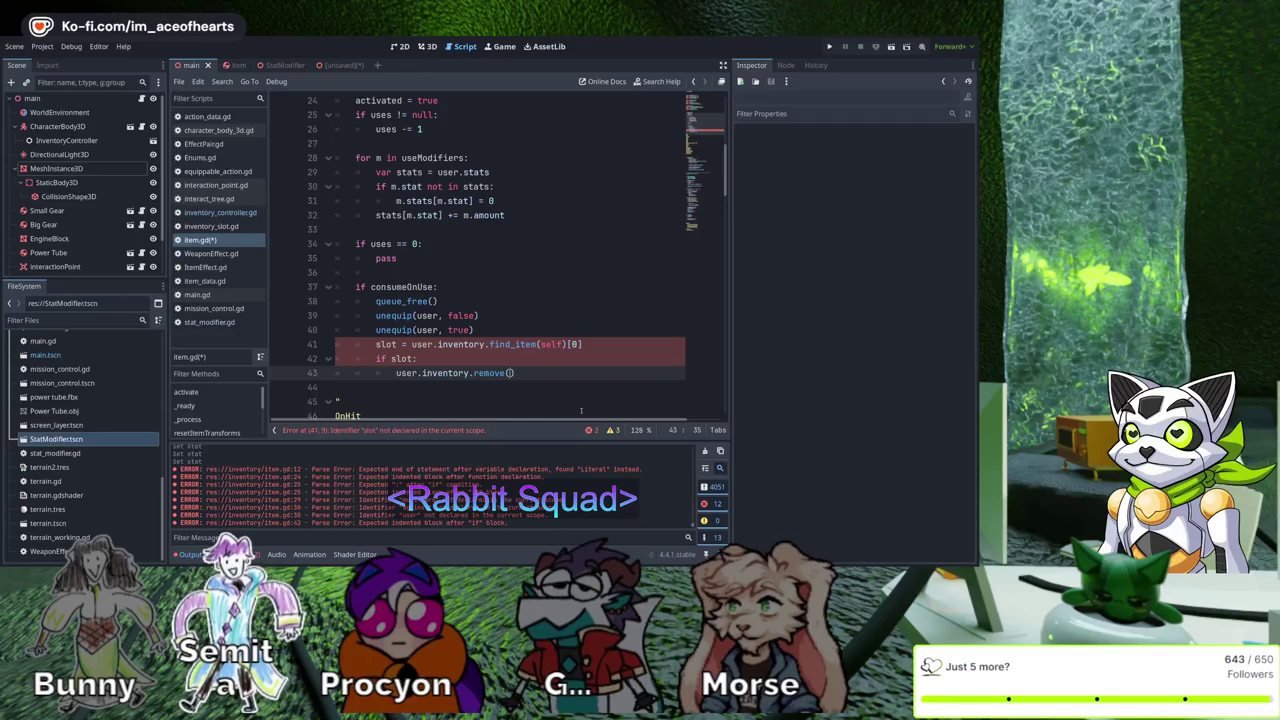
{"action": "type", "text": "item"}
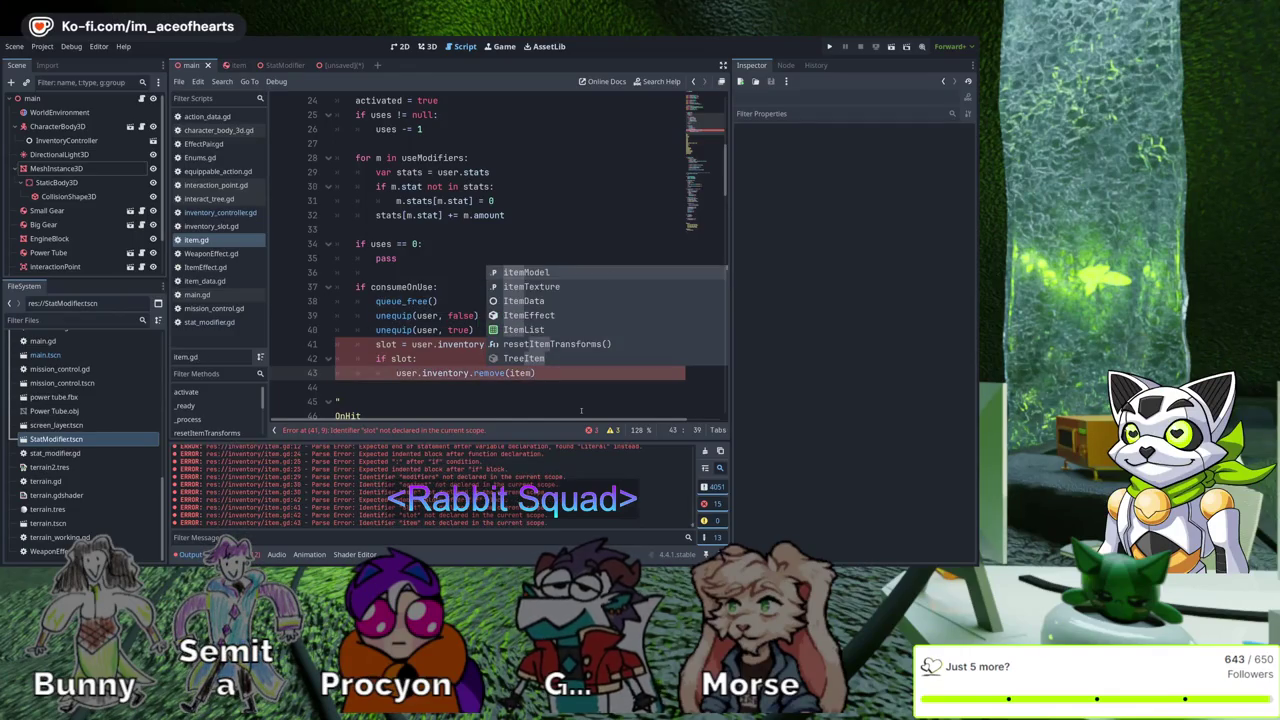
{"action": "key", "text": "Escape"}
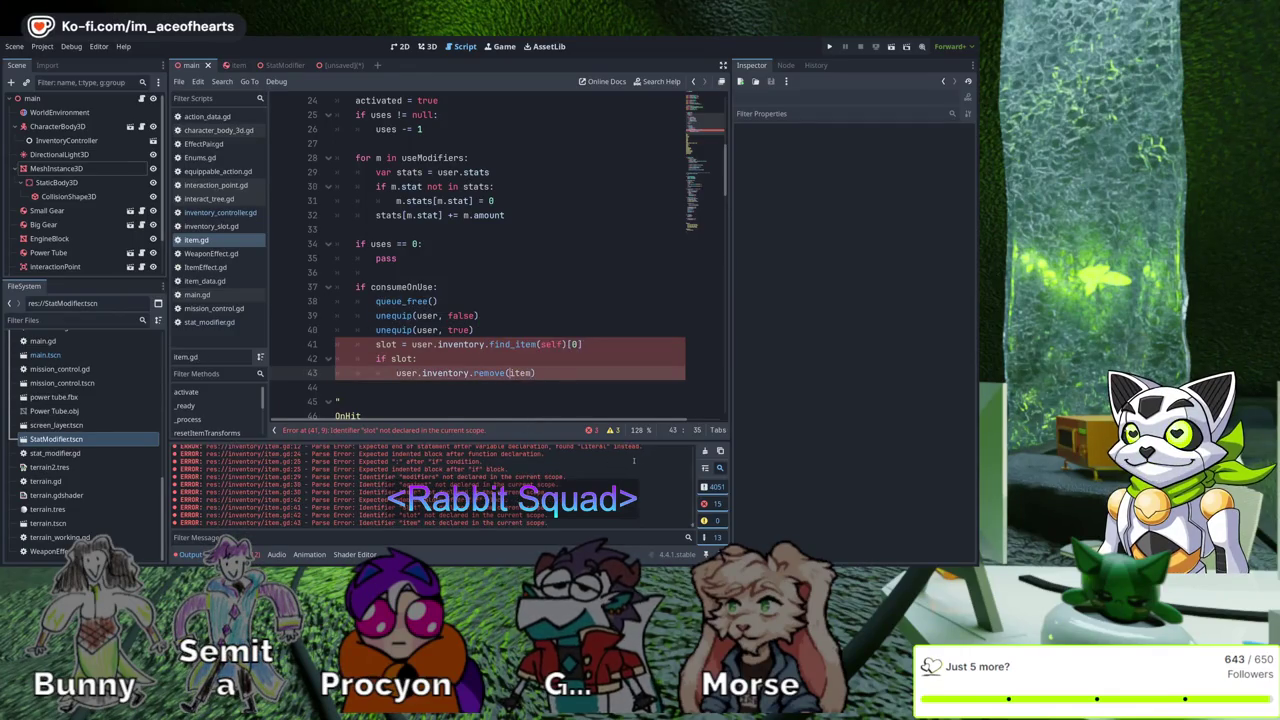
{"action": "type", "text": "slfe"}
{"action": "key", "text": "Escape"}
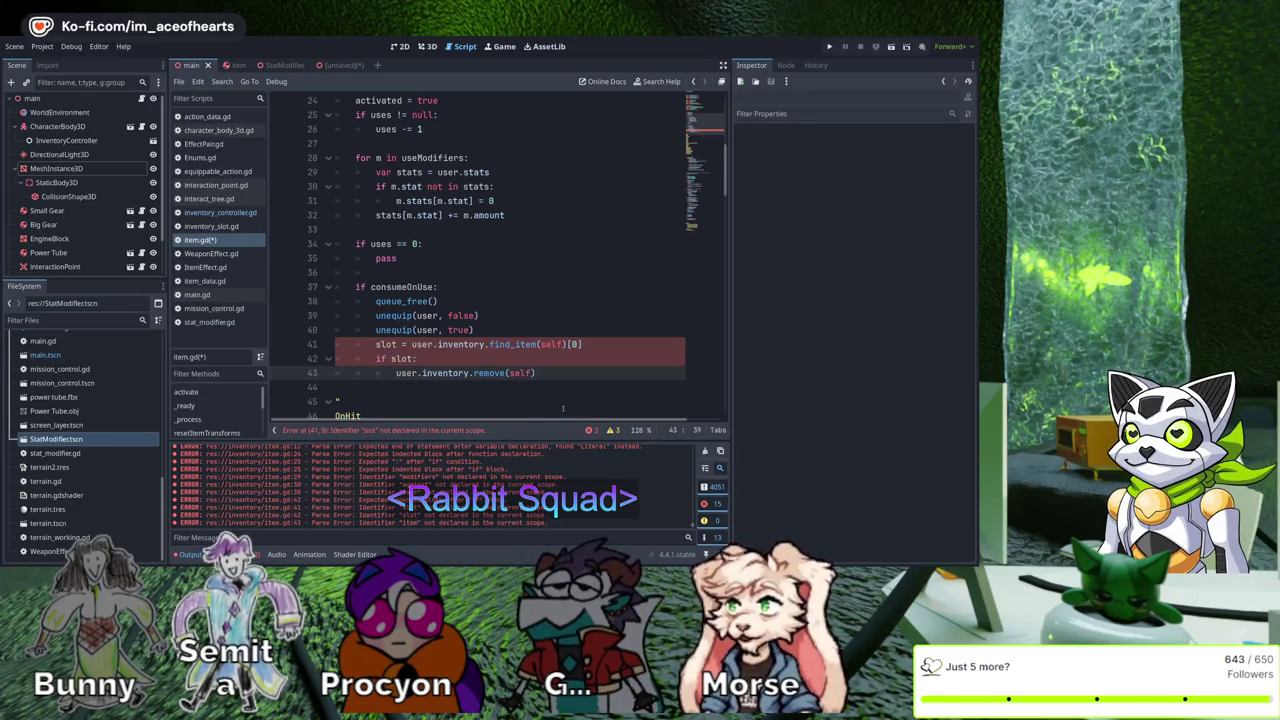
Declare slot with var on line 41 and save item.gd
{"action": "key", "text": "Up"}
{"action": "key", "text": "Up"}
{"action": "key", "text": "Home"}
{"action": "type", "text": "var"}
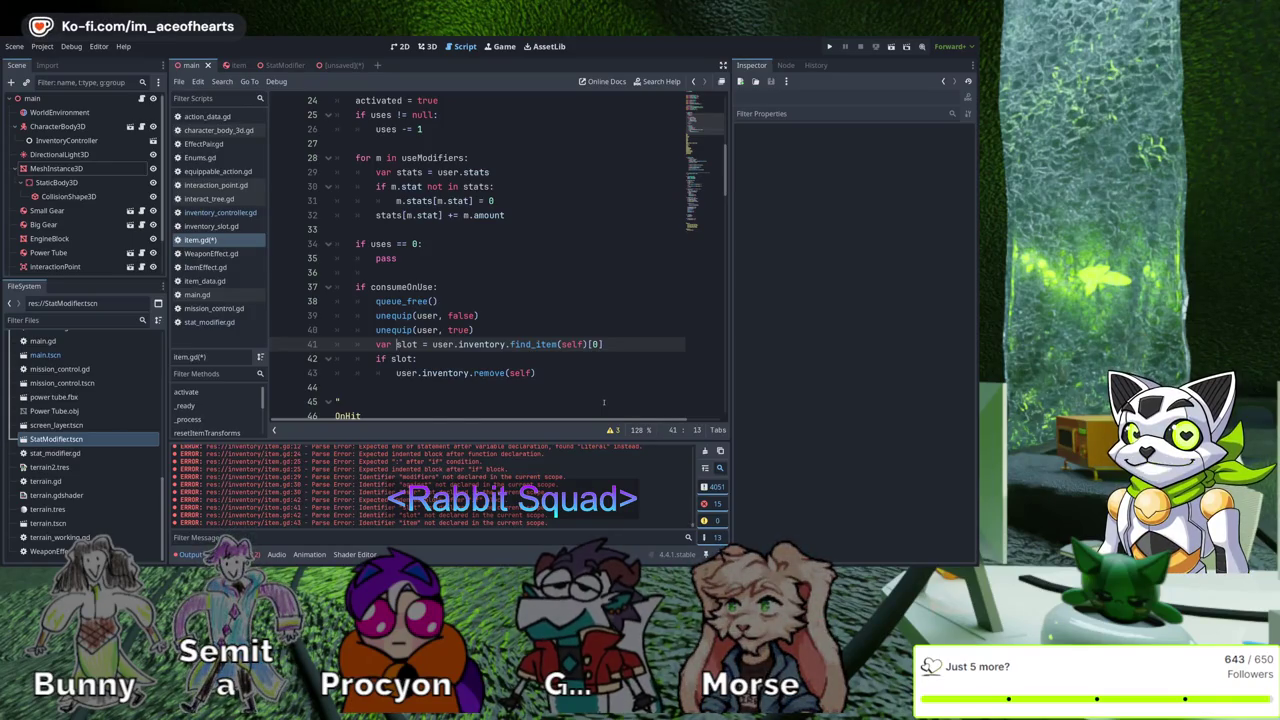
{"action": "key", "text": "ctrl+s"}
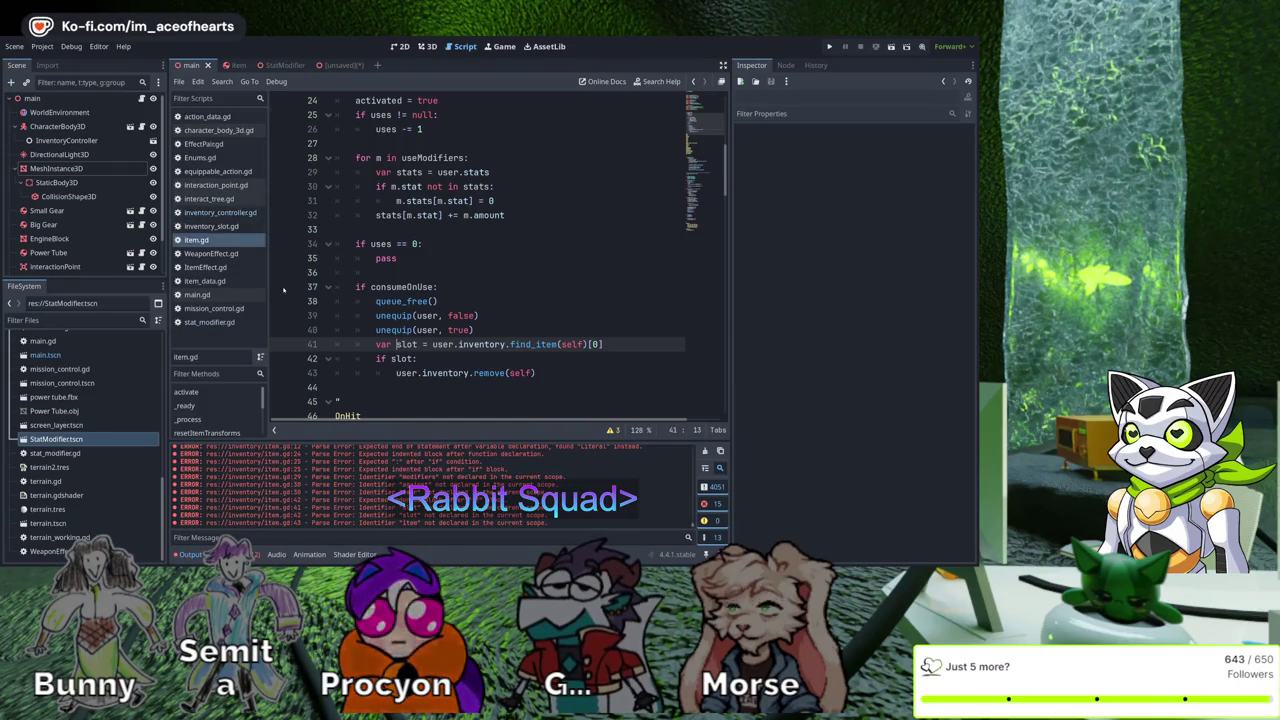
{"action": "key", "text": "alt+Left"}
Open character_body_3d.gd from the Scripts list and scroll through its code
{"action": "scroll", "coordinate": [581, 395], "scroll_direction": "down", "scroll_amount": 4}
{"action": "scroll", "coordinate": [590, 399], "scroll_direction": "up", "scroll_amount": 10}
{"action": "scroll", "coordinate": [598, 395], "scroll_direction": "up", "scroll_amount": 5}
{"action": "scroll", "coordinate": [593, 379], "scroll_direction": "down", "scroll_amount": 3}
{"action": "scroll", "coordinate": [593, 379], "scroll_direction": "down", "scroll_amount": 5}
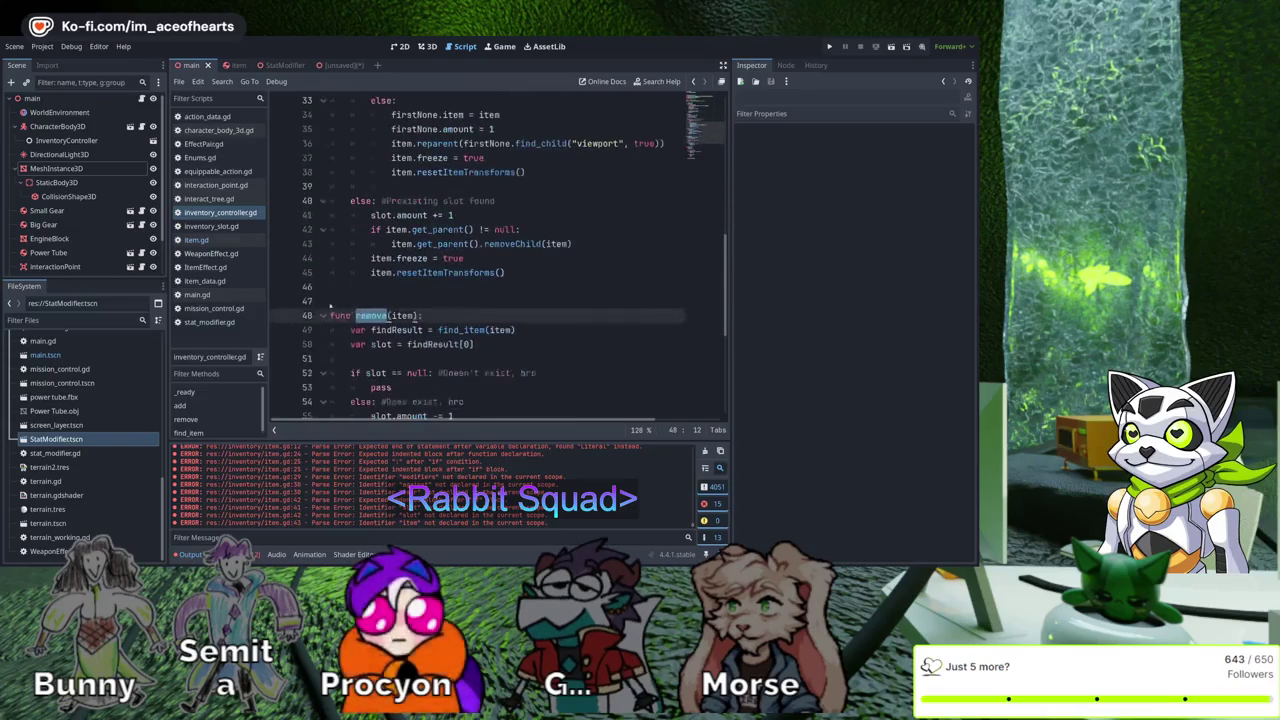
{"action": "left_click", "coordinate": [222, 130]}
{"action": "scroll", "coordinate": [633, 391], "scroll_direction": "down", "scroll_amount": 19}
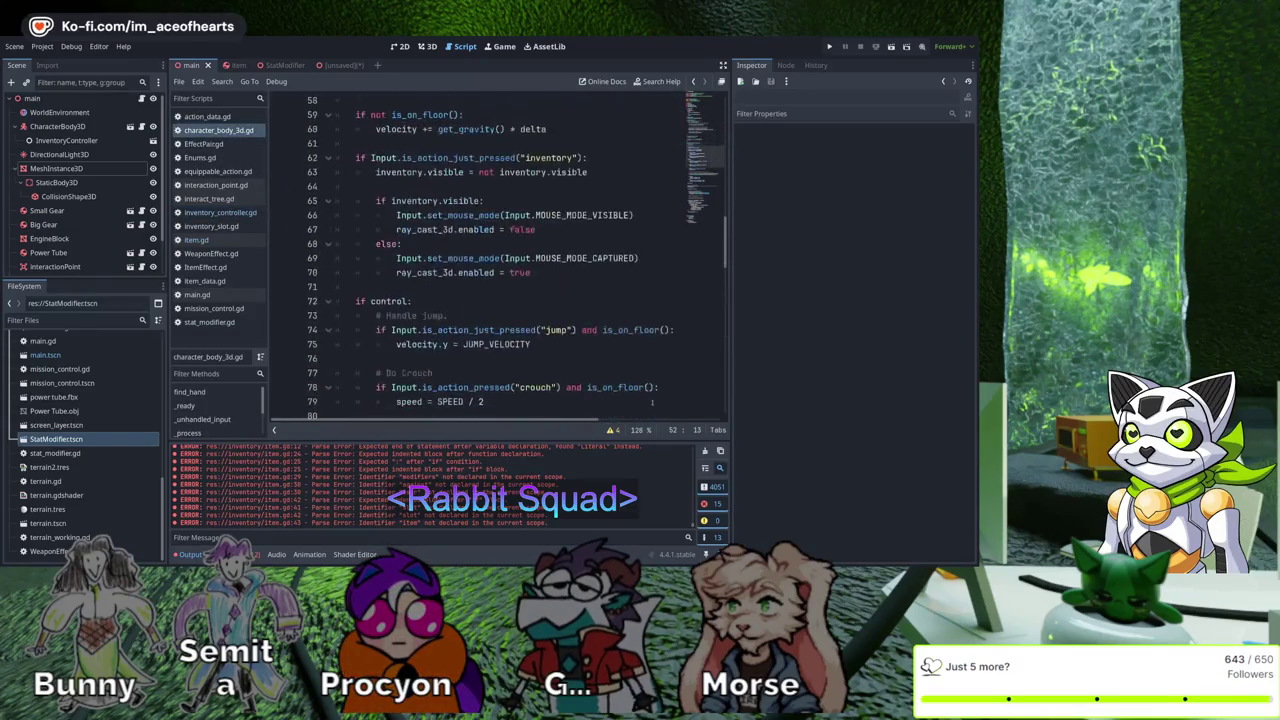
{"action": "scroll", "coordinate": [669, 411], "scroll_direction": "down", "scroll_amount": 7}
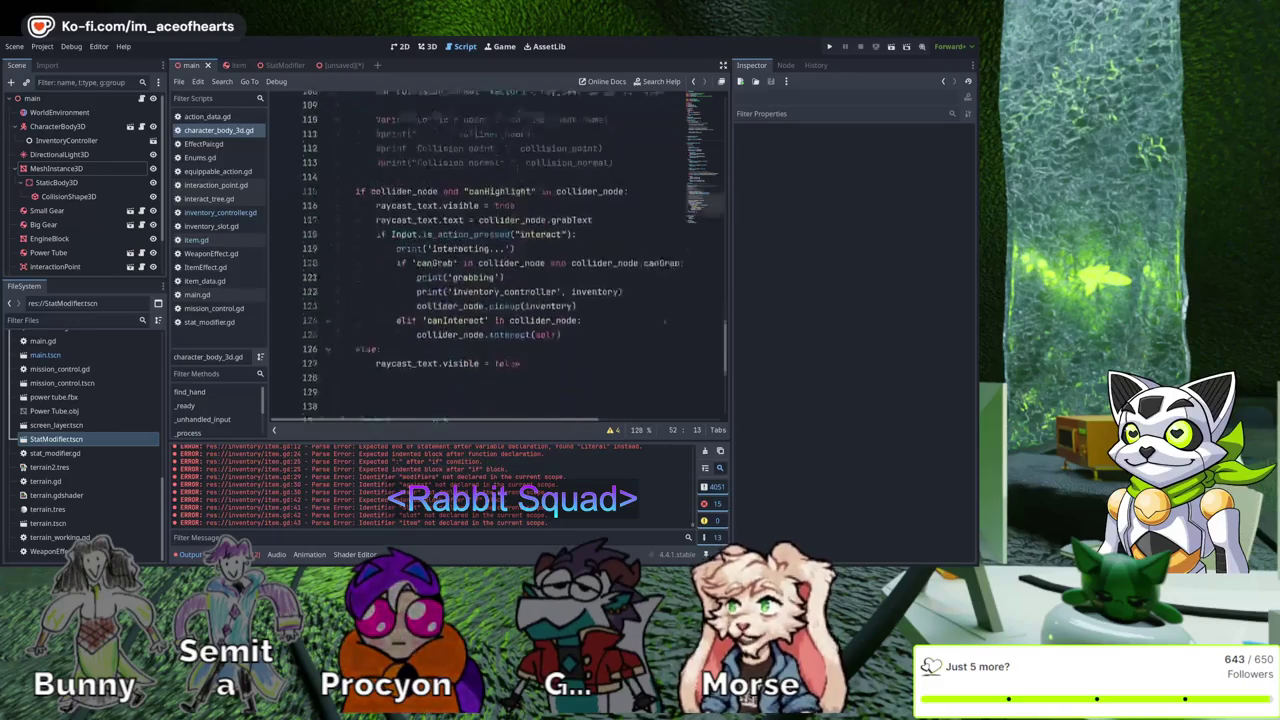
{"action": "scroll", "coordinate": [687, 349], "scroll_direction": "up", "scroll_amount": 11}
{"action": "scroll", "coordinate": [687, 349], "scroll_direction": "up", "scroll_amount": 11}
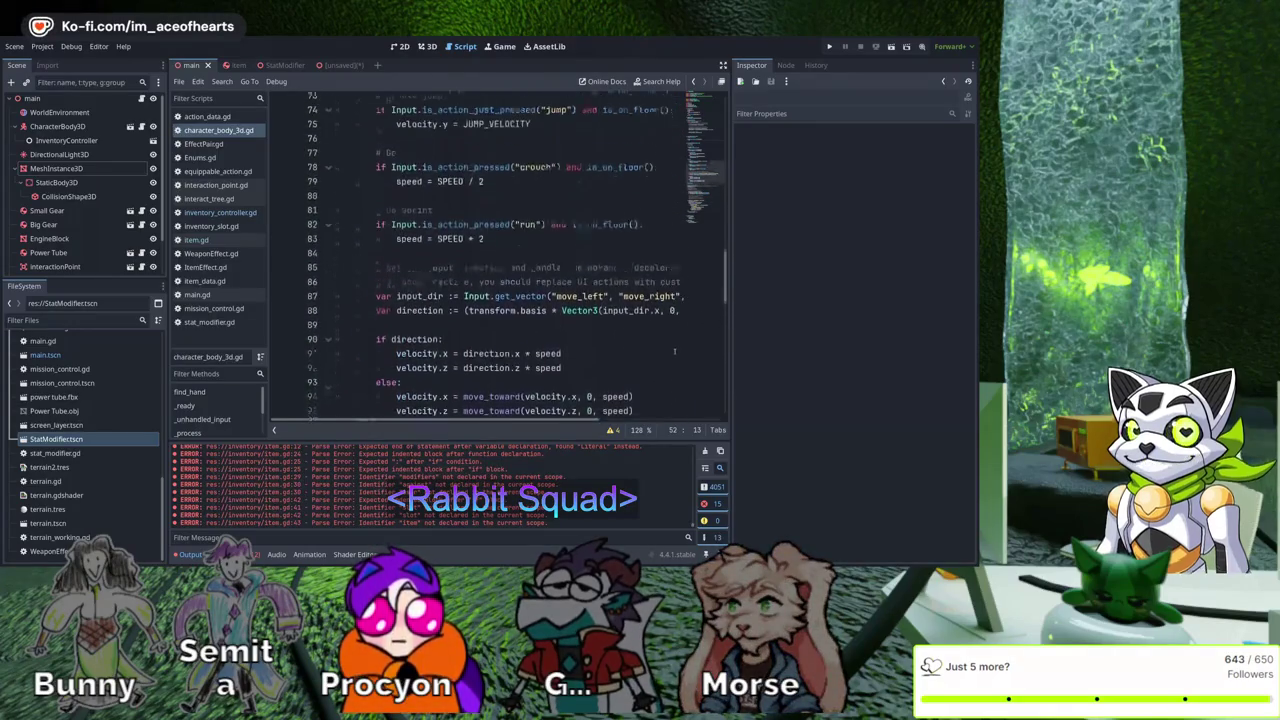
{"action": "scroll", "coordinate": [637, 376], "scroll_direction": "up", "scroll_amount": 3}
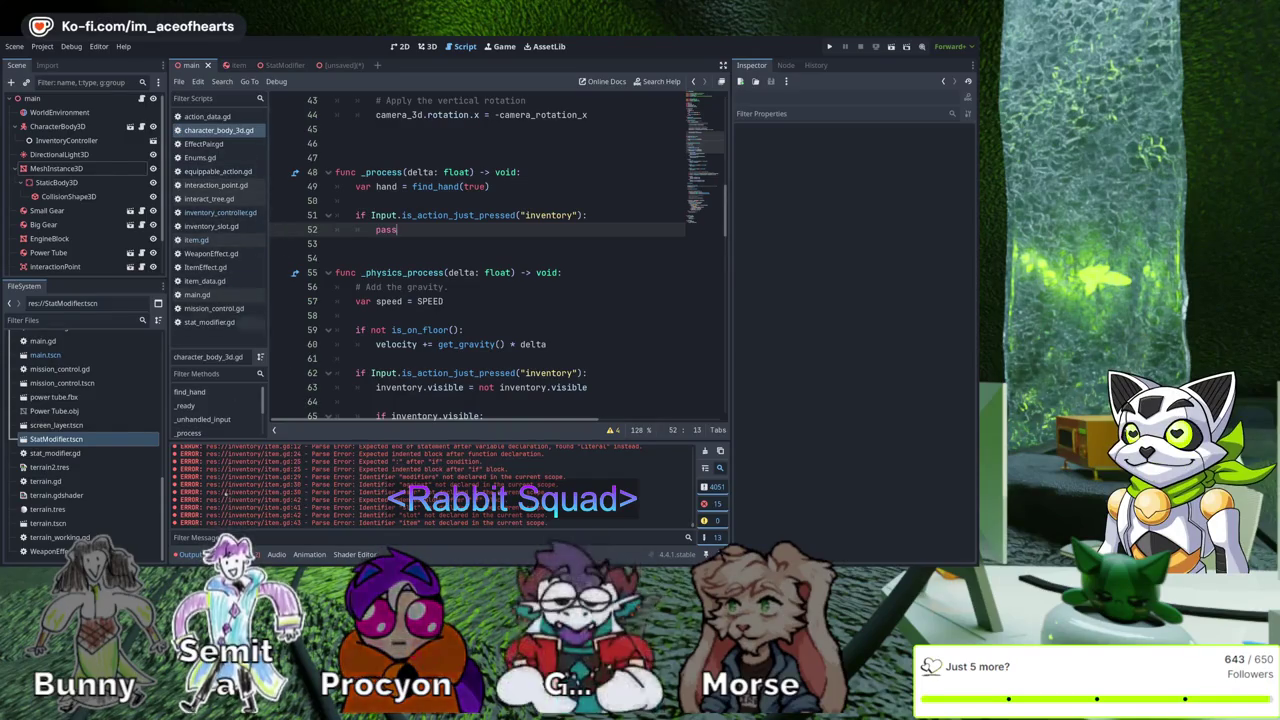
{"action": "scroll", "coordinate": [80, 500], "scroll_direction": "up", "scroll_amount": 5}
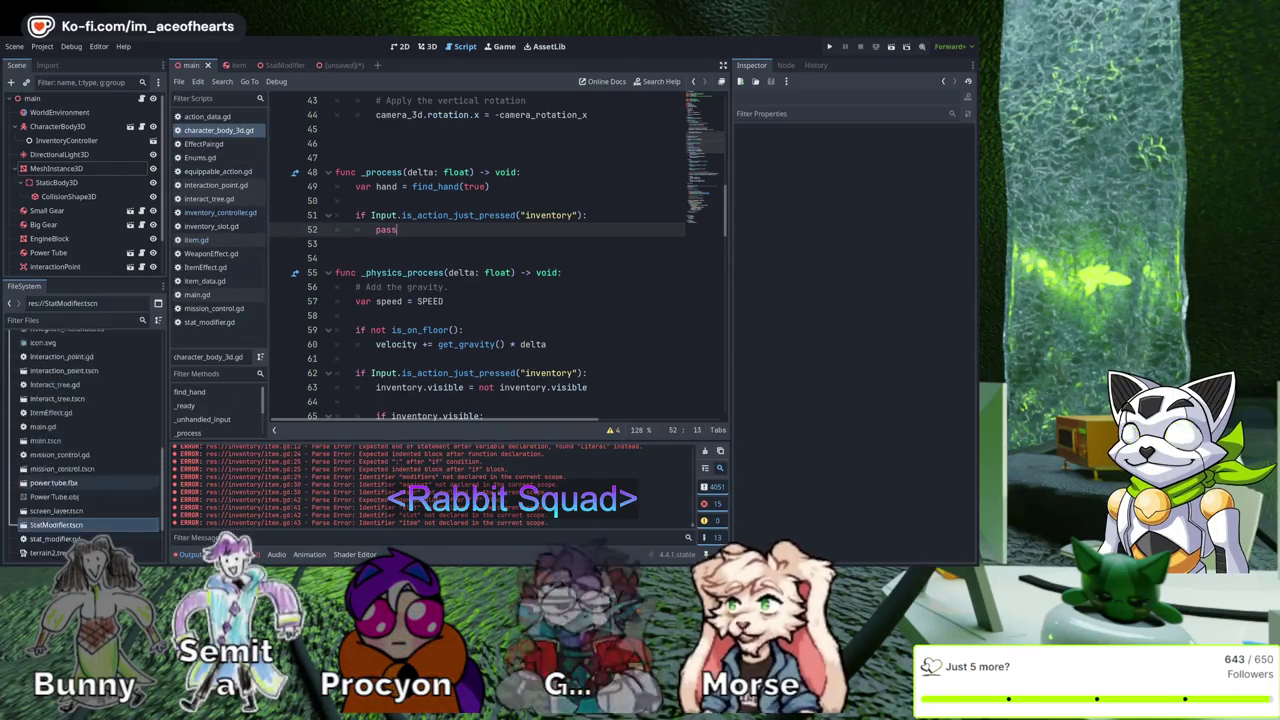
{"action": "scroll", "coordinate": [75, 470], "scroll_direction": "up", "scroll_amount": 2}
Check hand_controller.gd and main.gd, then return to character_body_3d.gd's _process function
{"action": "double_click", "coordinate": [60, 428]}
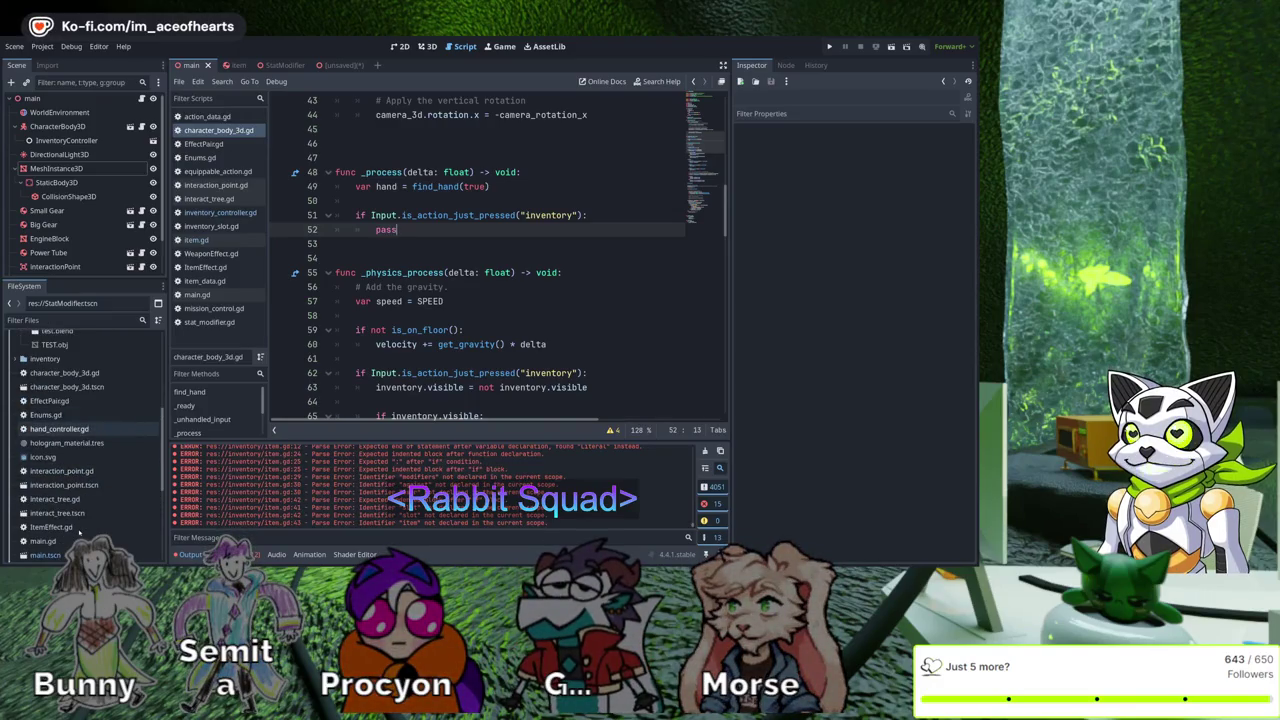
{"action": "left_click", "coordinate": [644, 281]}
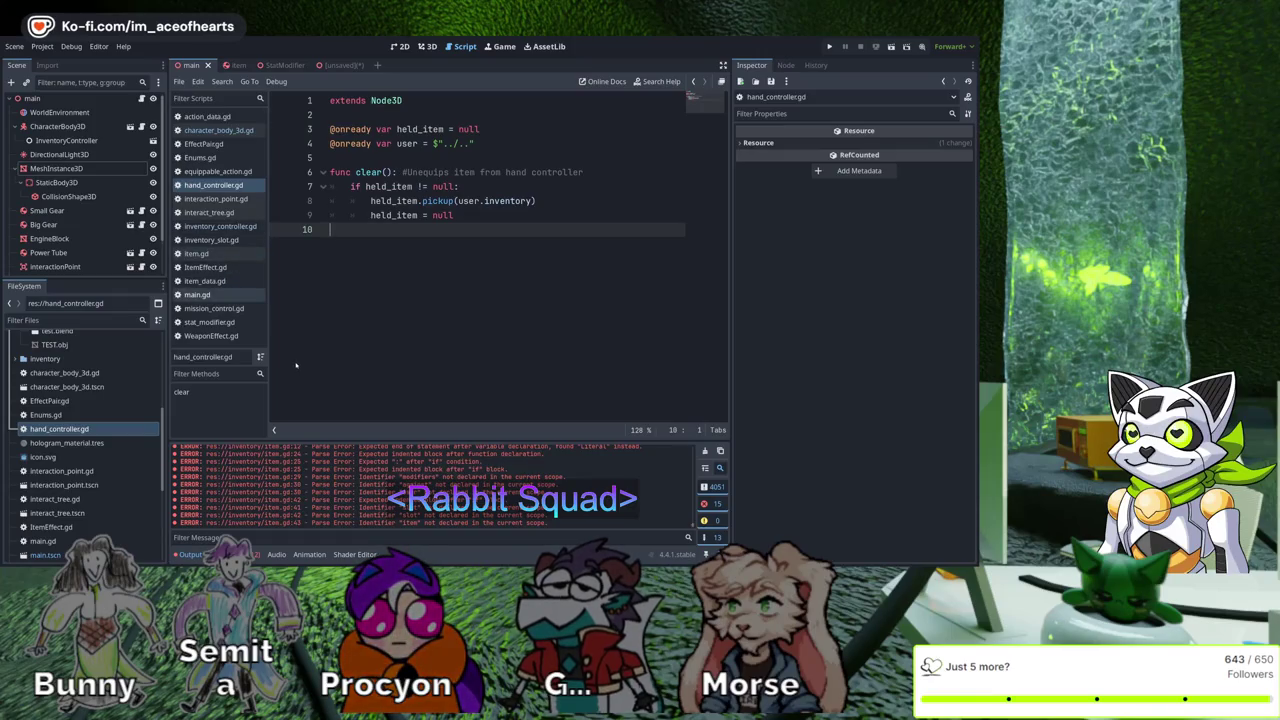
{"action": "left_click", "coordinate": [197, 294]}
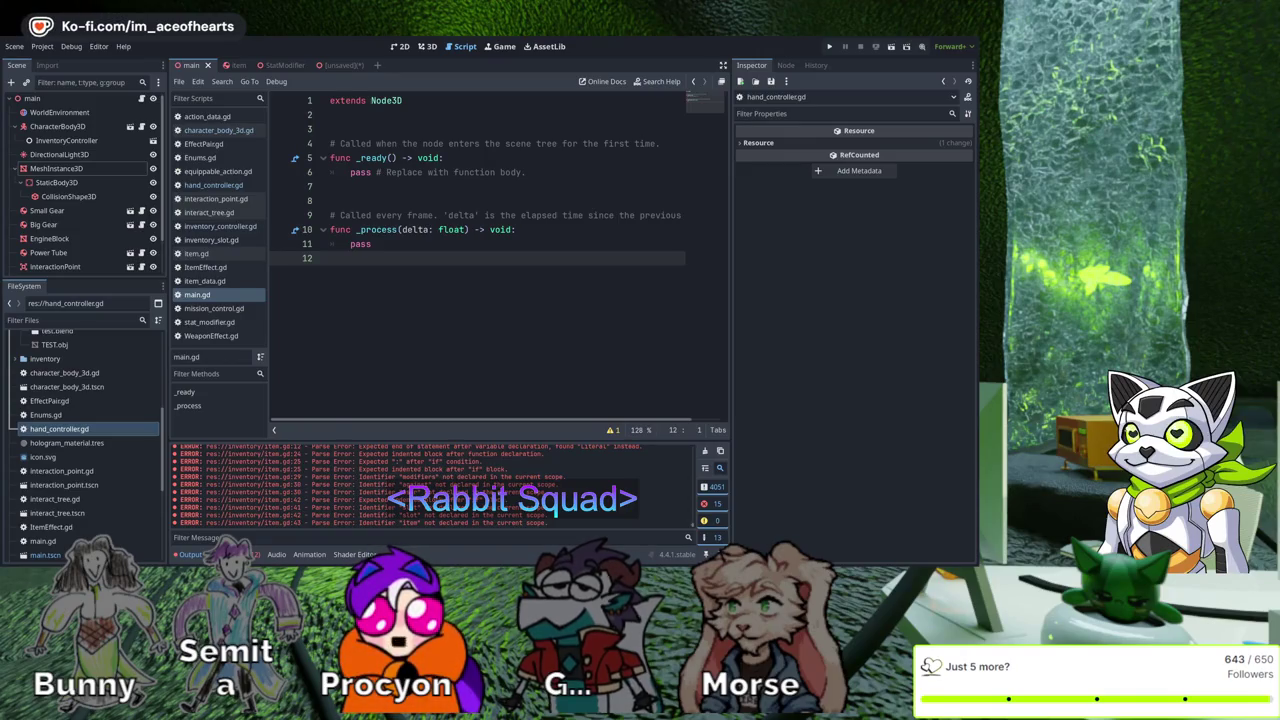
{"action": "left_click", "coordinate": [216, 130]}
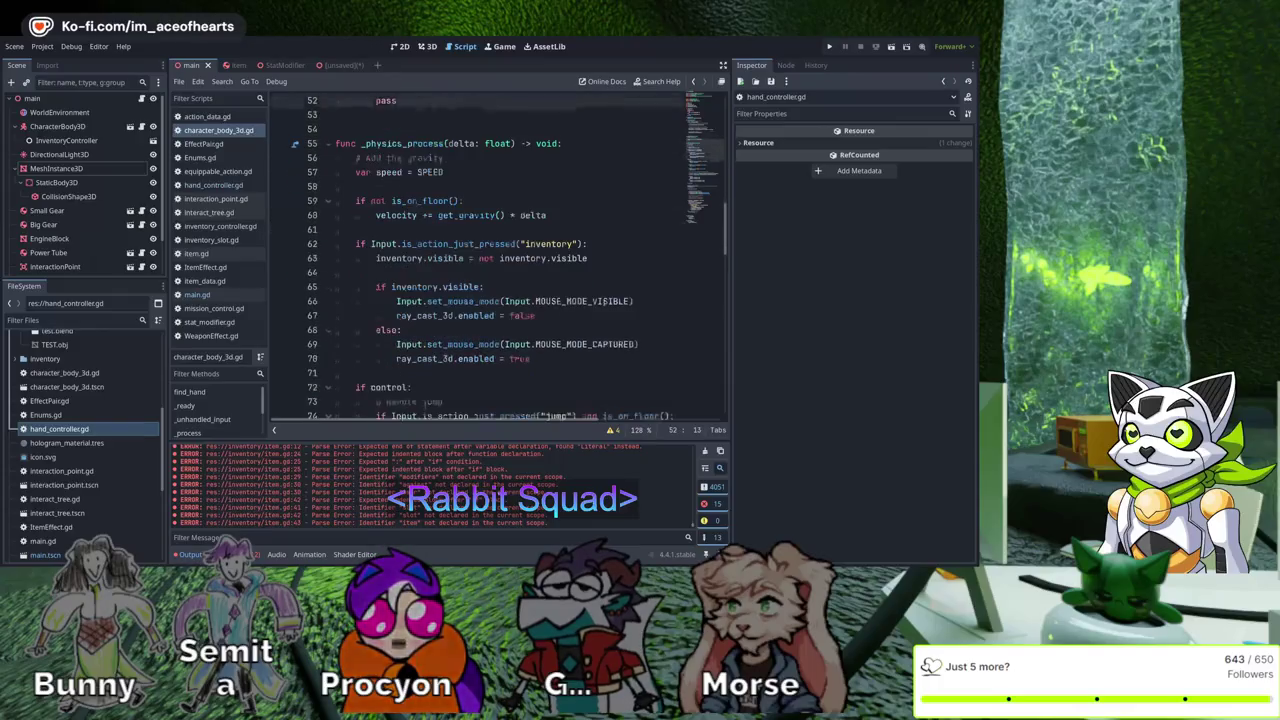
{"action": "scroll", "coordinate": [622, 201], "scroll_direction": "up", "scroll_amount": 3}
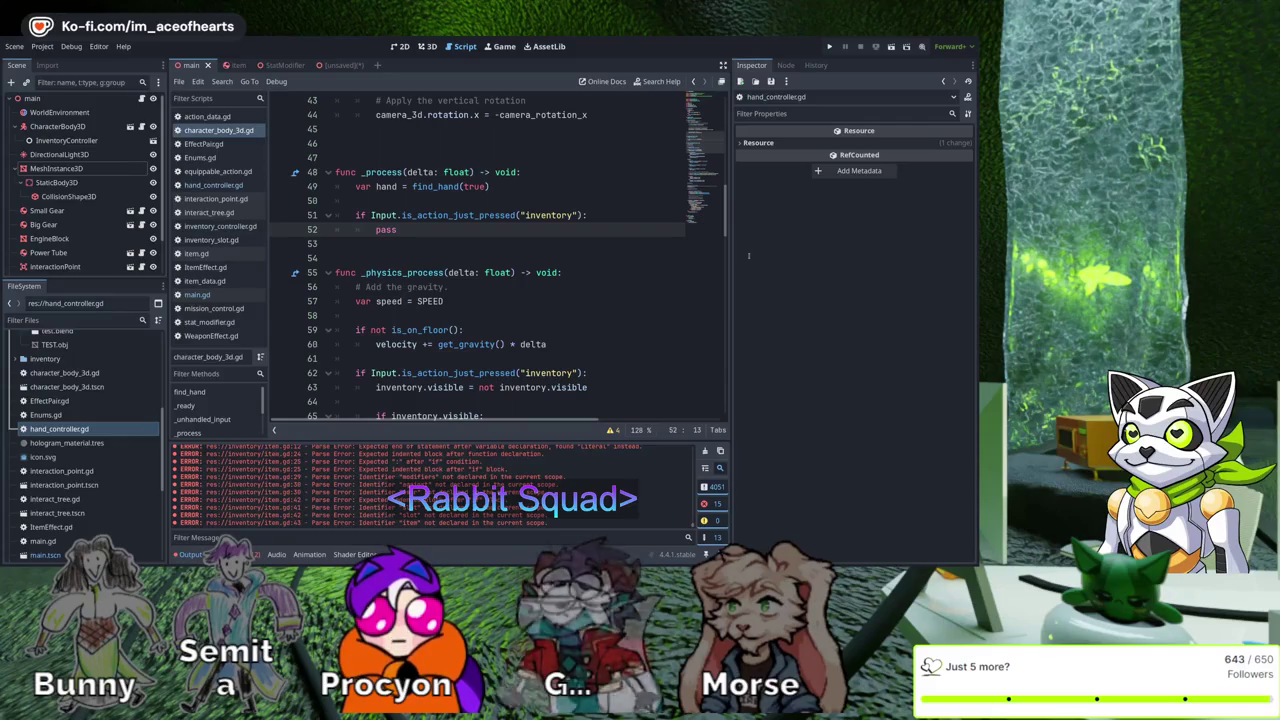
Replace the inventory action on line 51 with left_click, then switch to main.gd
{"action": "double_click", "coordinate": [548, 215]}
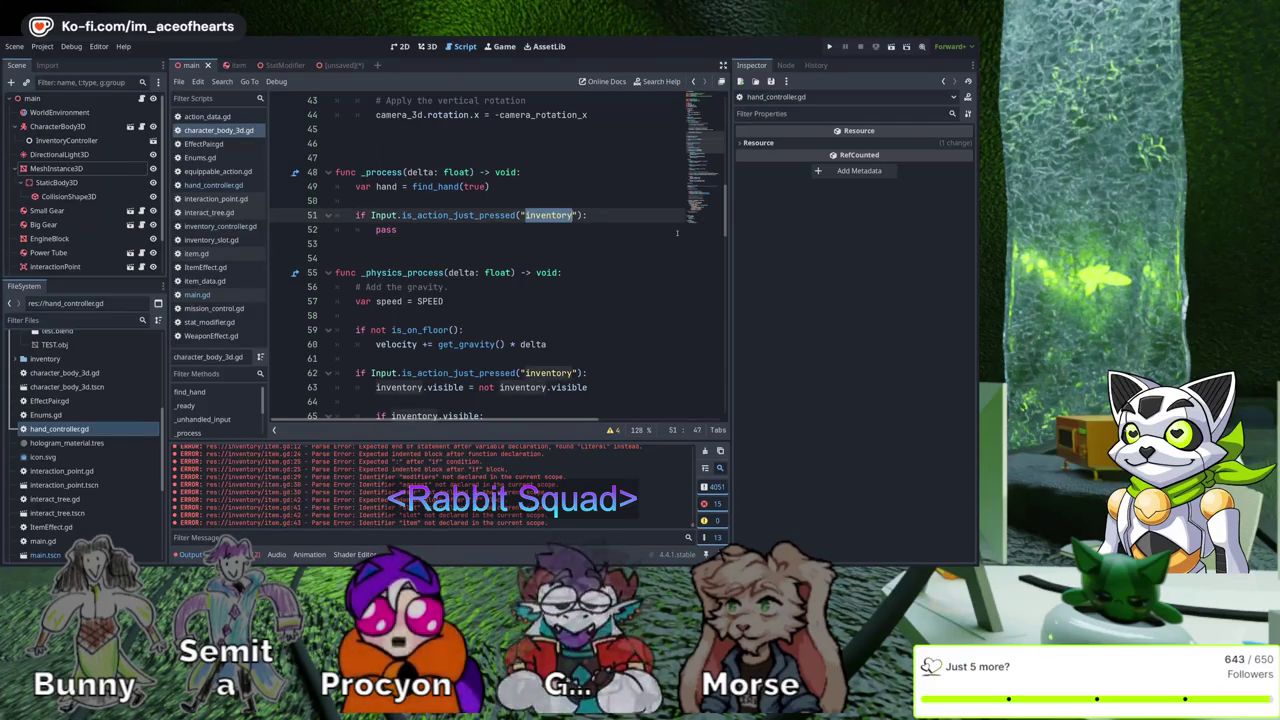
{"action": "type", "text": "left_"}
{"action": "type", "text": "clo"}
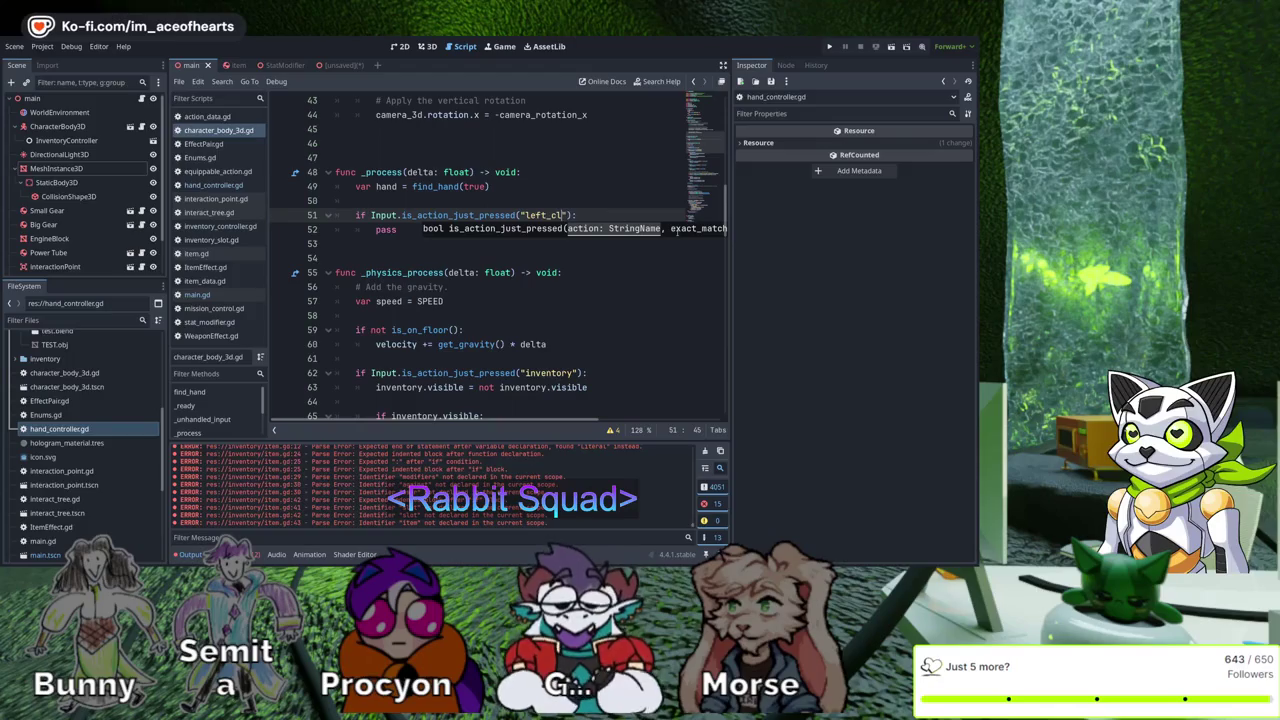
{"action": "type", "text": "k"}
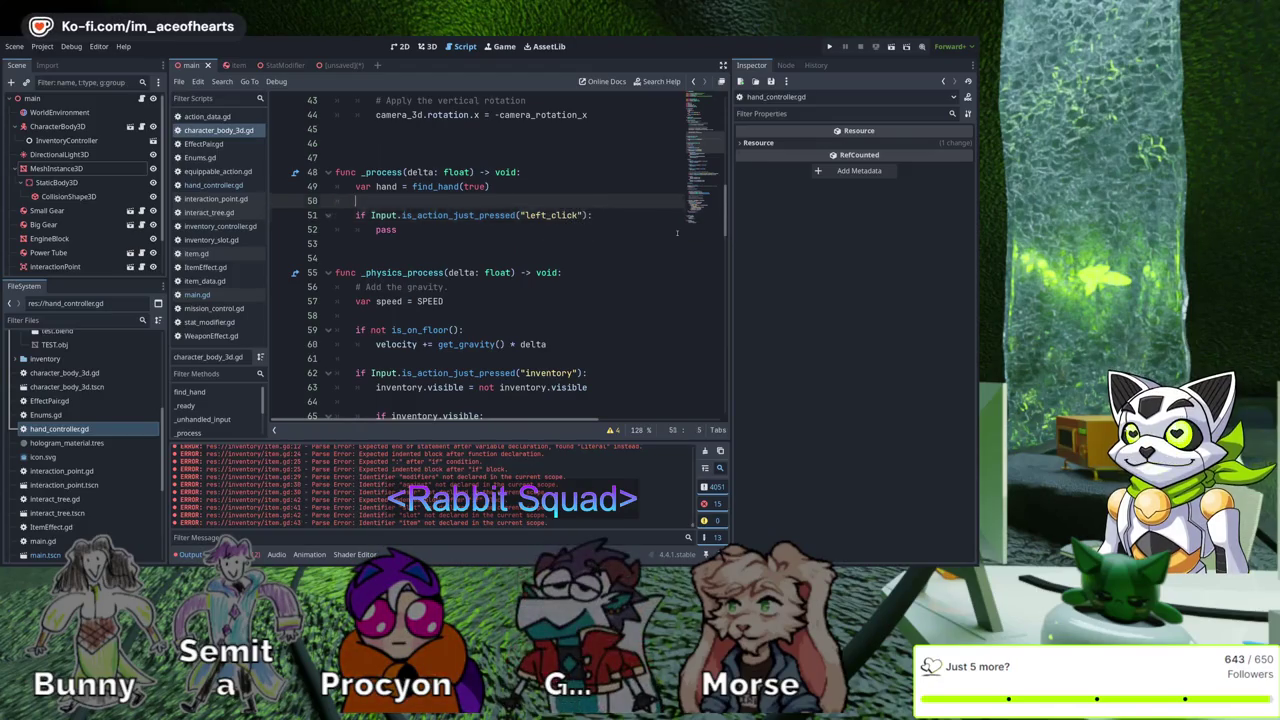
{"action": "scroll", "coordinate": [608, 232], "scroll_direction": "up", "scroll_amount": 6}
{"action": "scroll", "coordinate": [608, 232], "scroll_direction": "up", "scroll_amount": 8}
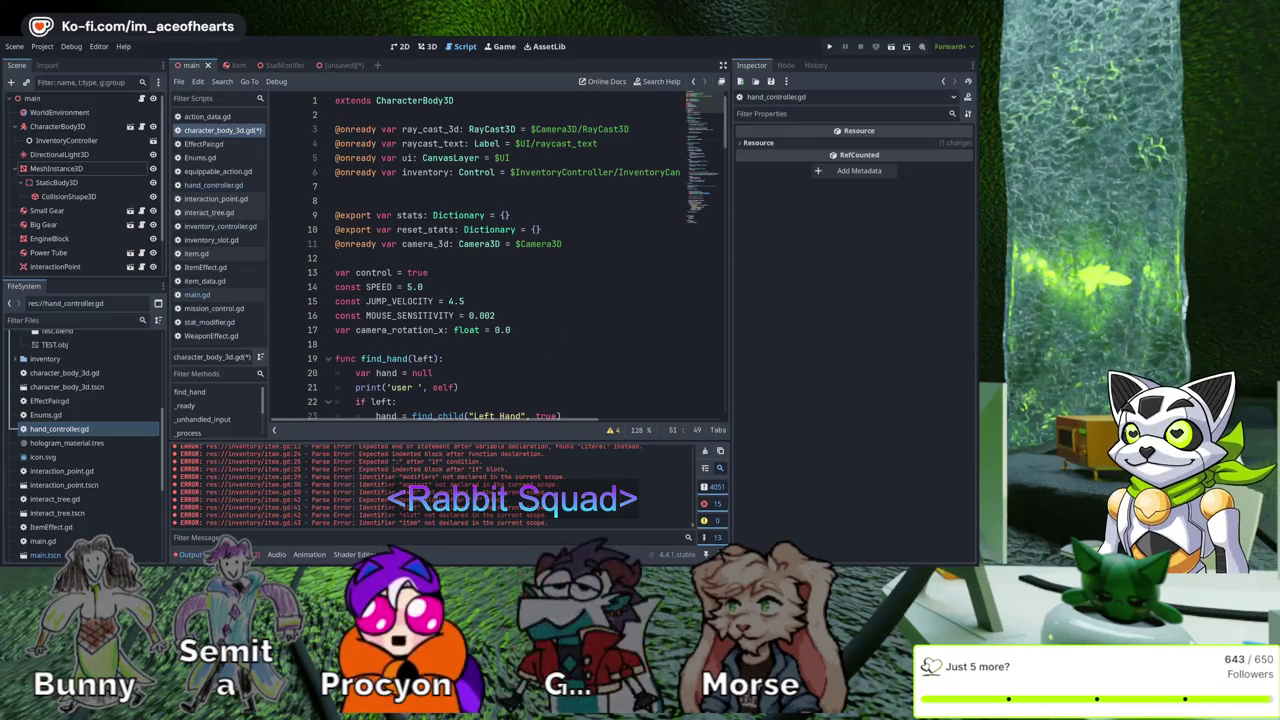
{"action": "left_click", "coordinate": [693, 81]}
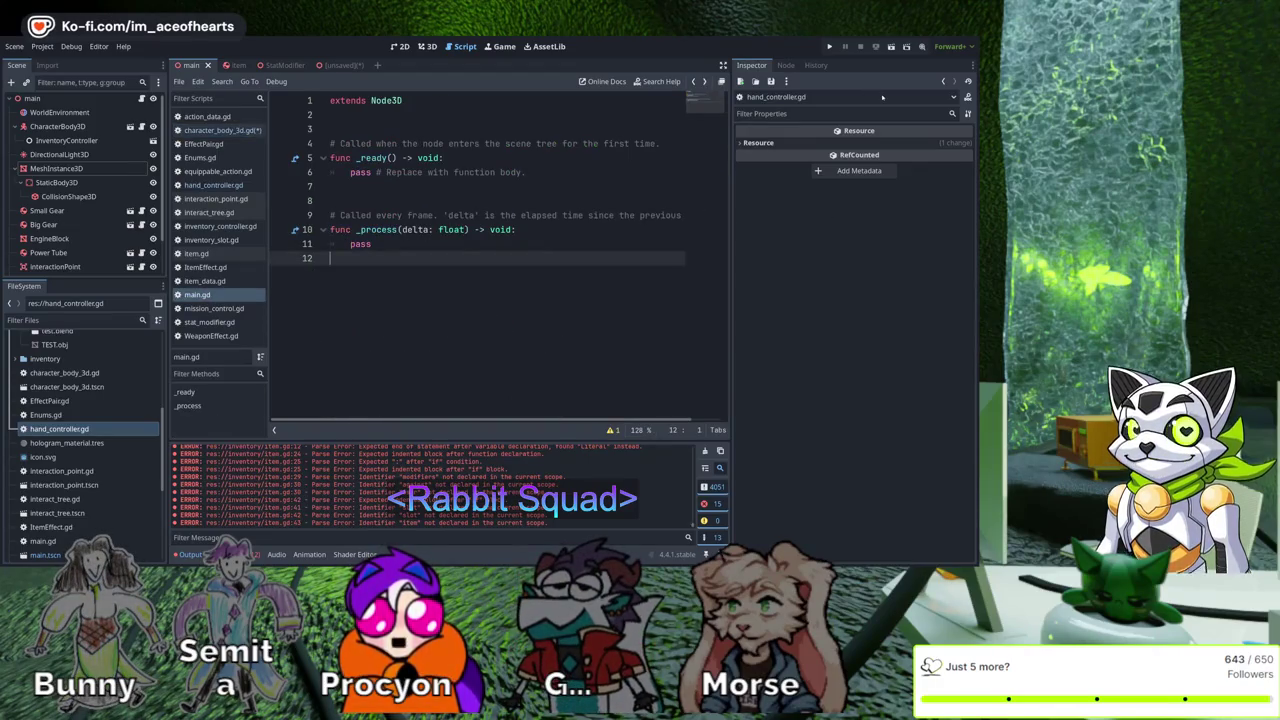
Return from main.gd to character_body_3d.gd with Alt+Right
{"action": "key", "text": "alt+Right"}
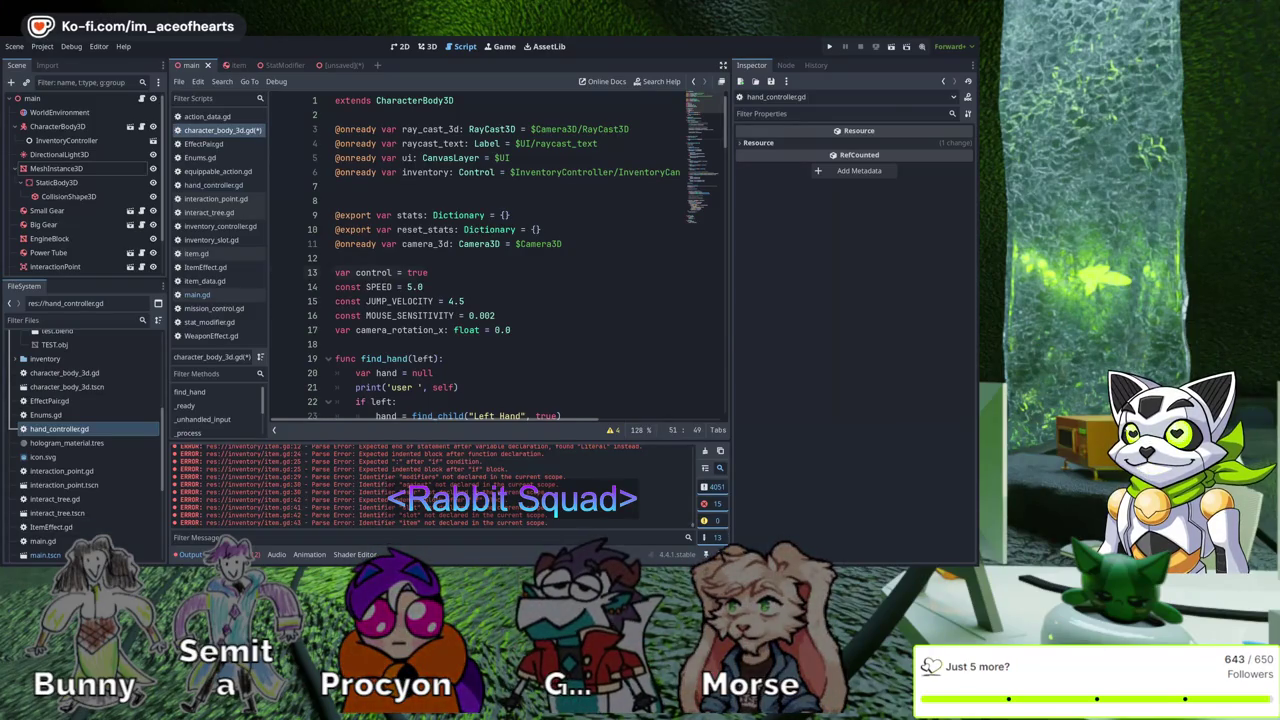
Save character_body_3d.gd, open the character_body_3d.tscn scene, and view its script
{"action": "left_click", "coordinate": [600, 272]}
{"action": "key", "text": "ctrl+s"}
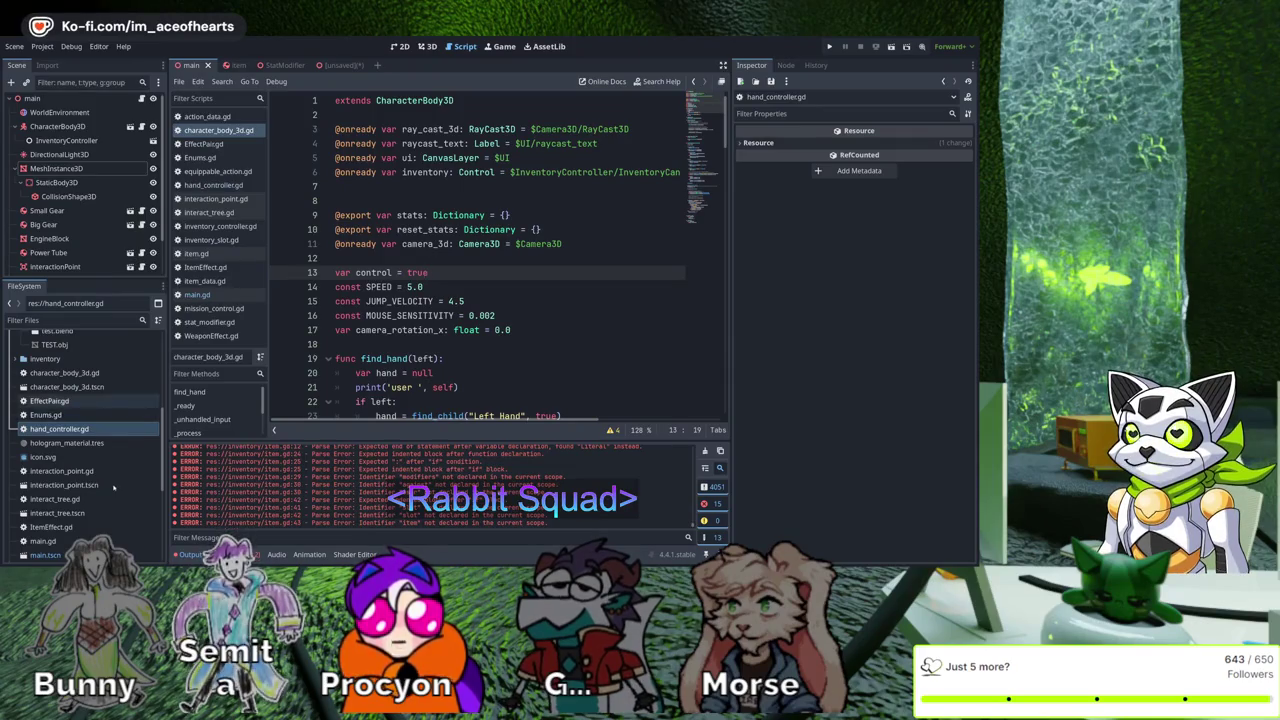
{"action": "key", "text": "Up"}
{"action": "key", "text": "Up"}
{"action": "key", "text": "Up"}
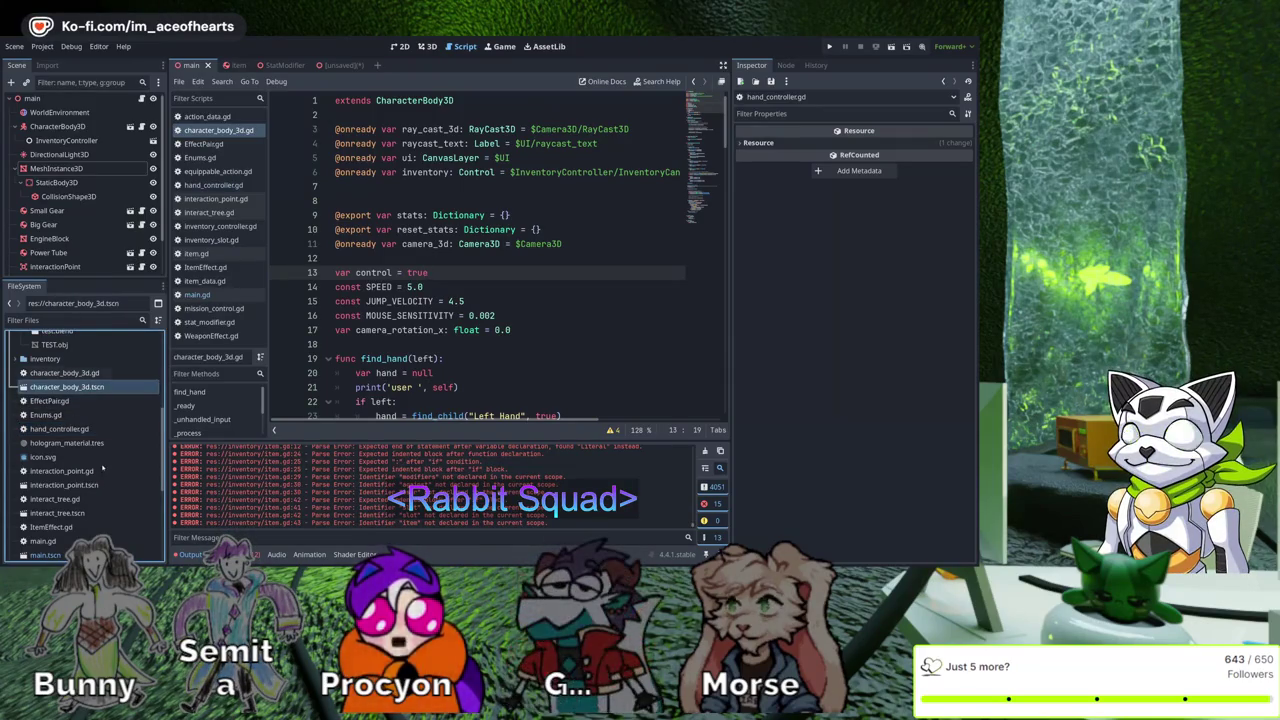
{"action": "mouse_move", "coordinate": [78, 387]}
{"action": "left_mouse_down"}
{"action": "mouse_move", "coordinate": [88, 395]}
{"action": "mouse_move", "coordinate": [313, 258]}
{"action": "left_mouse_up"}
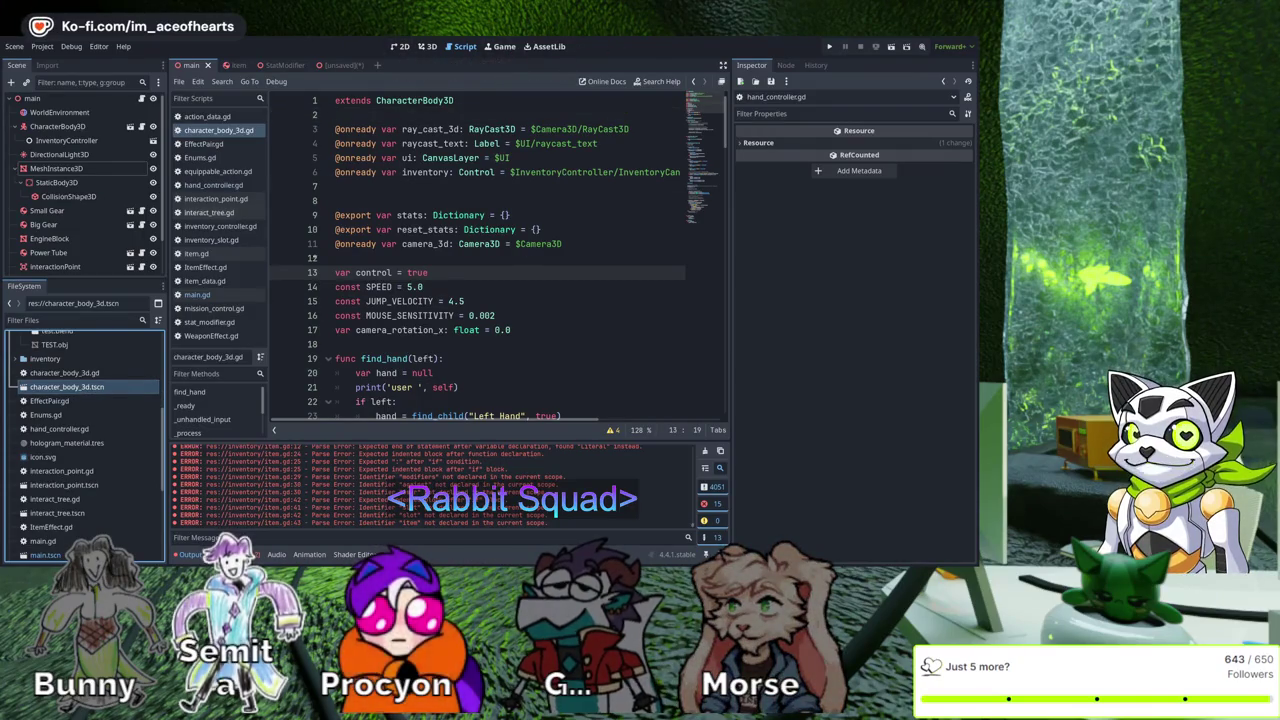
{"action": "key", "text": "Return"}
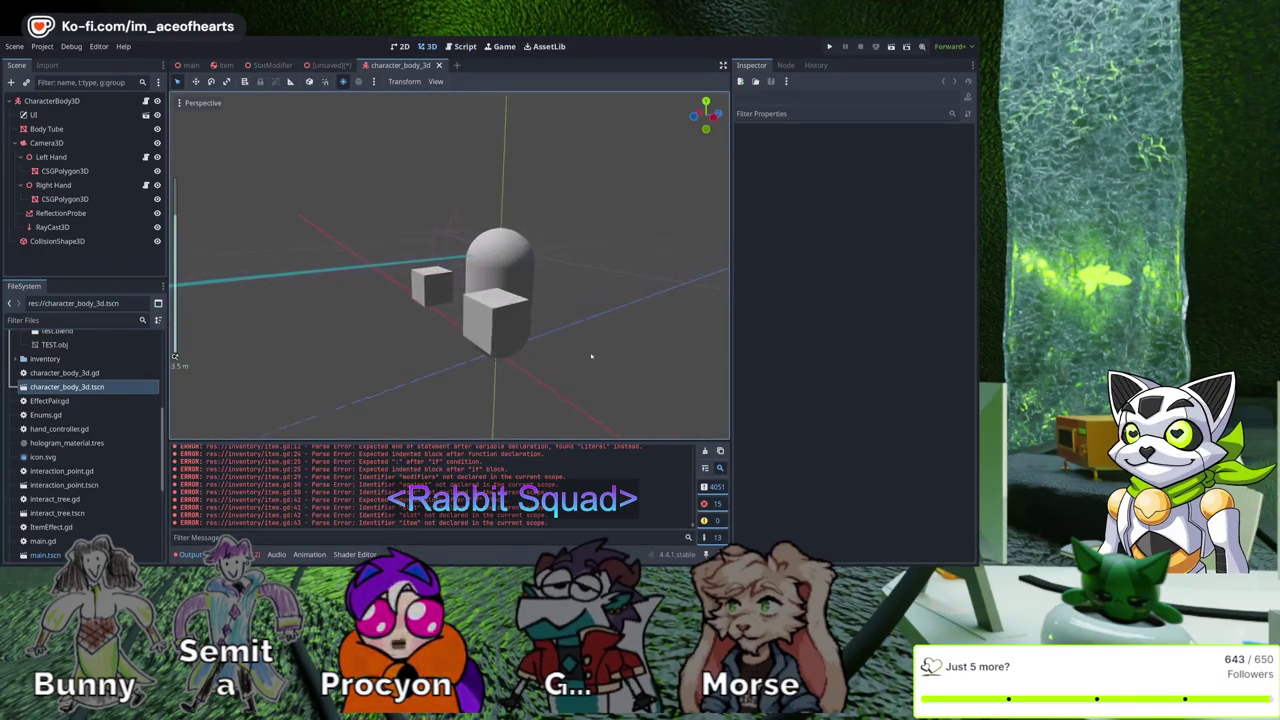
{"action": "key", "text": "ctrl+F3"}
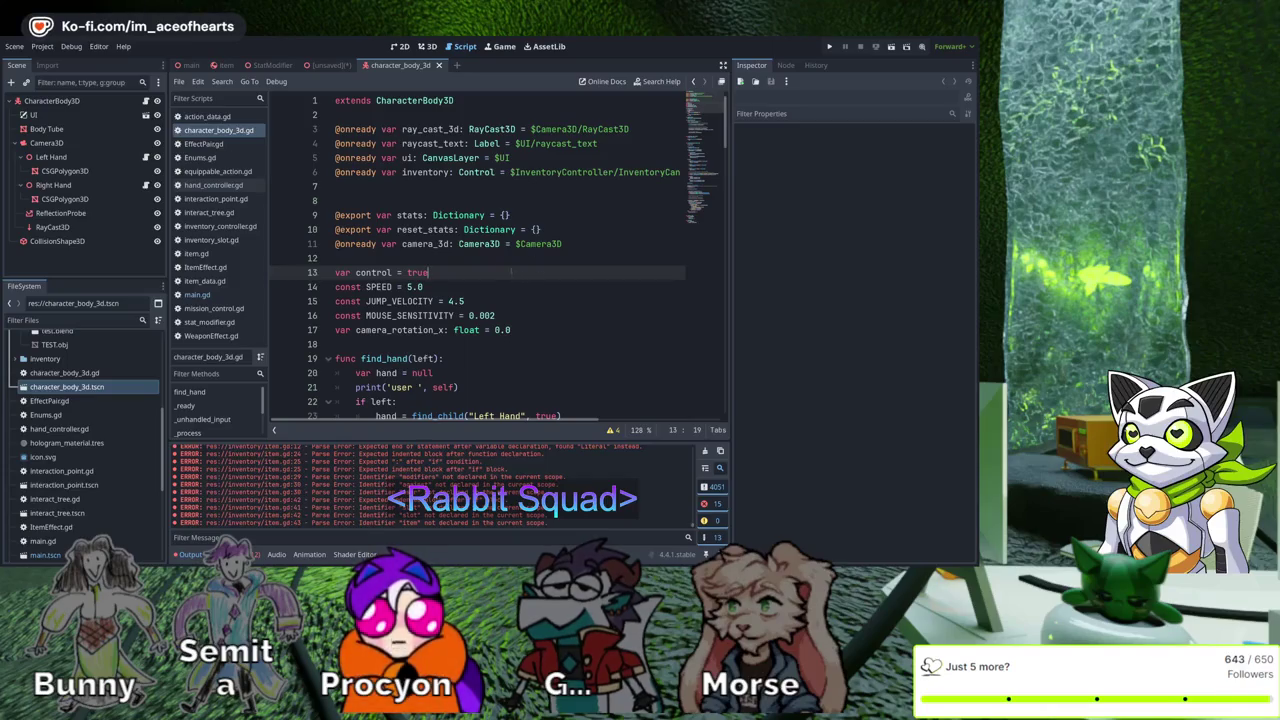
Drag the Left Hand and Right Hand nodes into the script as left_hand and right_hand variables
{"action": "mouse_move", "coordinate": [50, 157]}
{"action": "left_mouse_down"}
{"action": "mouse_move", "coordinate": [70, 195]}
{"action": "mouse_move", "coordinate": [490, 207]}
{"action": "left_mouse_up"}
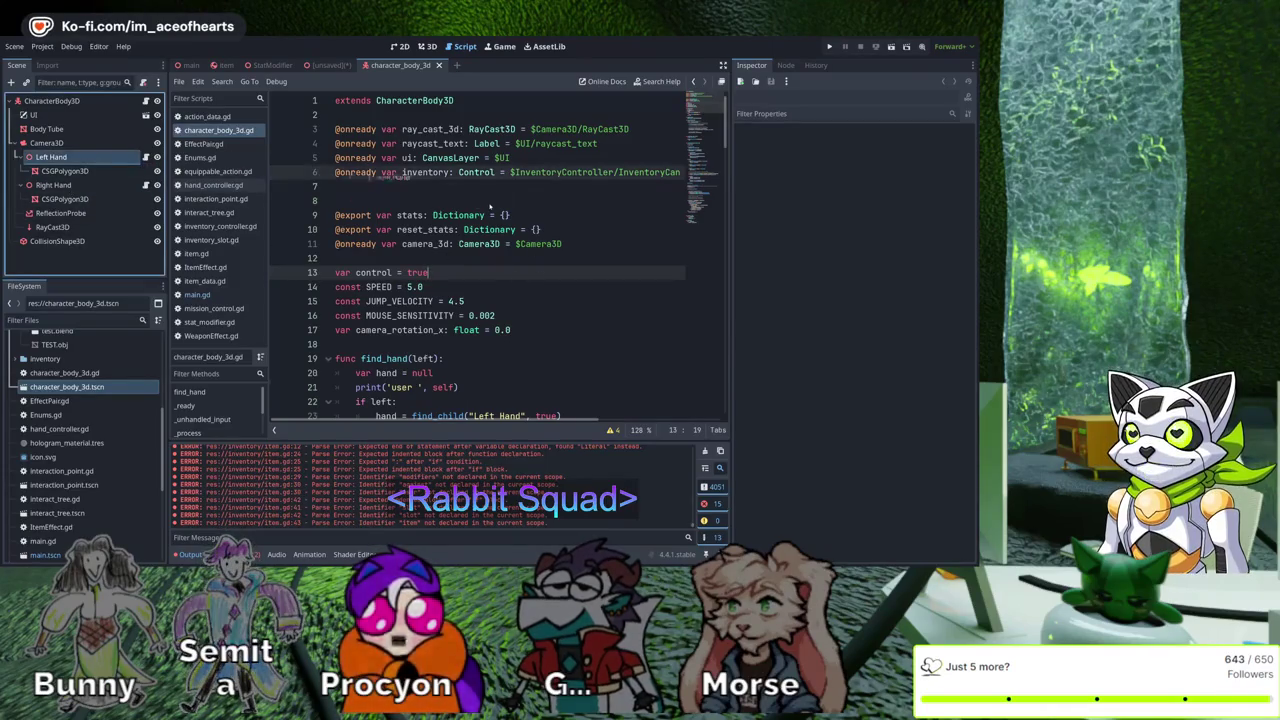
{"action": "left_click_drag", "start_coordinate": [402, 180], "coordinate": [405, 186]}
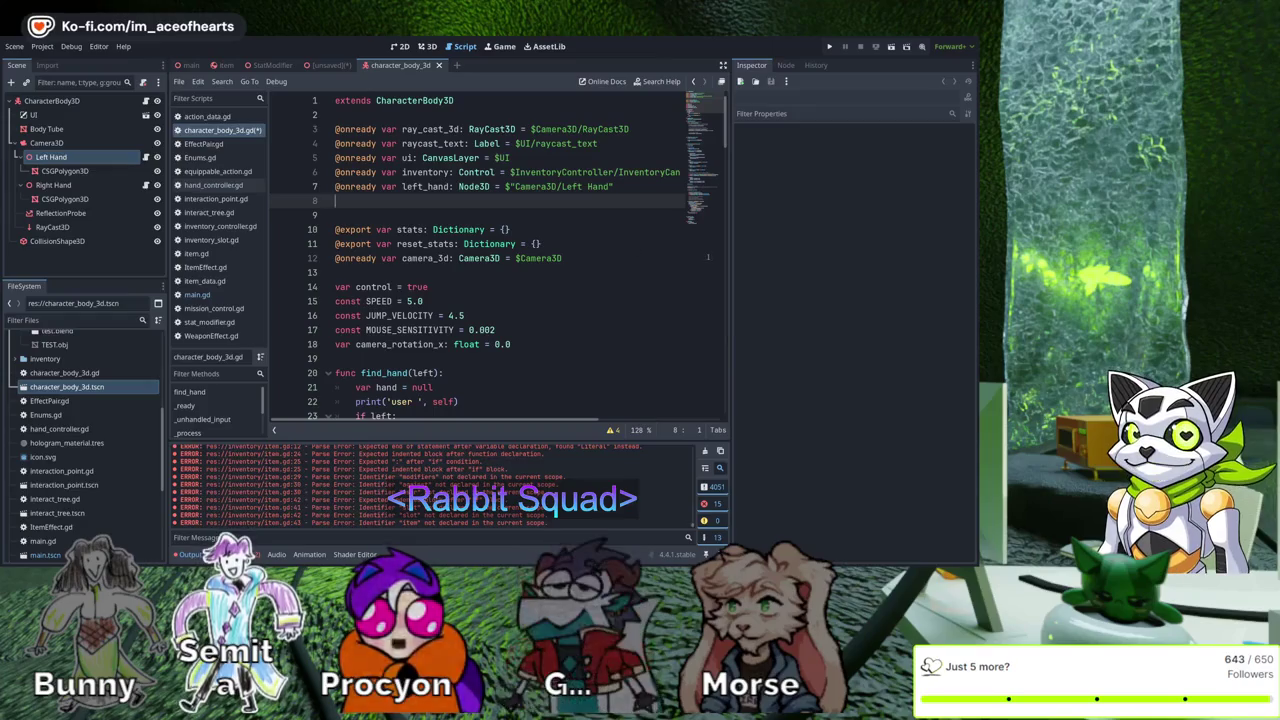
{"action": "double_click", "coordinate": [426, 186]}
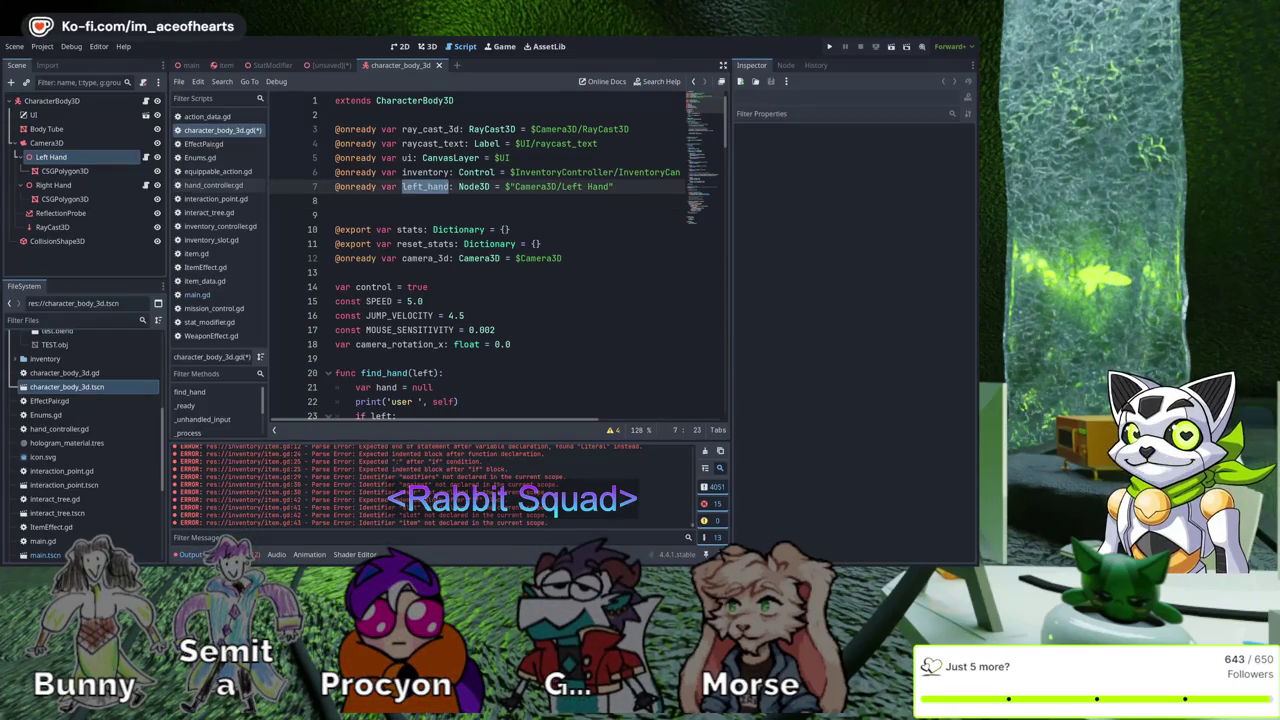
{"action": "mouse_move", "coordinate": [53, 185]}
{"action": "left_mouse_down"}
{"action": "mouse_move", "coordinate": [440, 205]}
{"action": "mouse_move", "coordinate": [537, 244]}
{"action": "mouse_move", "coordinate": [547, 231]}
{"action": "left_mouse_up"}
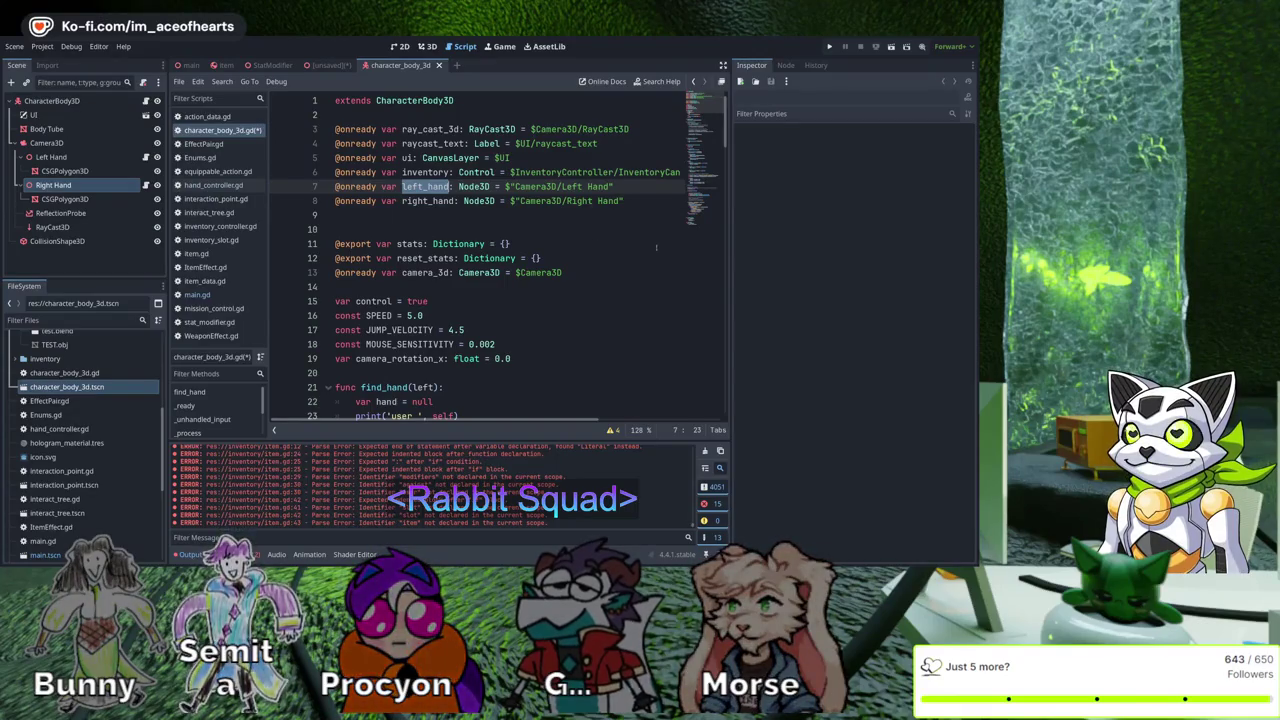
Delete the left_hand and right_hand declarations and select the find_hand function name
{"action": "scroll", "coordinate": [631, 277], "scroll_direction": "down", "scroll_amount": 2}
{"action": "scroll", "coordinate": [631, 277], "scroll_direction": "down", "scroll_amount": 5}
{"action": "scroll", "coordinate": [600, 272], "scroll_direction": "up", "scroll_amount": 4}
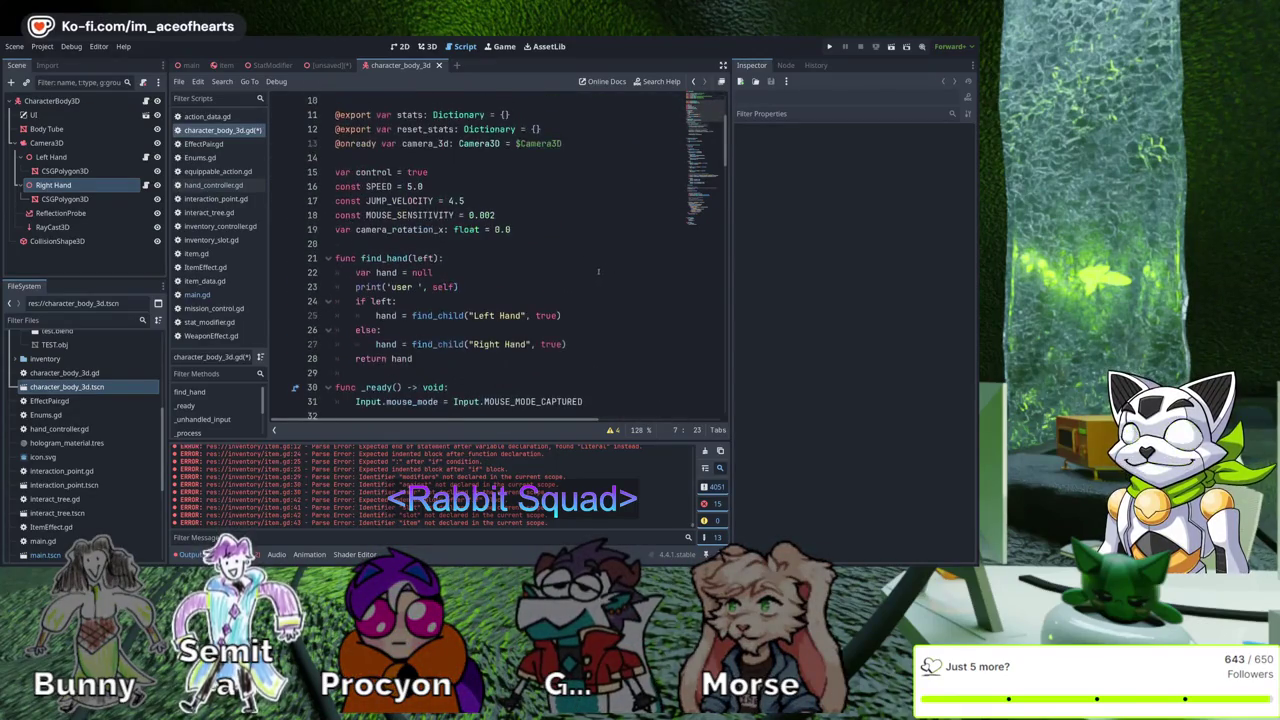
{"action": "scroll", "coordinate": [580, 275], "scroll_direction": "up", "scroll_amount": 3}
{"action": "left_click_drag", "start_coordinate": [624, 201], "coordinate": [336, 187]}
{"action": "key", "text": "BackSpace"}
{"action": "key", "text": "BackSpace"}
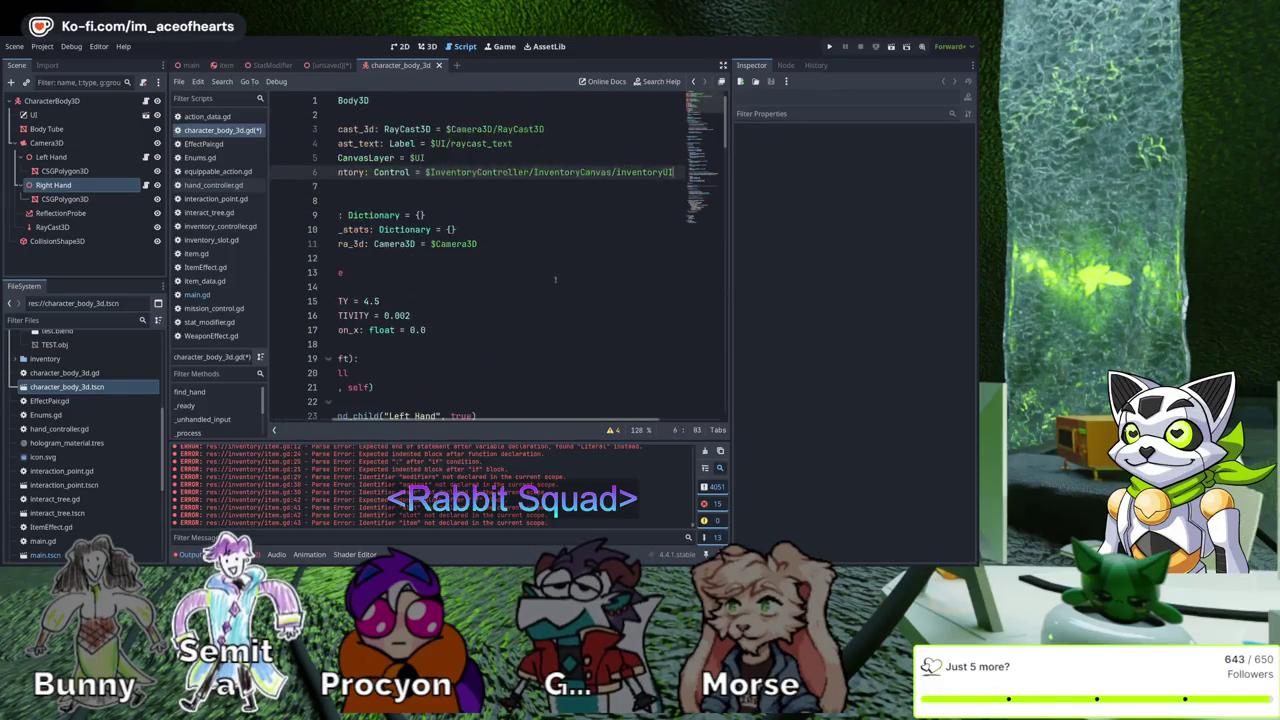
{"action": "key", "text": "Down"}
{"action": "scroll", "coordinate": [588, 247], "scroll_direction": "down", "scroll_amount": 2}
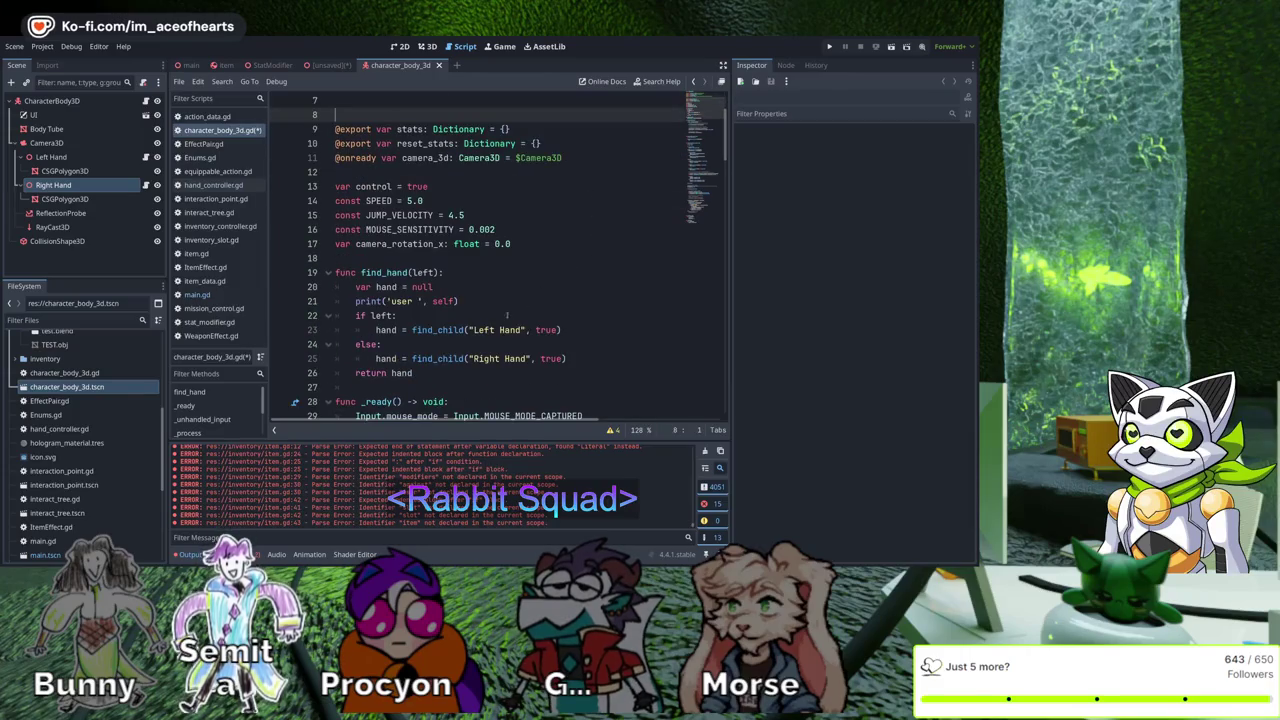
{"action": "left_click", "coordinate": [388, 272]}
{"action": "double_click", "coordinate": [388, 272]}
{"action": "scroll", "coordinate": [578, 300], "scroll_direction": "down", "scroll_amount": 15}
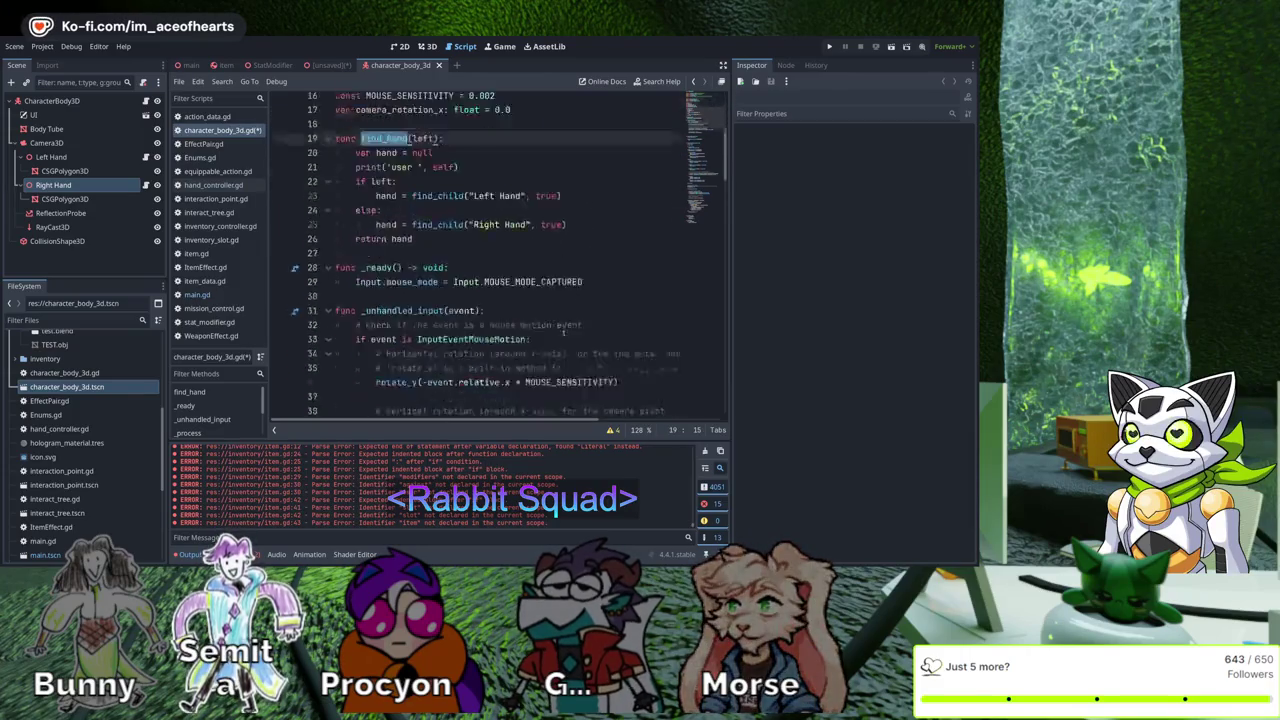
{"action": "scroll", "coordinate": [560, 300], "scroll_direction": "down", "scroll_amount": 20}
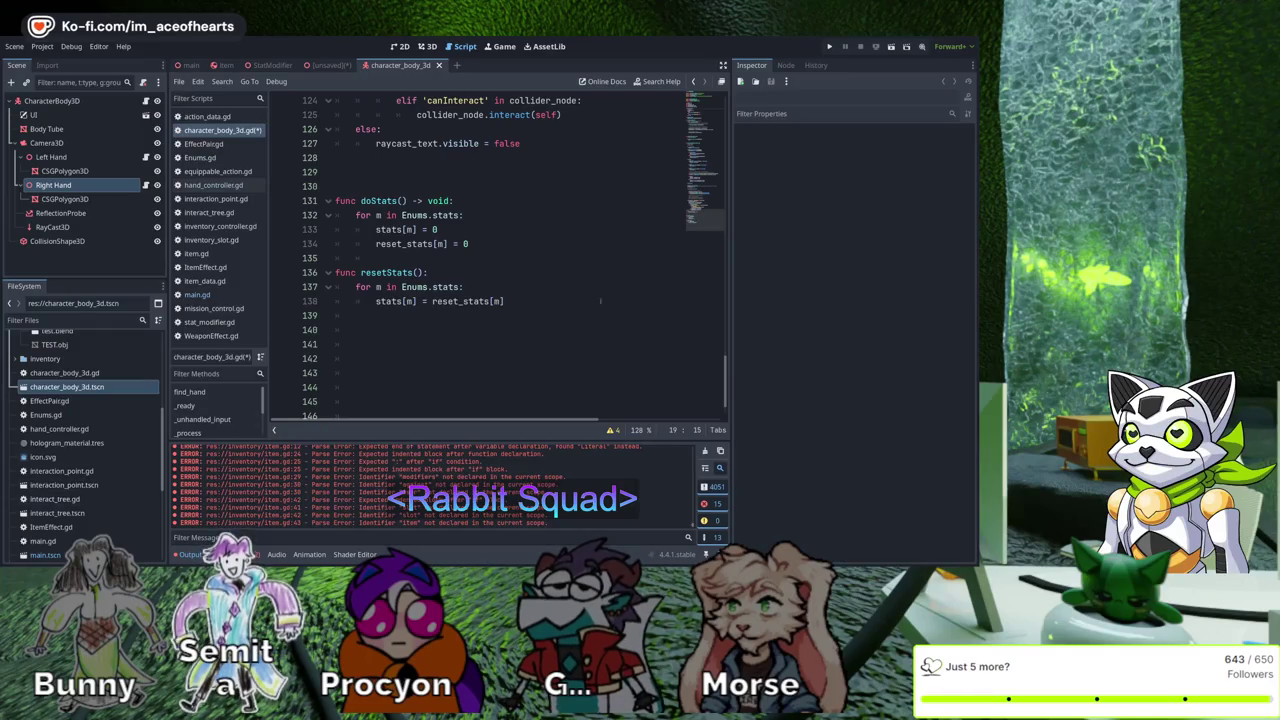
{"action": "scroll", "coordinate": [600, 300], "scroll_direction": "up", "scroll_amount": 20}
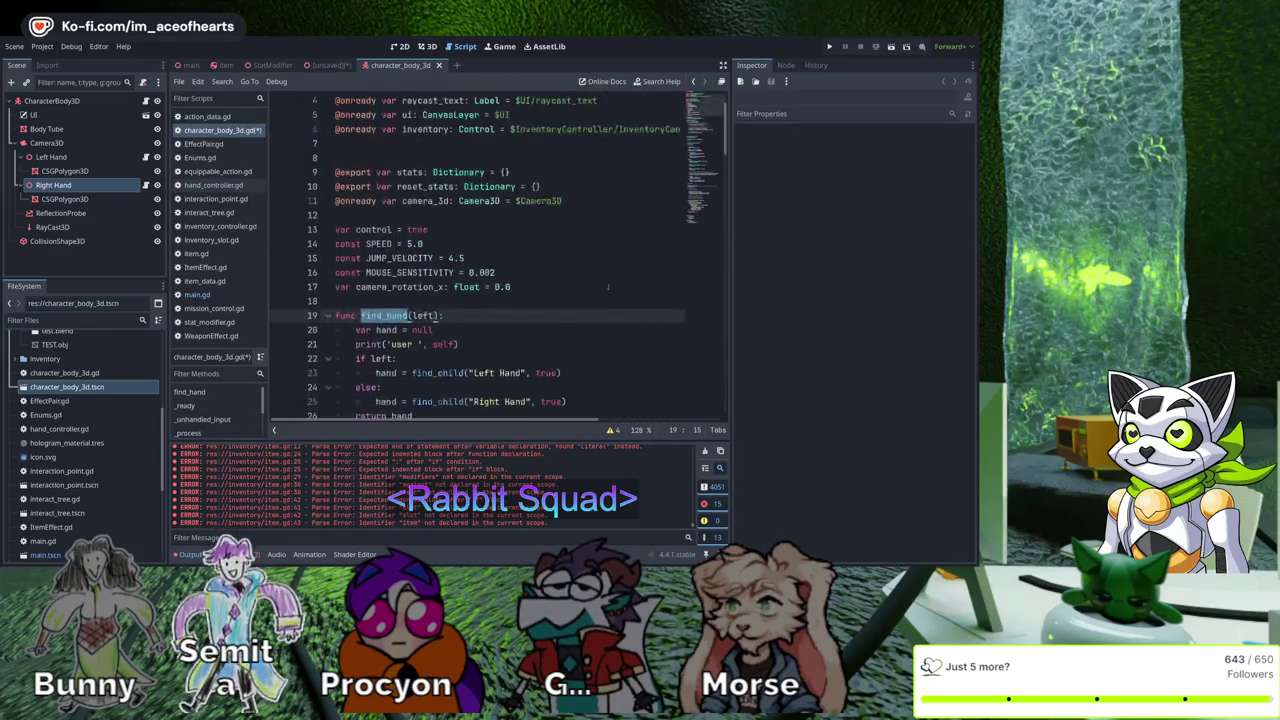
{"action": "scroll", "coordinate": [484, 384], "scroll_direction": "down", "scroll_amount": 20}
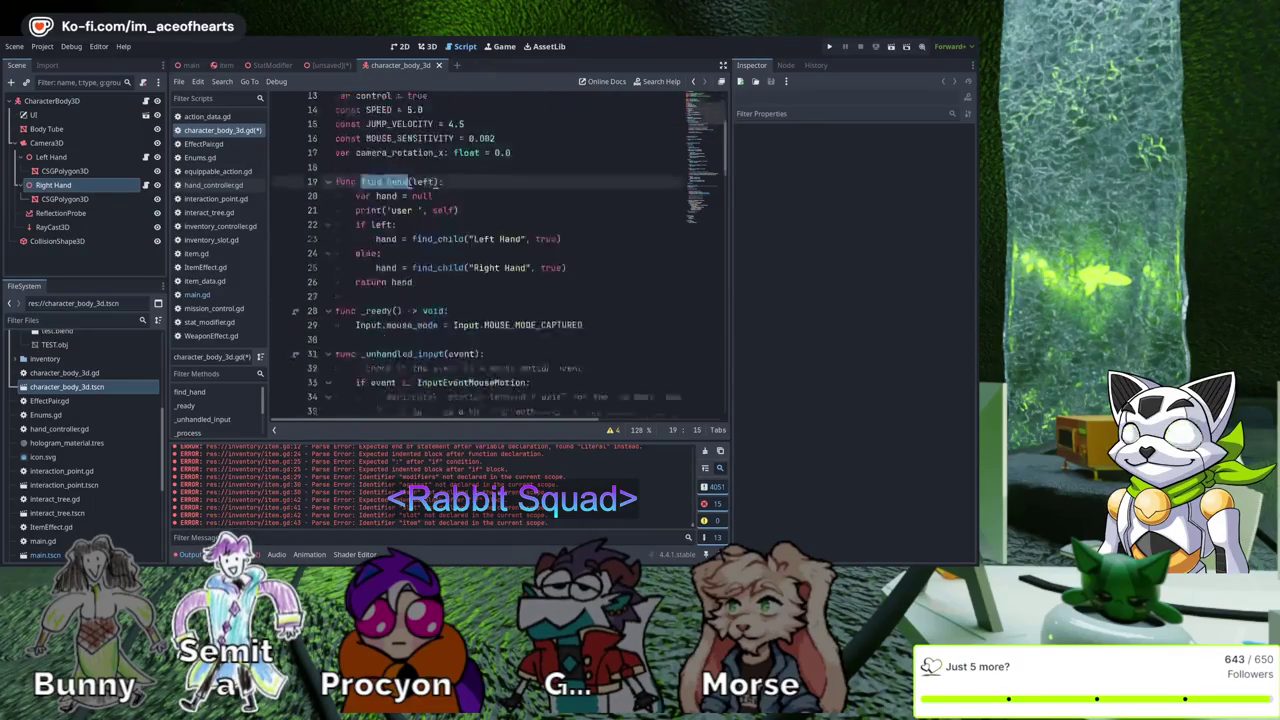
{"action": "scroll", "coordinate": [682, 338], "scroll_direction": "down", "scroll_amount": 5}
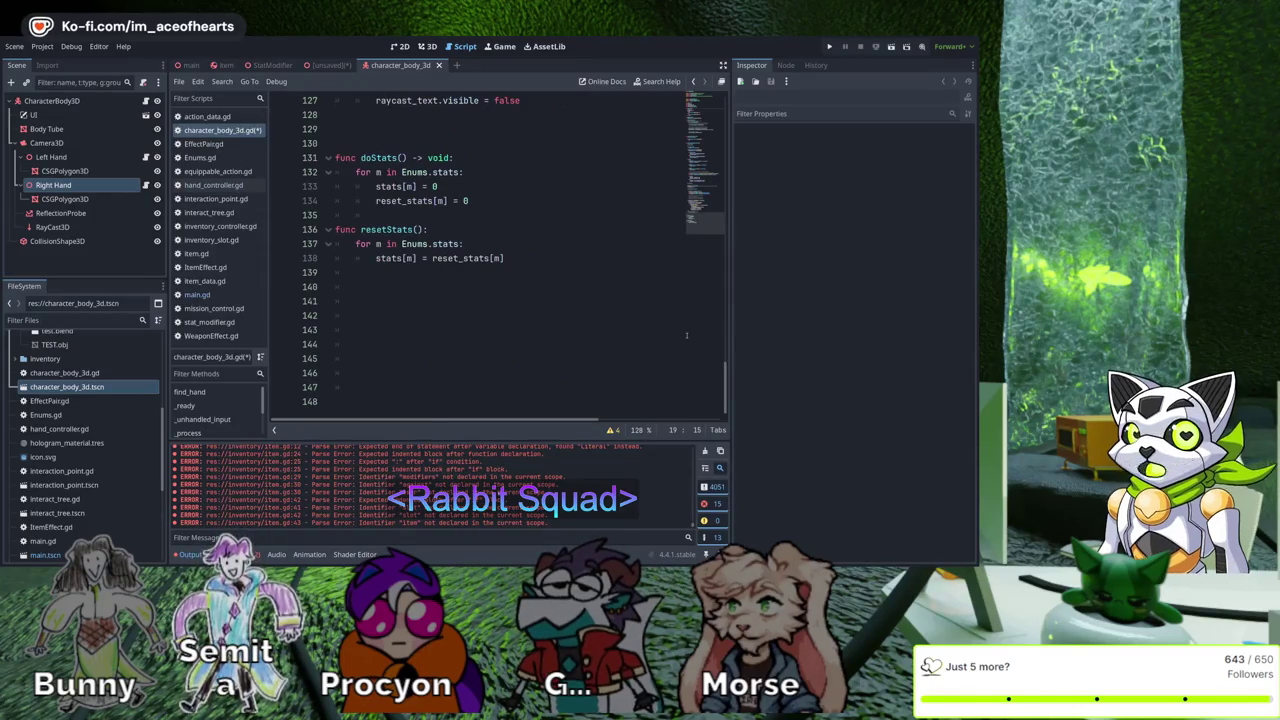
{"action": "scroll", "coordinate": [686, 335], "scroll_direction": "up", "scroll_amount": 9}
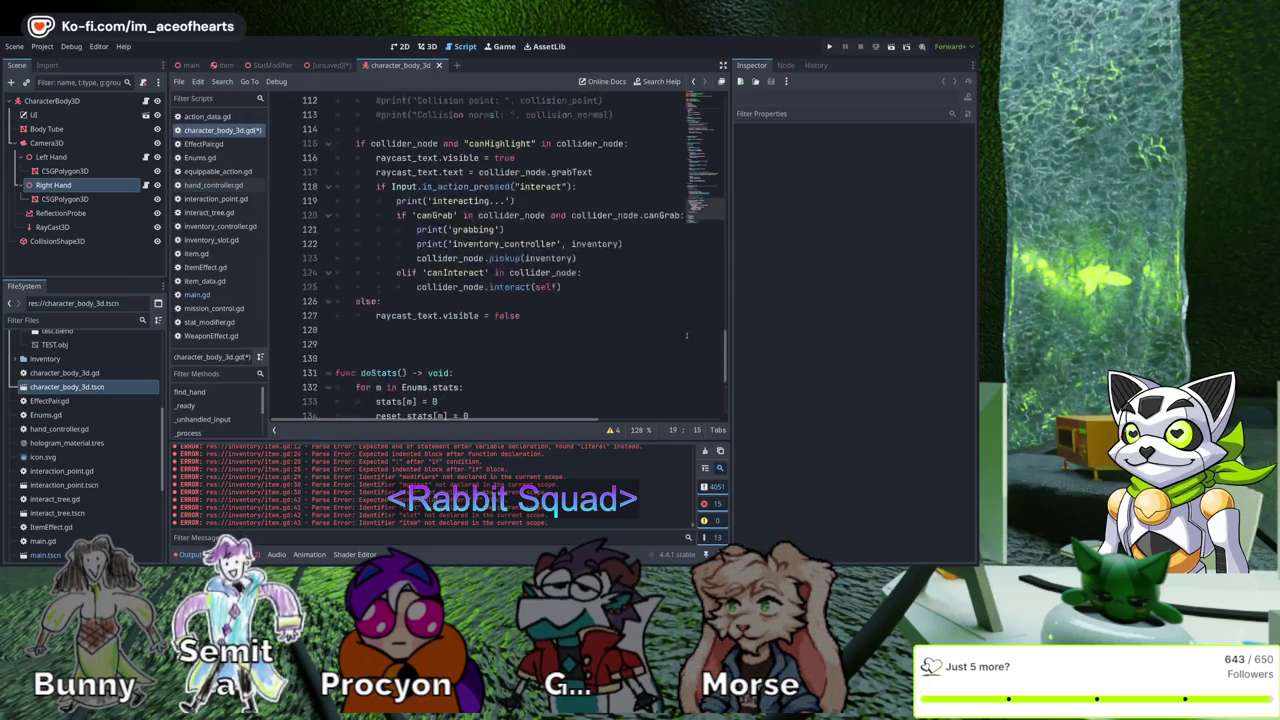
{"action": "scroll", "coordinate": [621, 379], "scroll_direction": "up", "scroll_amount": 11}
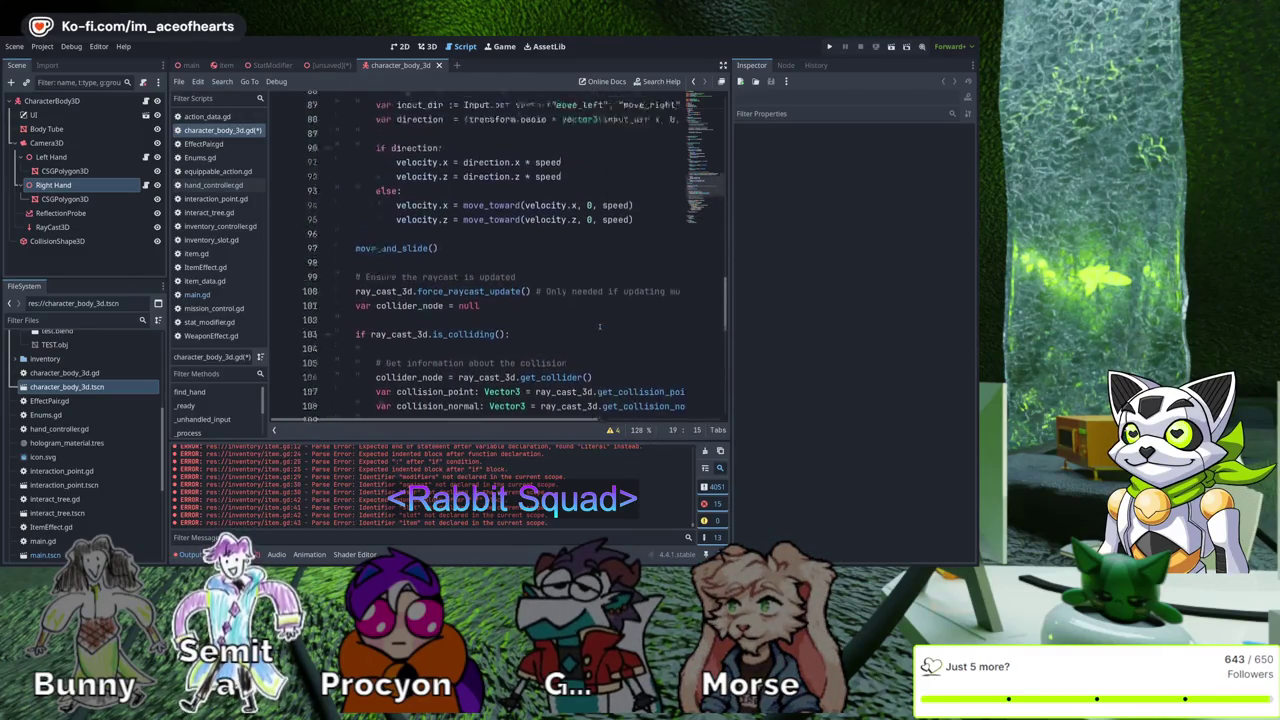
{"action": "scroll", "coordinate": [600, 359], "scroll_direction": "up", "scroll_amount": 2}
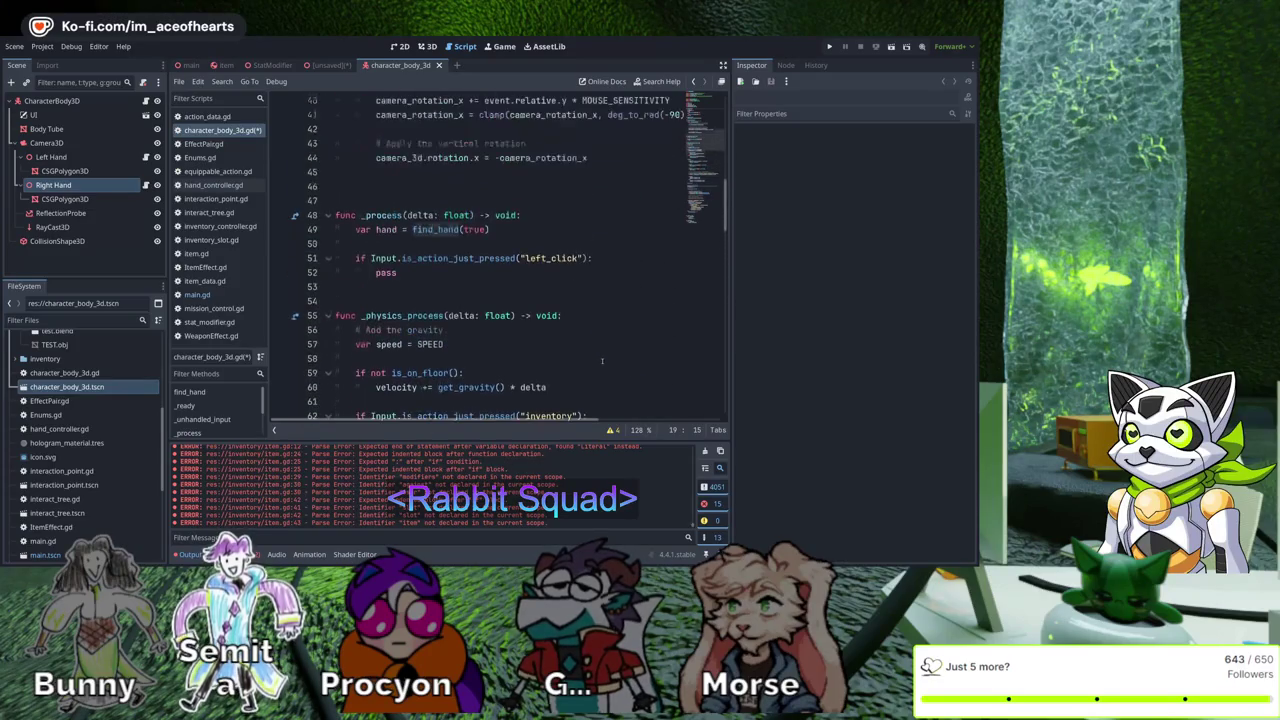
{"action": "left_click", "coordinate": [375, 272]}
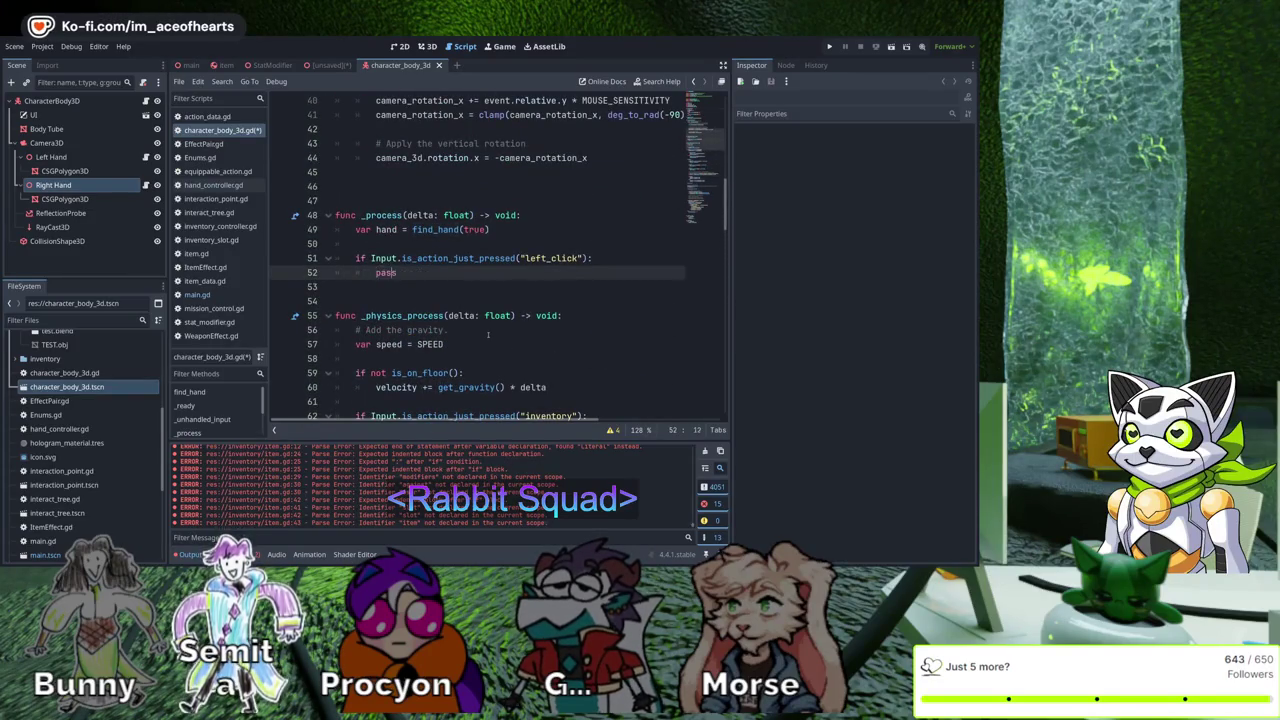
Begin the item = find_hand(...) assignment on line 52 inside the left_click check
{"action": "type", "text": "find_hand("}
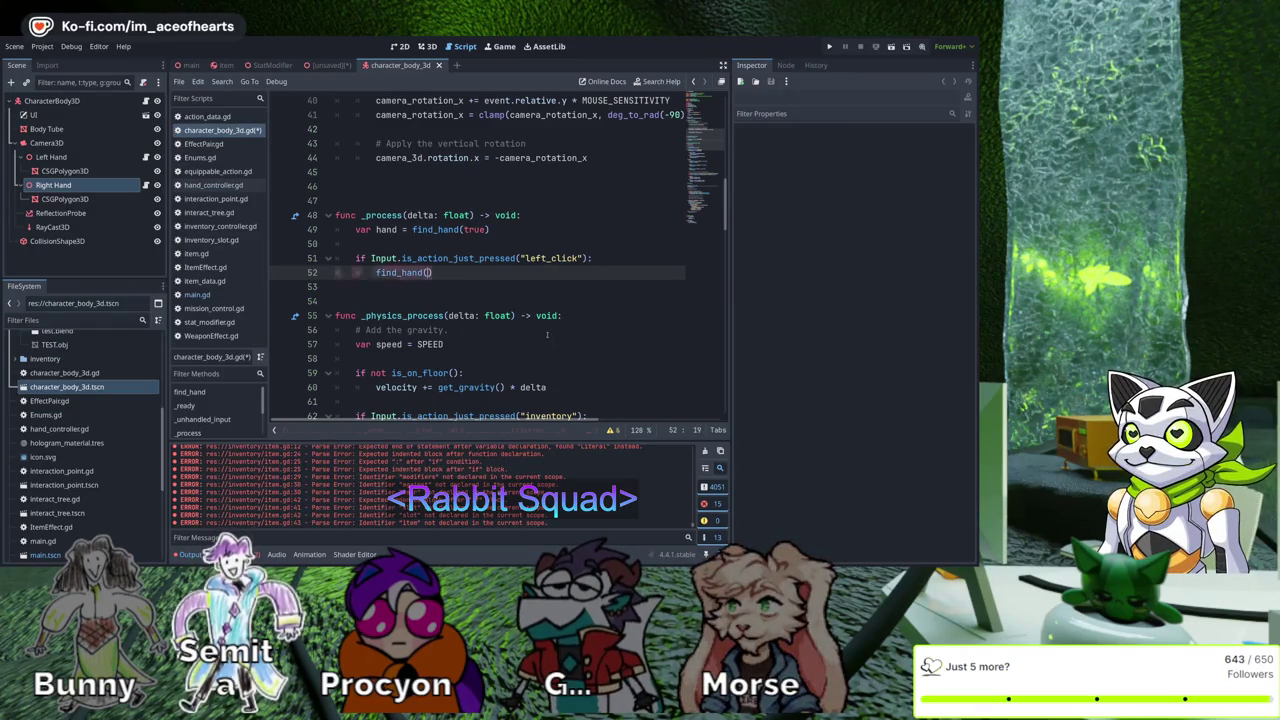
{"action": "type", "text": "left"}
{"action": "key", "text": "Home"}
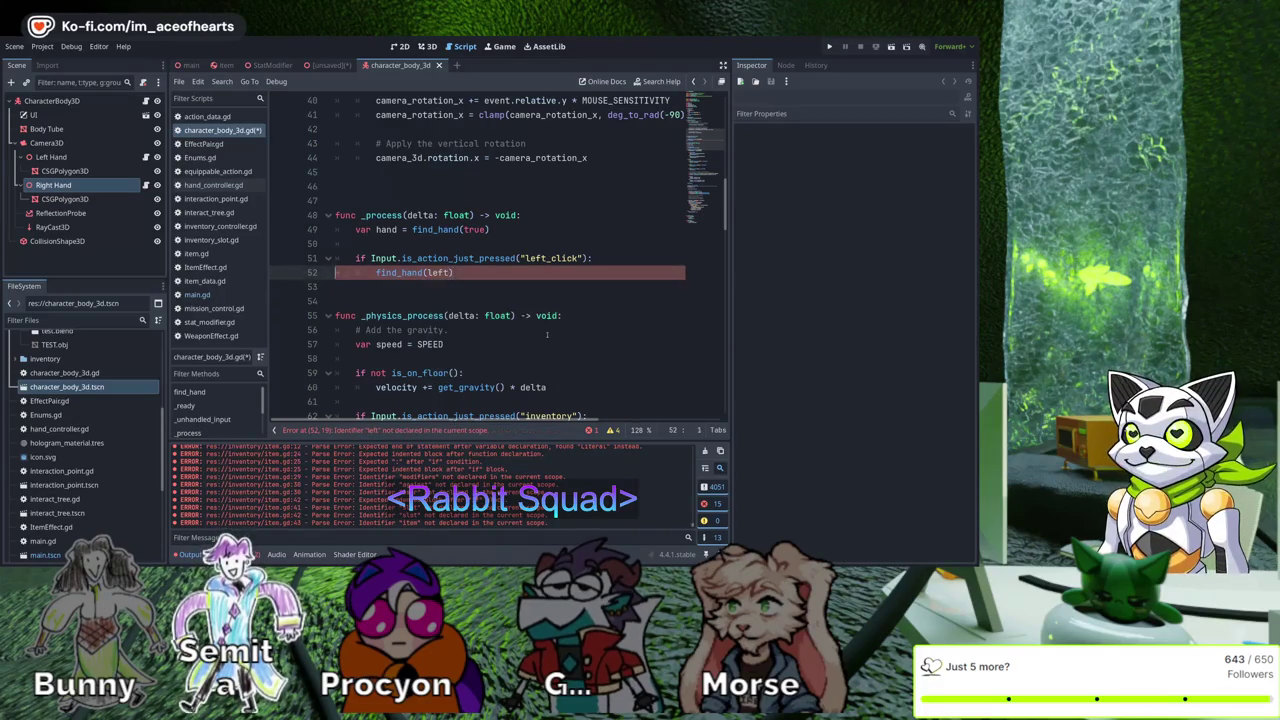
{"action": "type", "text": "="}
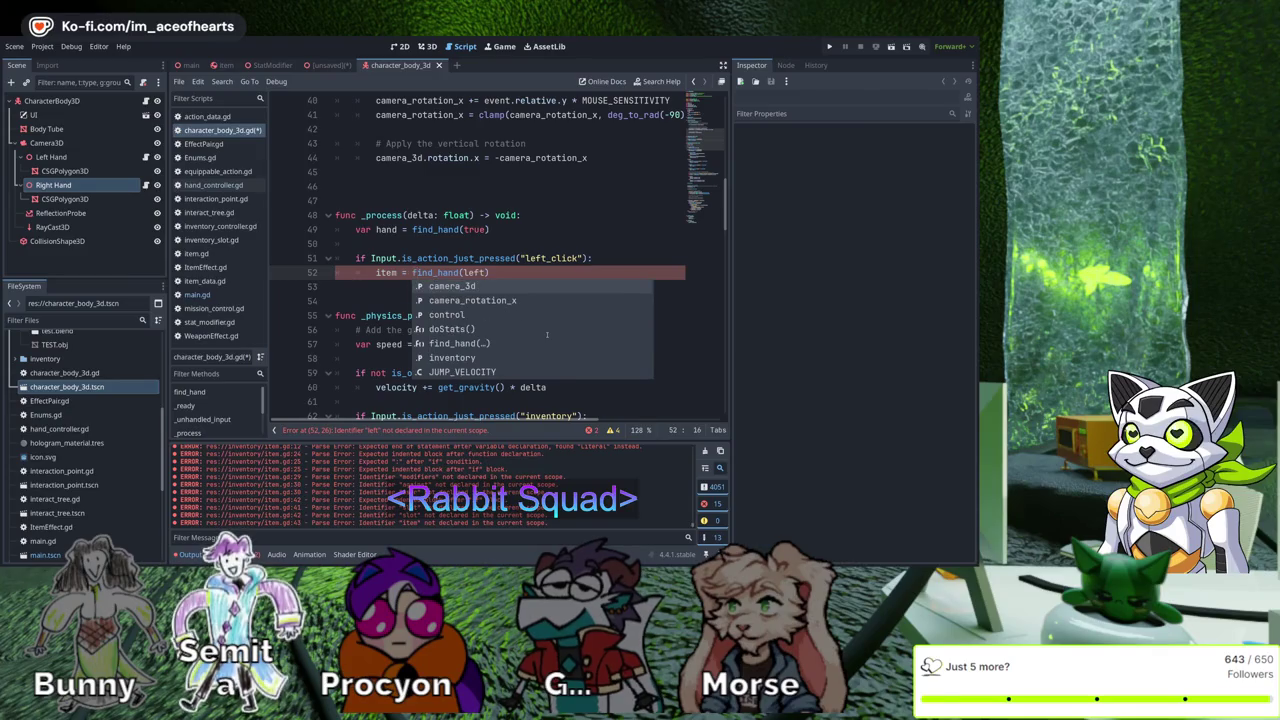
{"action": "key", "text": "Escape"}
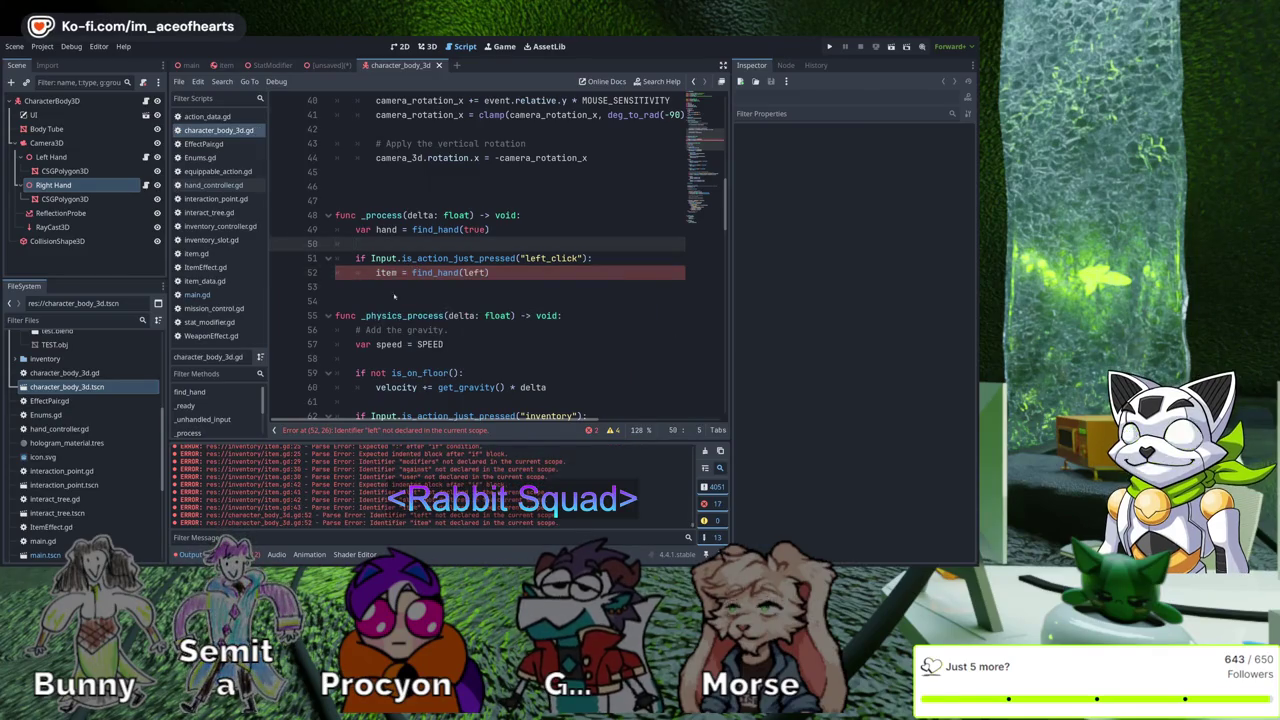
{"action": "key", "text": "Up"}
{"action": "key", "text": "Up"}
{"action": "scroll", "coordinate": [570, 308], "scroll_direction": "up", "scroll_amount": 1}
{"action": "scroll", "coordinate": [570, 308], "scroll_direction": "up", "scroll_amount": 8}
{"action": "scroll", "coordinate": [596, 322], "scroll_direction": "up", "scroll_amount": 4}
{"action": "scroll", "coordinate": [570, 345], "scroll_direction": "down", "scroll_amount": 2}
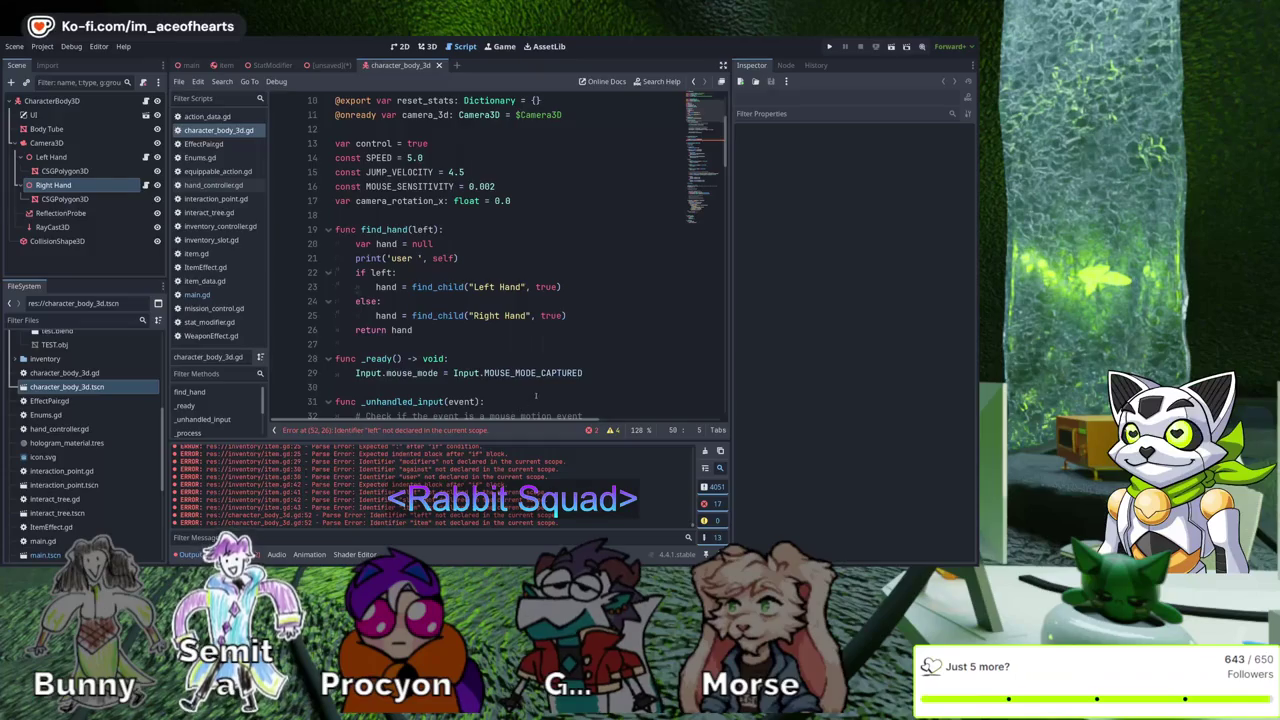
{"action": "scroll", "coordinate": [540, 390], "scroll_direction": "down", "scroll_amount": 9}
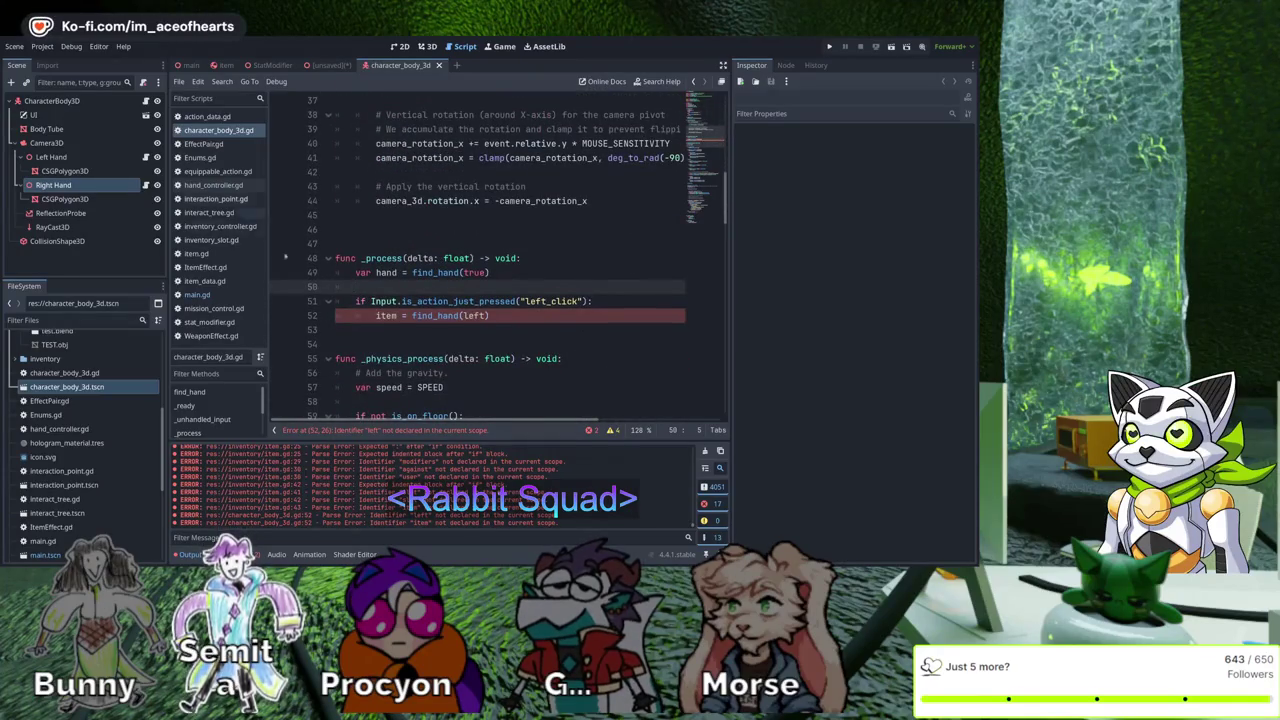
Check hand_controller.gd for held_item, then return to line 52 and save character_body_3d.gd
{"action": "left_click", "coordinate": [213, 185]}
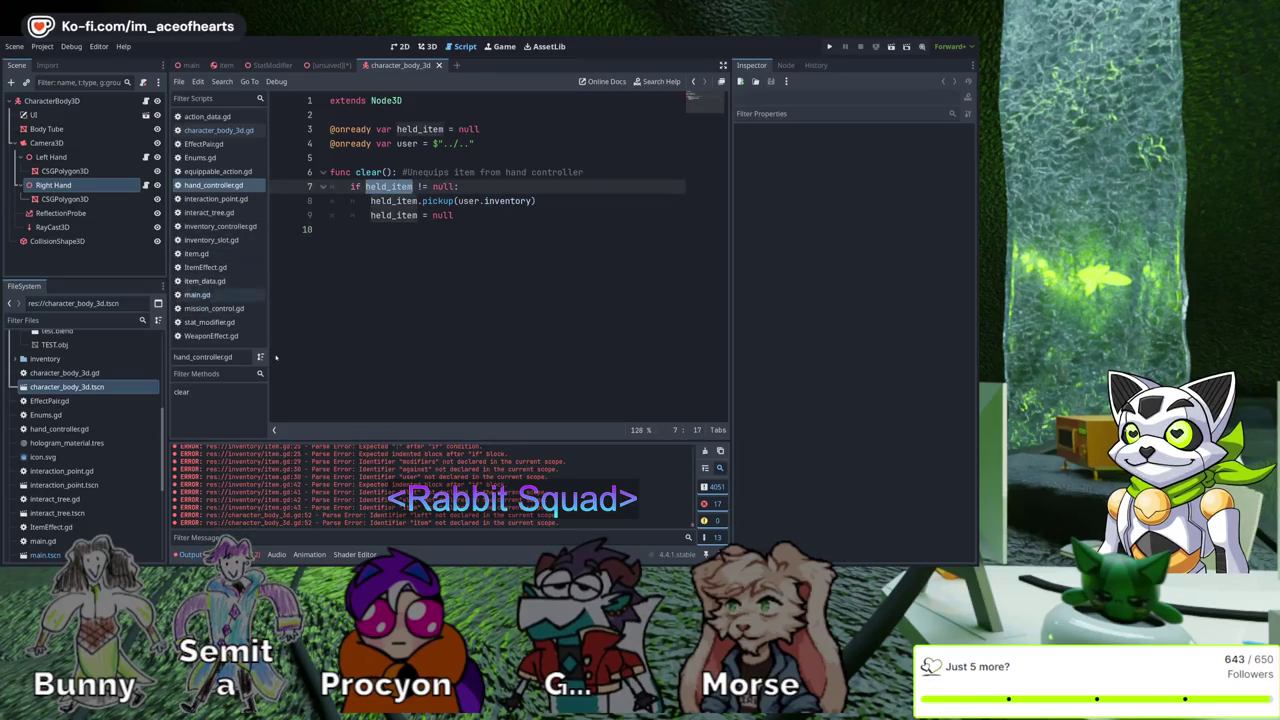
{"action": "left_click", "coordinate": [196, 253]}
{"action": "left_click", "coordinate": [197, 294]}
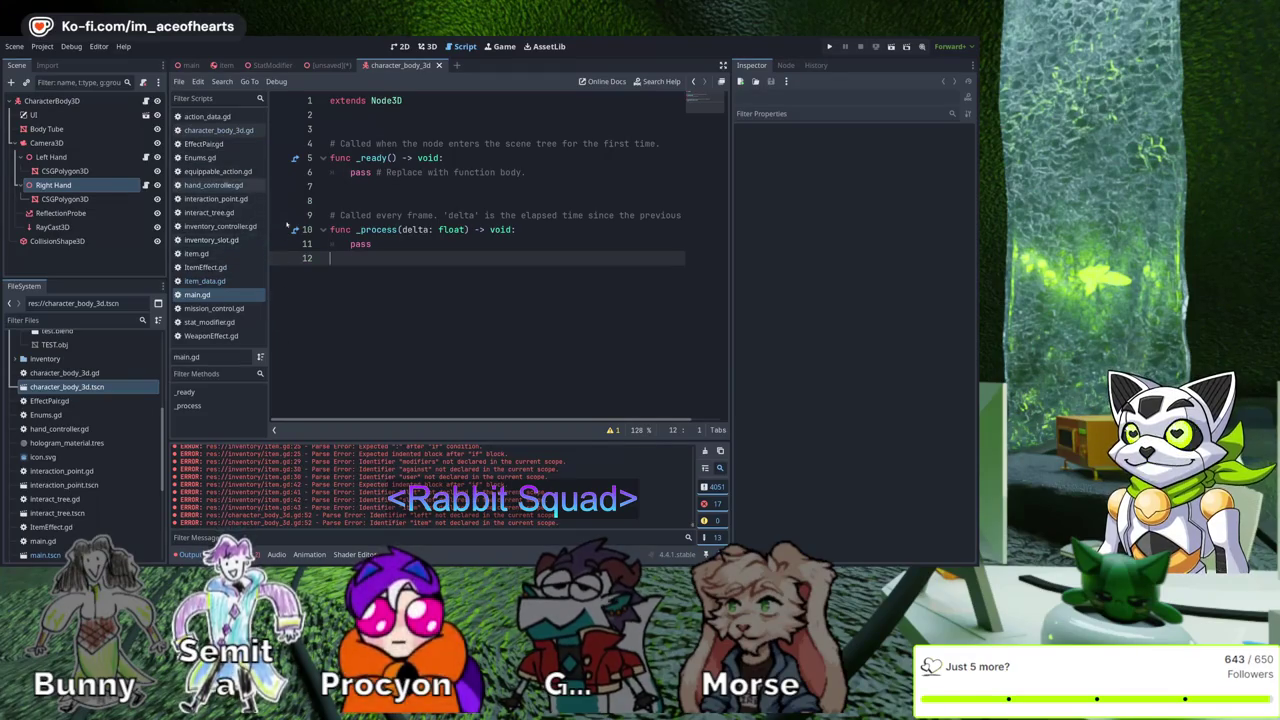
{"action": "left_click", "coordinate": [218, 130]}
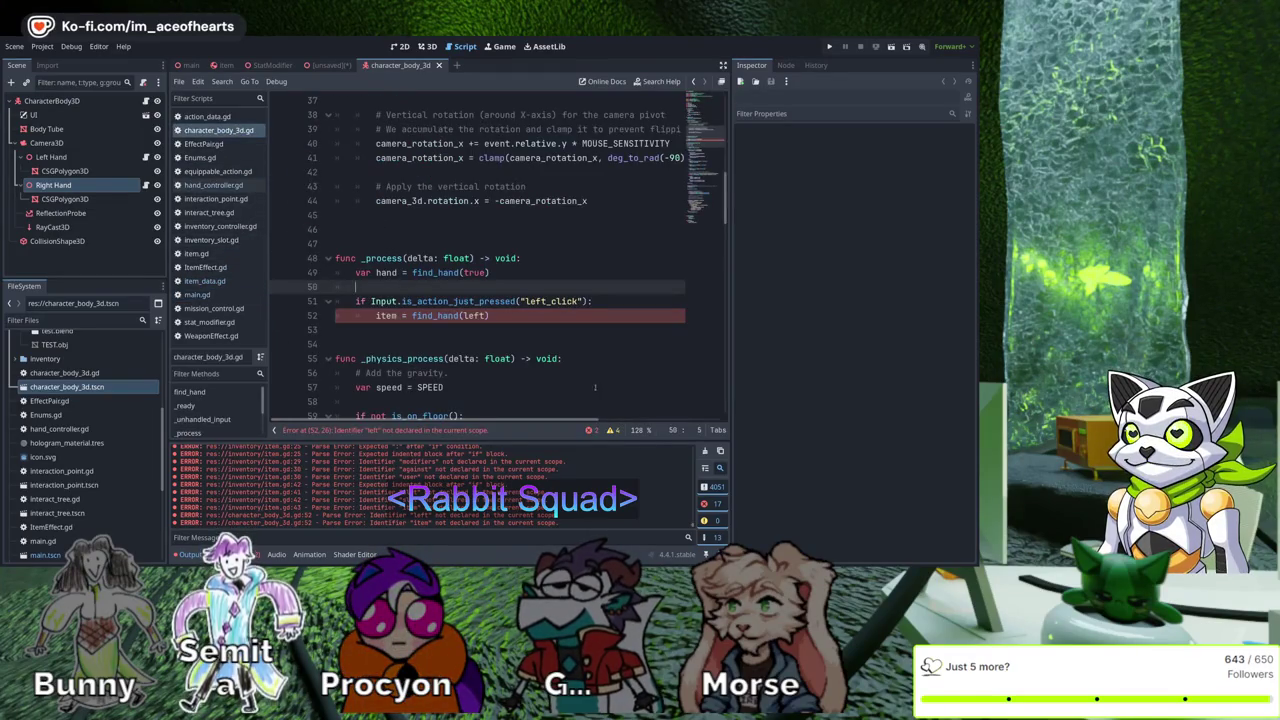
{"action": "key", "text": "Down"}
{"action": "key", "text": "Down"}
{"action": "key", "text": "End"}
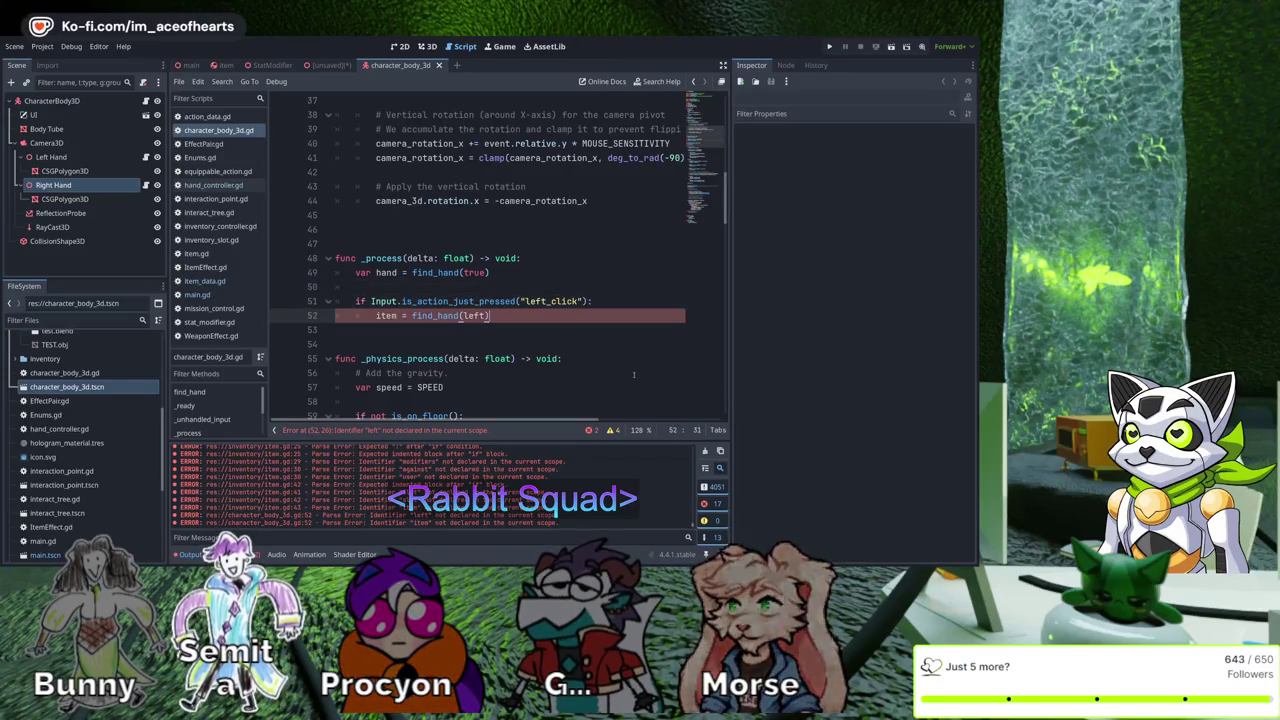
{"action": "type", "text": ".held_item"}
{"action": "key", "text": "ctrl+s"}
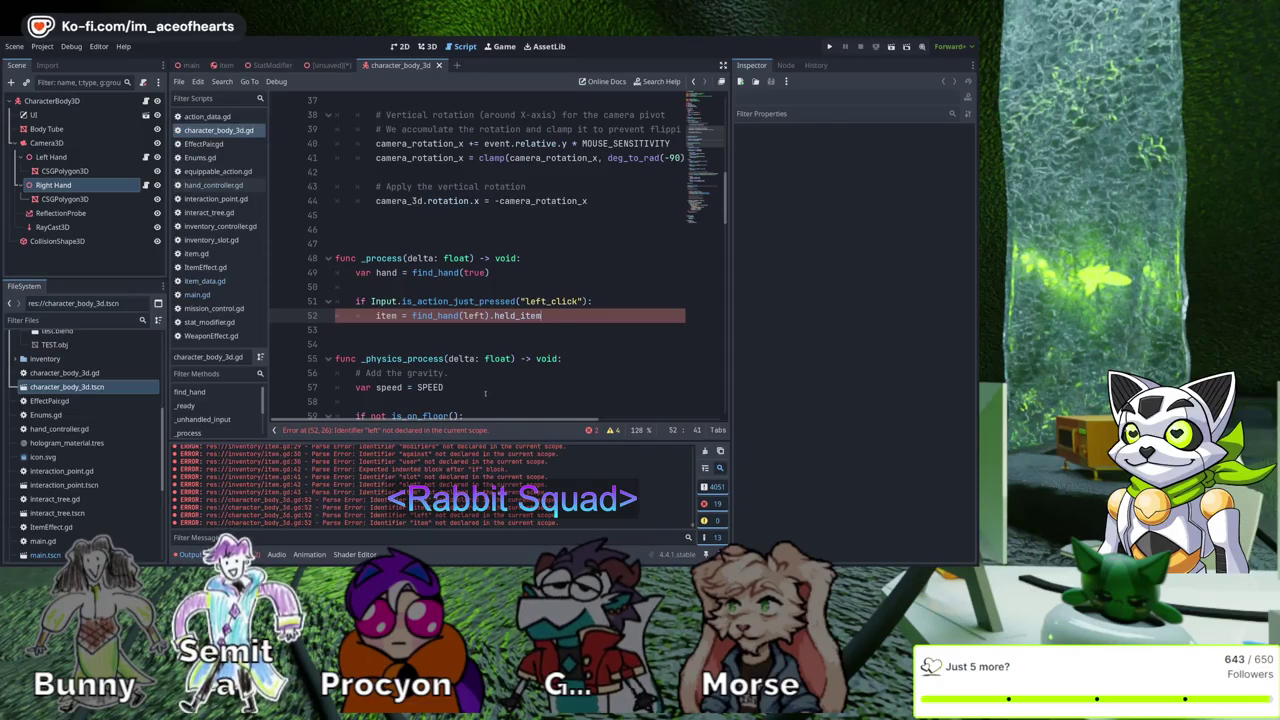
Change the find_hand argument to true and declare item with var
{"action": "key", "text": "Left"}
{"action": "key", "text": "Left"}
{"action": "key", "text": "Left"}
{"action": "type", "text": "t"}
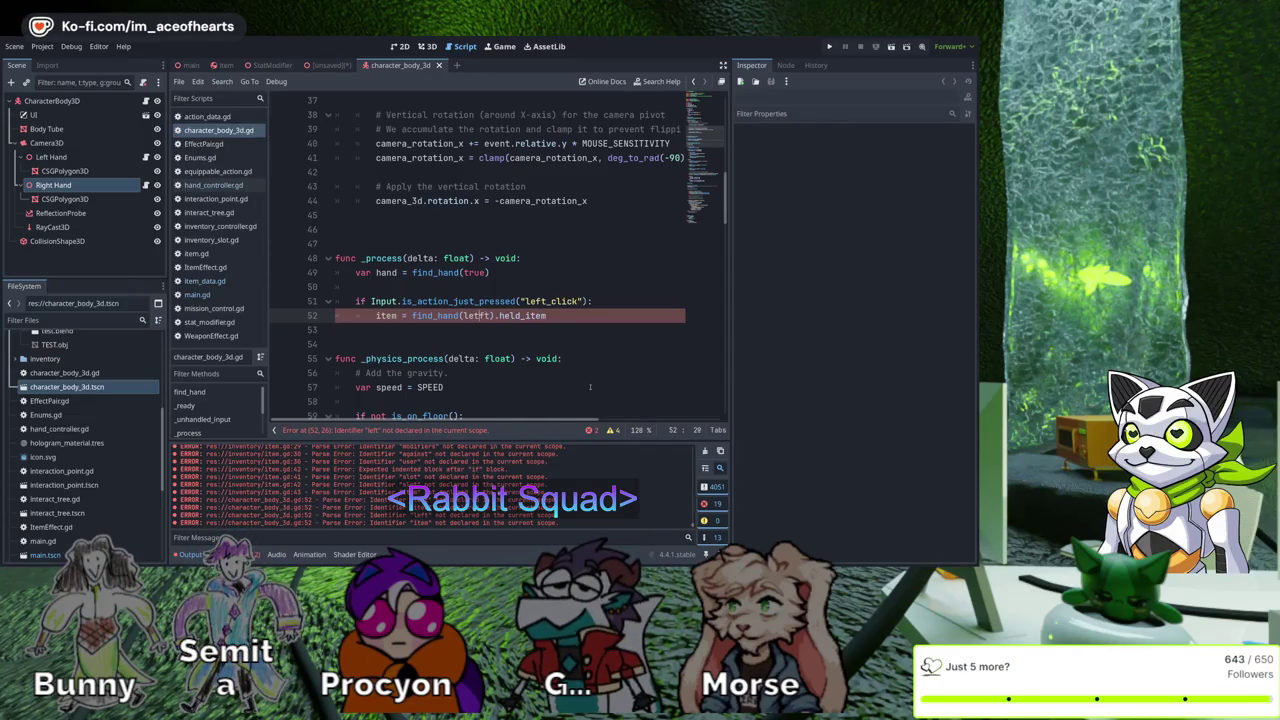
{"action": "key", "text": "Delete"}
{"action": "key", "text": "Delete"}
{"action": "key", "text": "BackSpace"}
{"action": "key", "text": "BackSpace"}
{"action": "key", "text": "BackSpace"}
{"action": "type", "text": "true"}
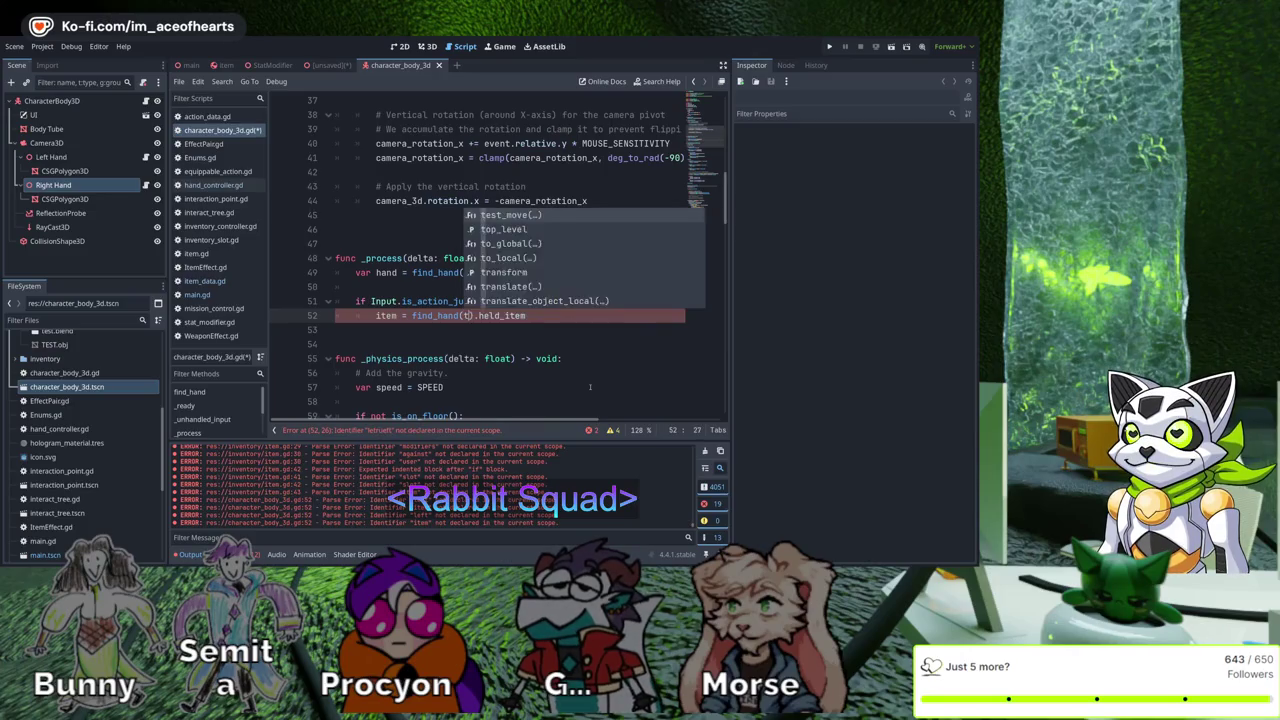
{"action": "key", "text": "Left"}
{"action": "key", "text": "Left"}
{"action": "key", "text": "Left"}
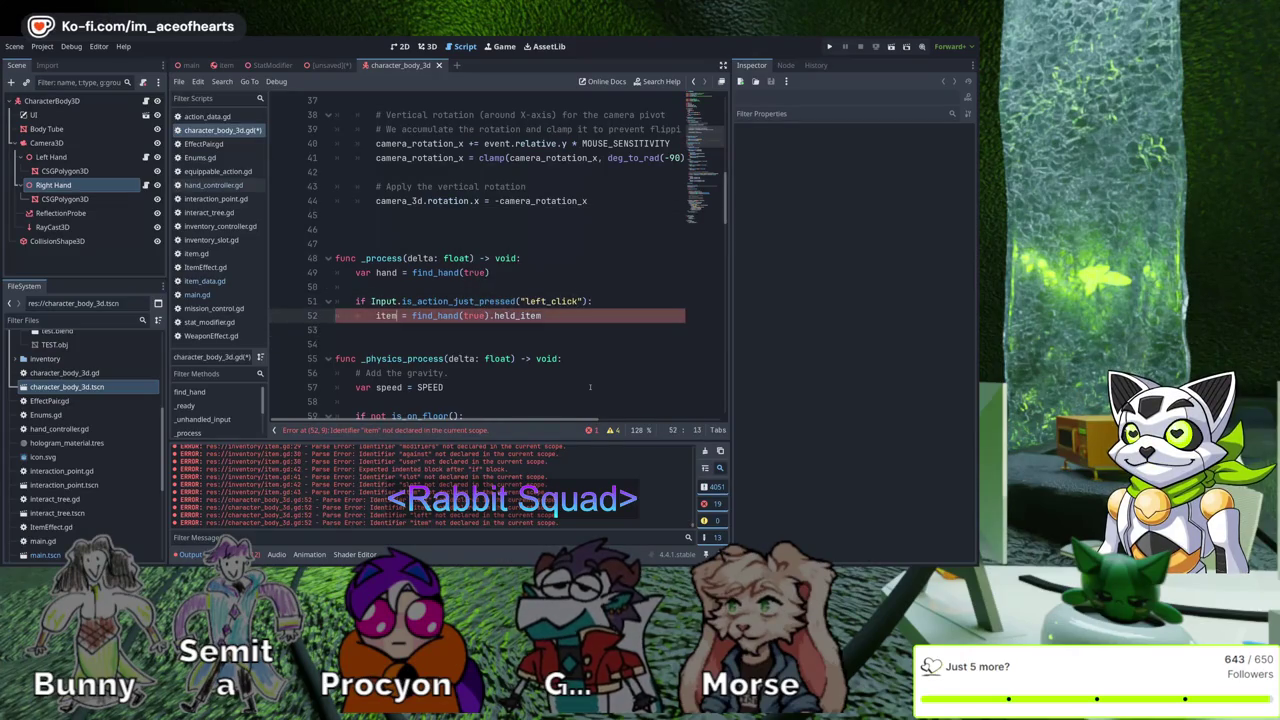
{"action": "type", "text": "var"}
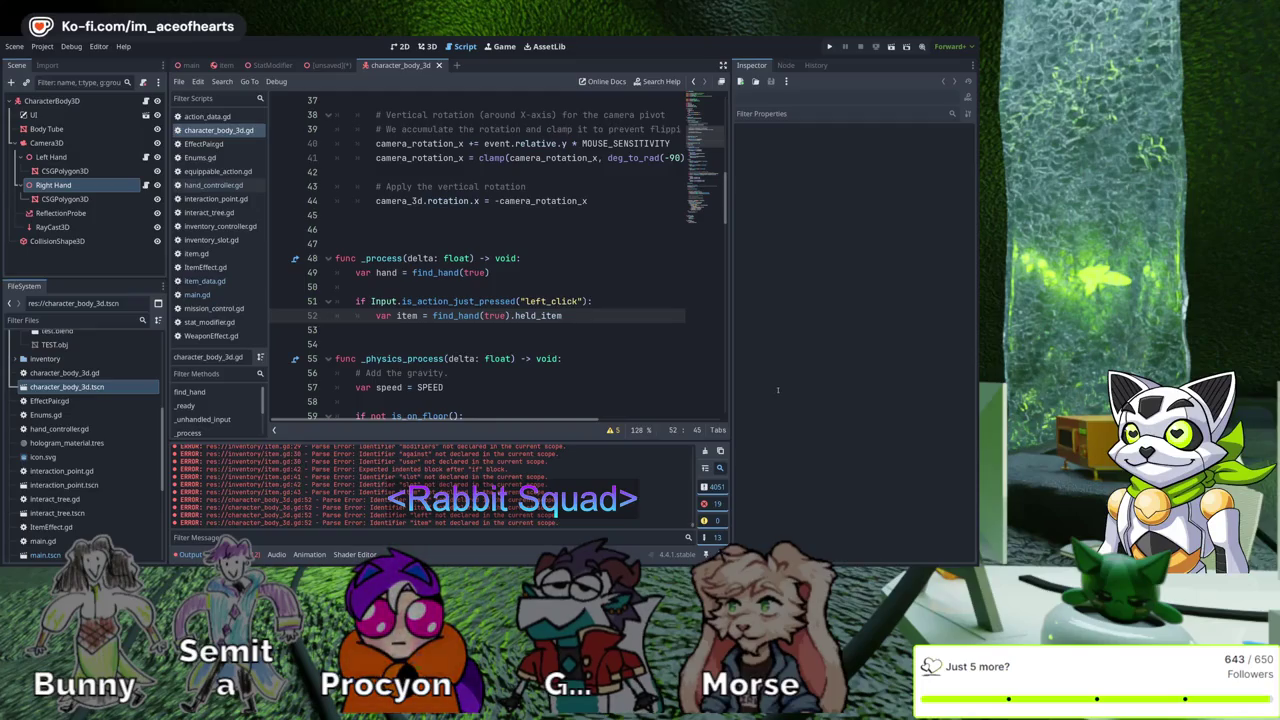
Add item.activate() under the held_item line in the left_click branch and save character_body_3d.gd
{"action": "key", "text": "Return"}
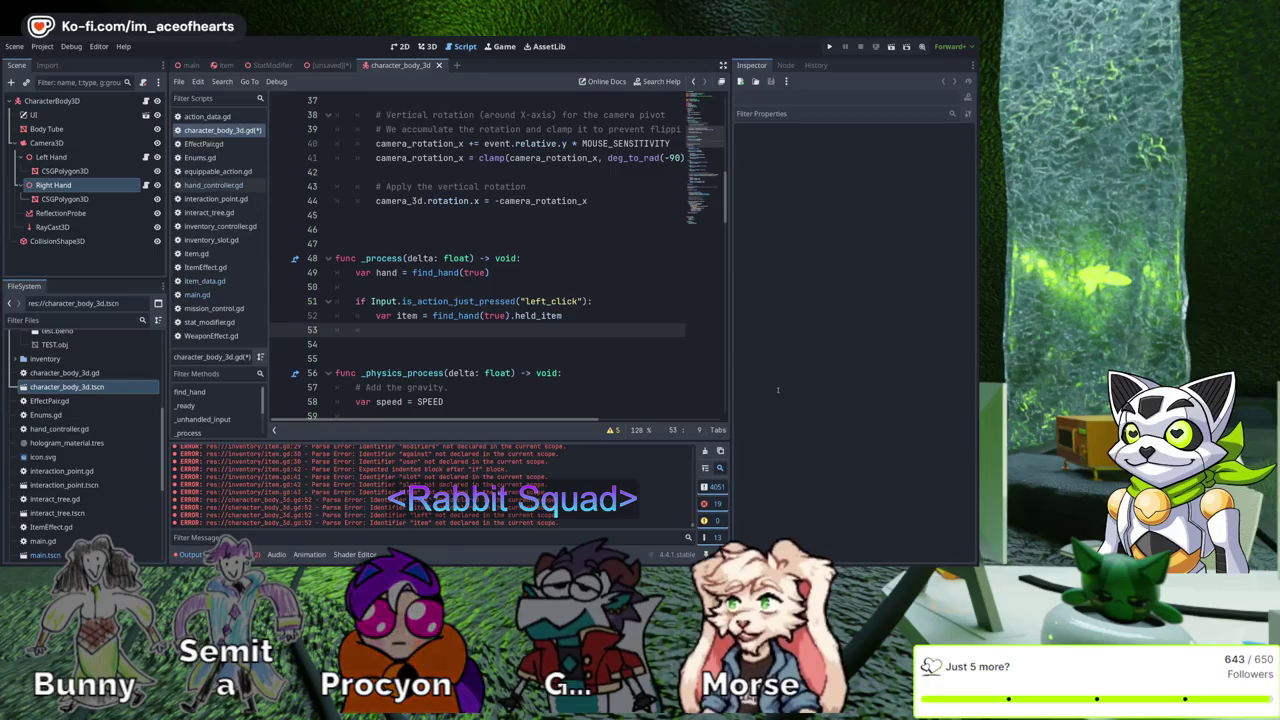
{"action": "type", "text": "item"}
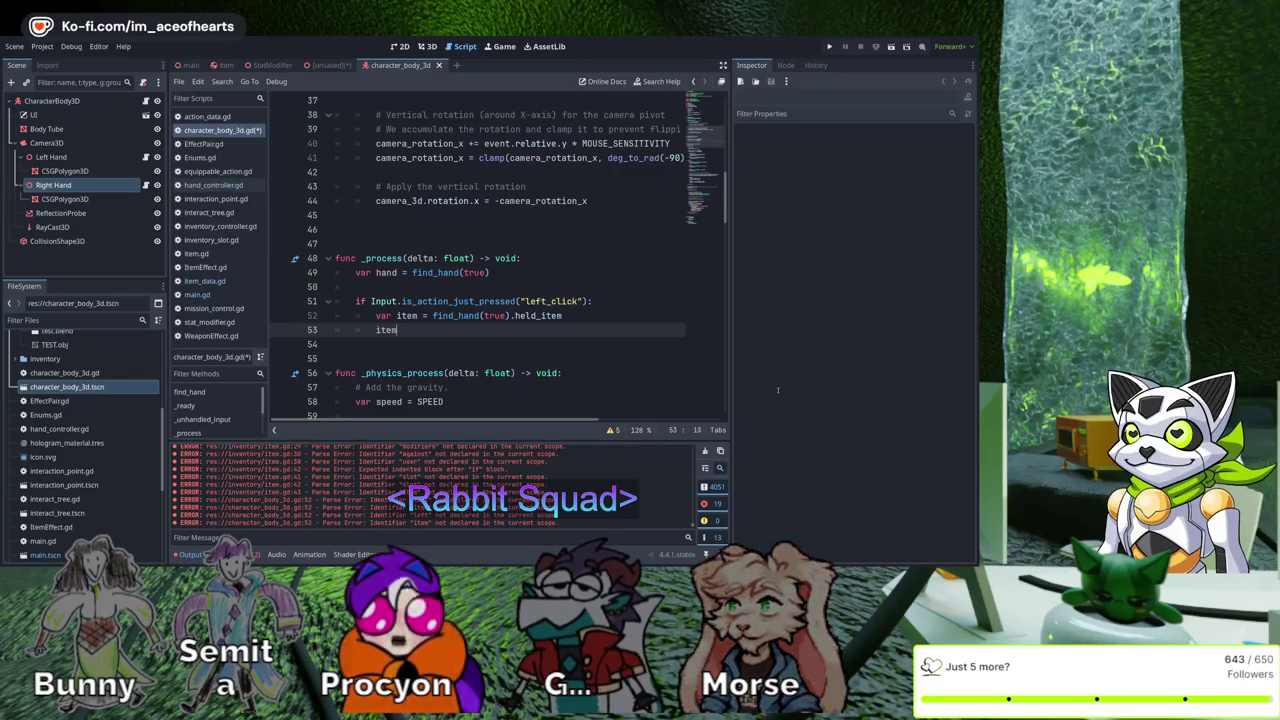
{"action": "type", "text": ".activat"}
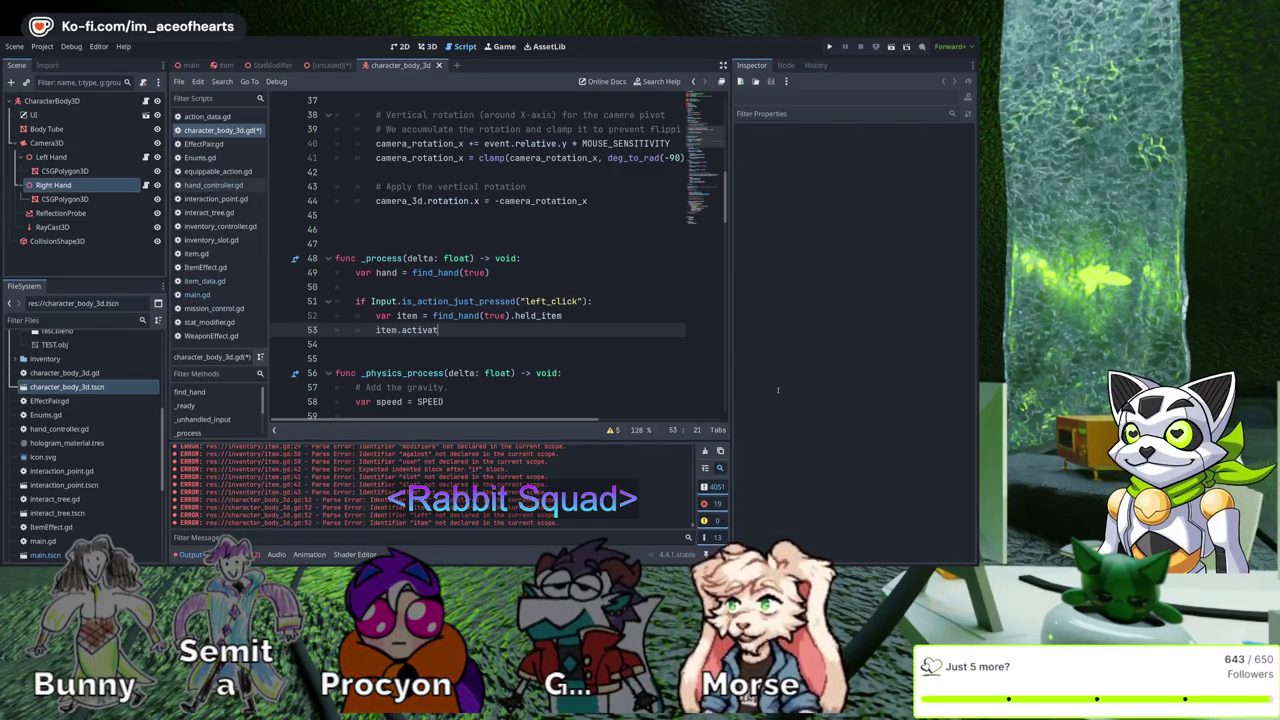
{"action": "type", "text": "e*("}
{"action": "key", "text": "ctrl+s"}
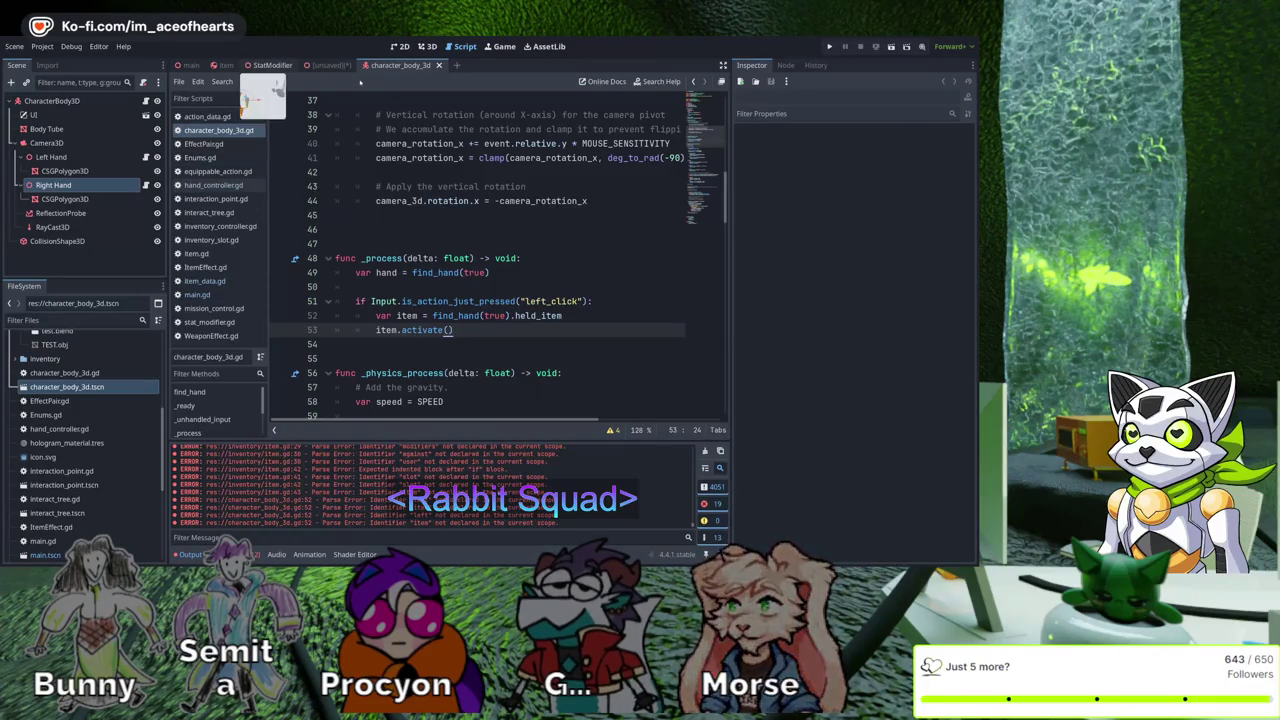
{"action": "left_click", "coordinate": [190, 65]}
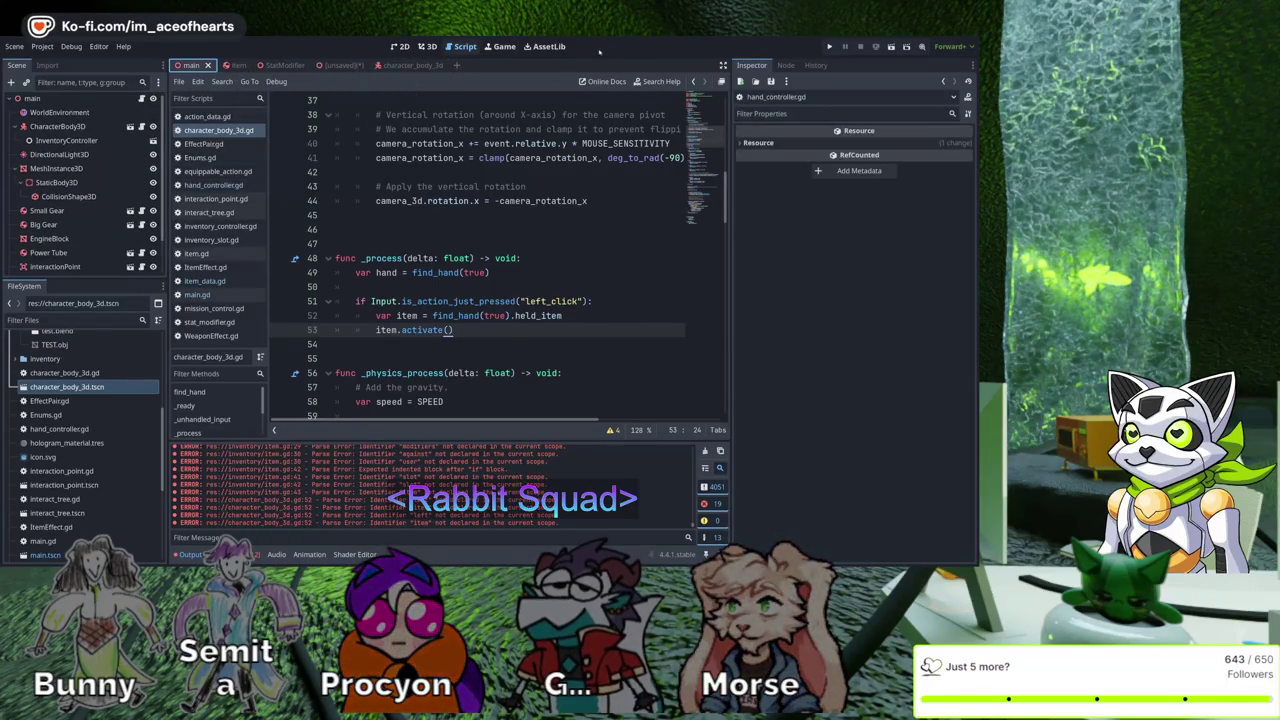
Paste a copy of Power Tube in the main scene and reparent it to the root as Power Tube2
{"action": "left_click", "coordinate": [427, 46]}
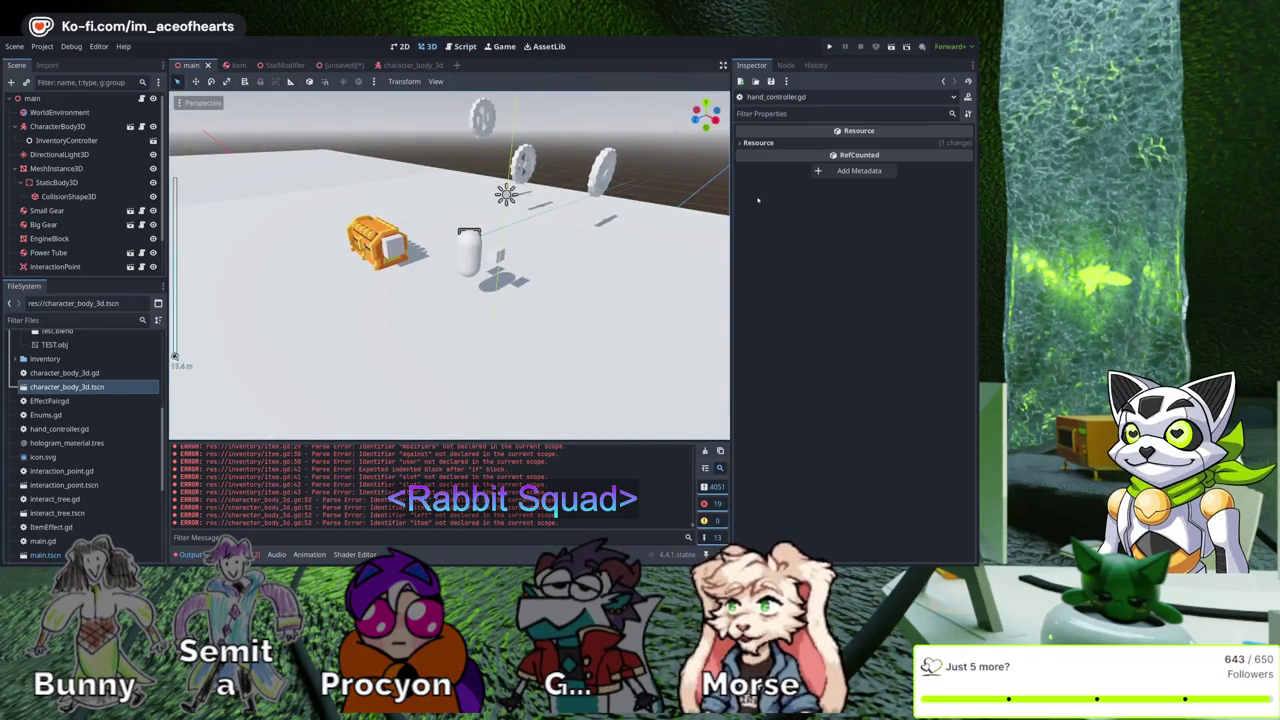
{"action": "left_click", "coordinate": [600, 170]}
{"action": "left_click", "coordinate": [405, 210]}
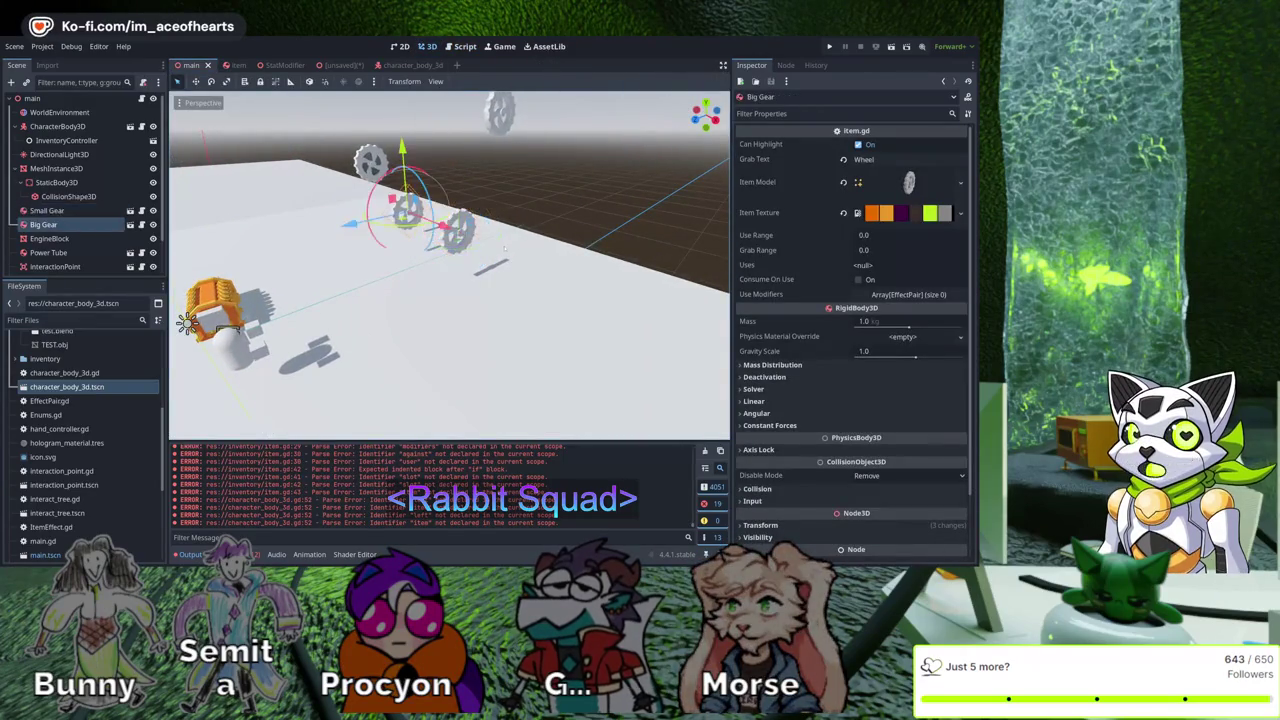
{"action": "left_click_drag", "start_coordinate": [510, 229], "coordinate": [549, 217]}
{"action": "left_click", "coordinate": [445, 128]}
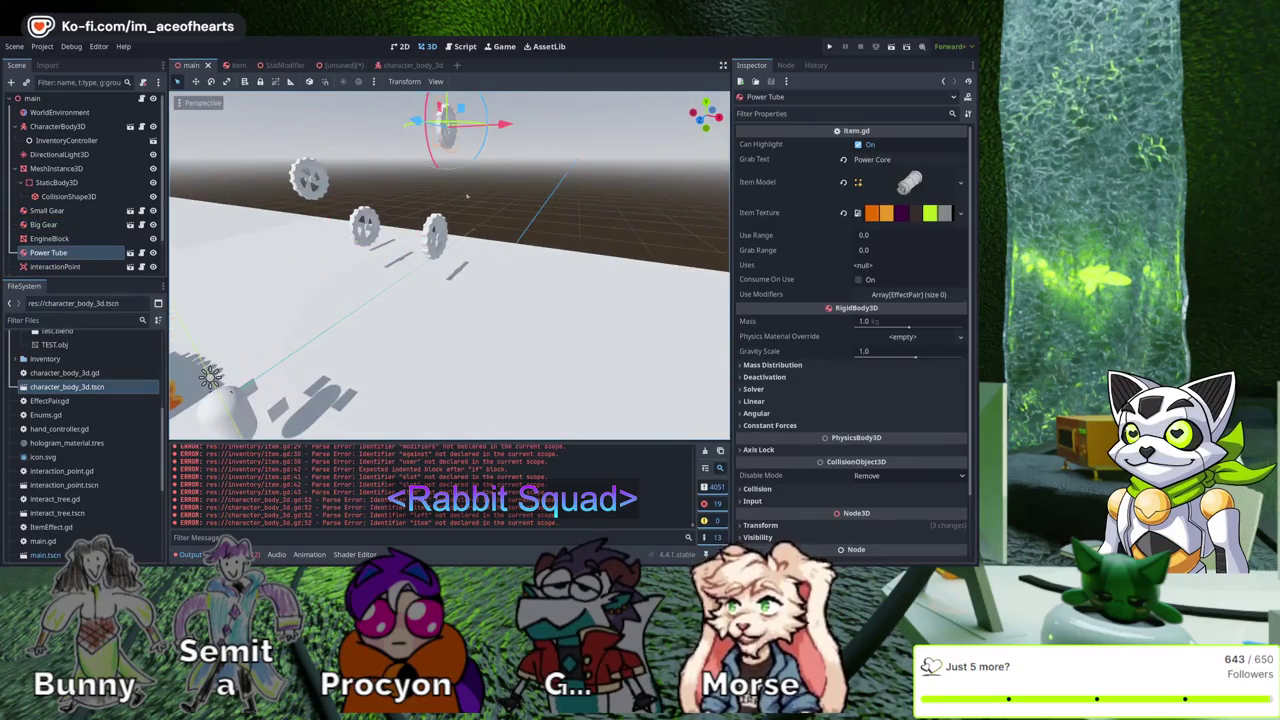
{"action": "key", "text": "ctrl+v"}
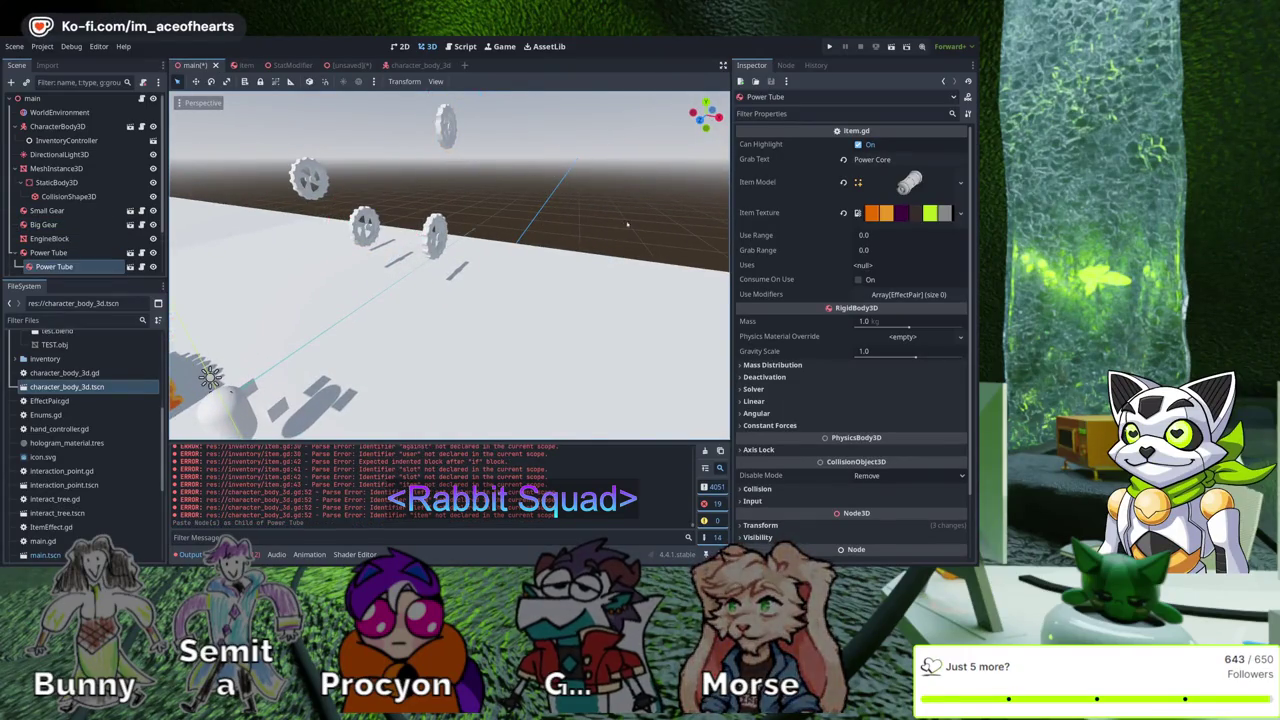
{"action": "scroll", "coordinate": [627, 224], "scroll_direction": "down", "scroll_amount": 3}
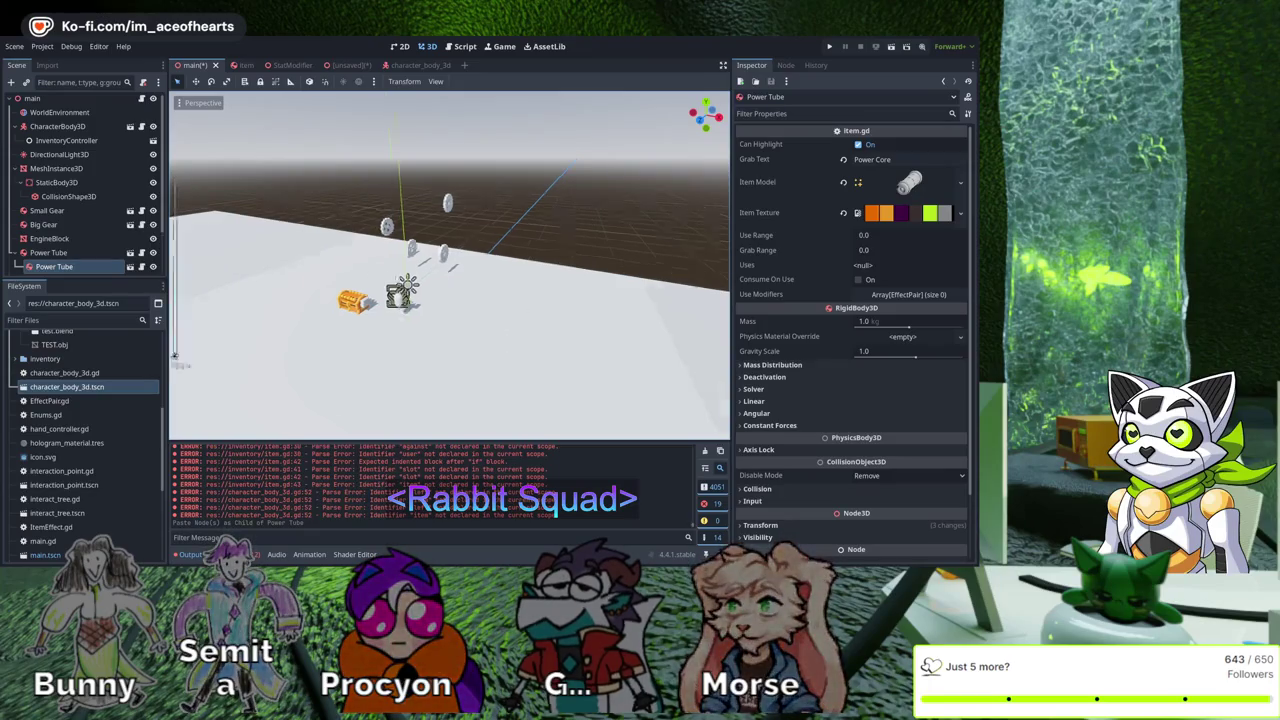
{"action": "mouse_move", "coordinate": [54, 266]}
{"action": "left_mouse_down"}
{"action": "mouse_move", "coordinate": [80, 255]}
{"action": "mouse_move", "coordinate": [77, 302]}
{"action": "mouse_move", "coordinate": [70, 245]}
{"action": "left_mouse_up"}
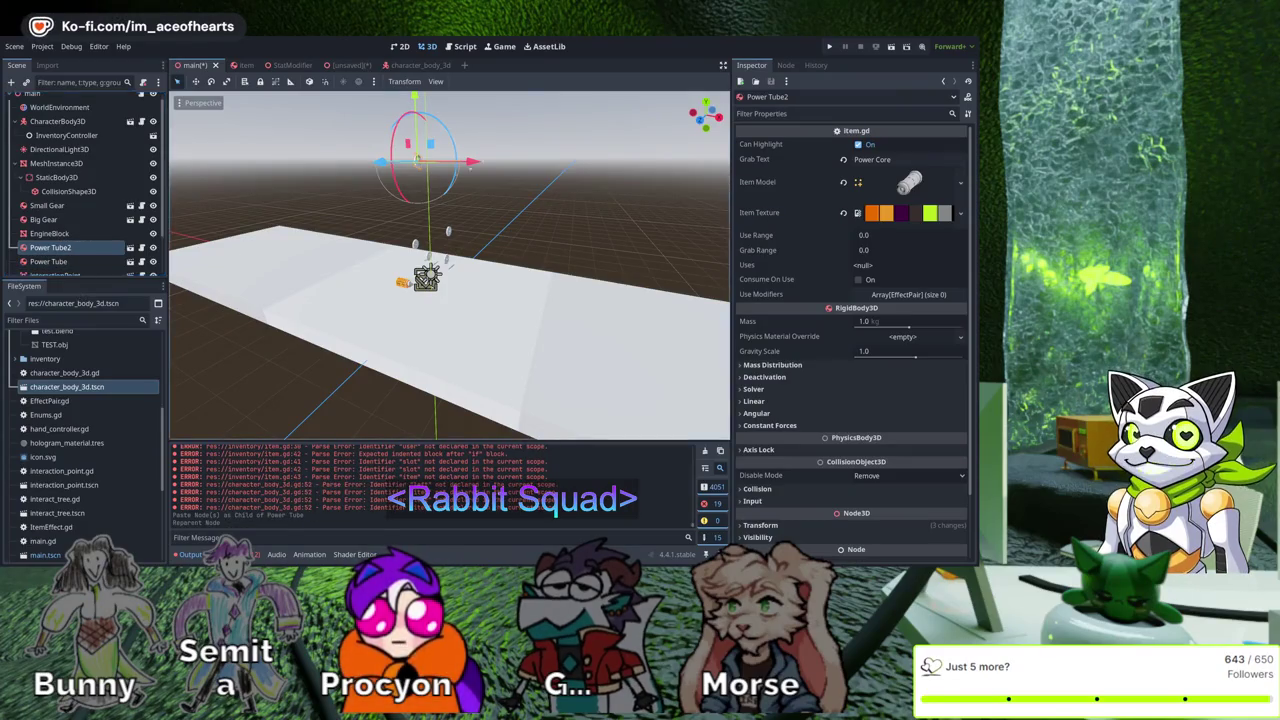
Move Power Tube2 down, rotate it into place, and enable Consume On Use
{"action": "key", "text": "g"}
{"action": "left_click", "coordinate": [650, 215]}
{"action": "key", "text": "r"}
{"action": "left_click", "coordinate": [670, 249]}
{"action": "key", "text": "r"}
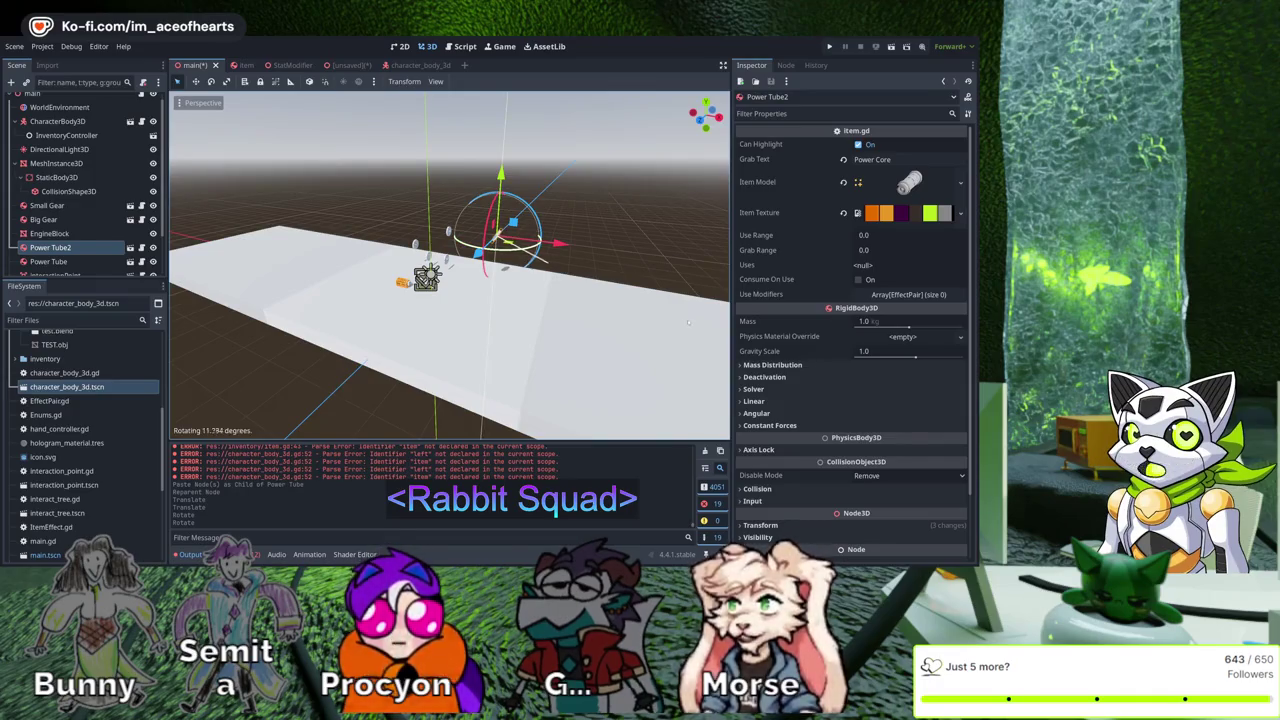
{"action": "left_click", "coordinate": [688, 322]}
{"action": "left_click_drag", "start_coordinate": [175, 355], "coordinate": [175, 355]}
{"action": "left_click", "coordinate": [858, 279]}
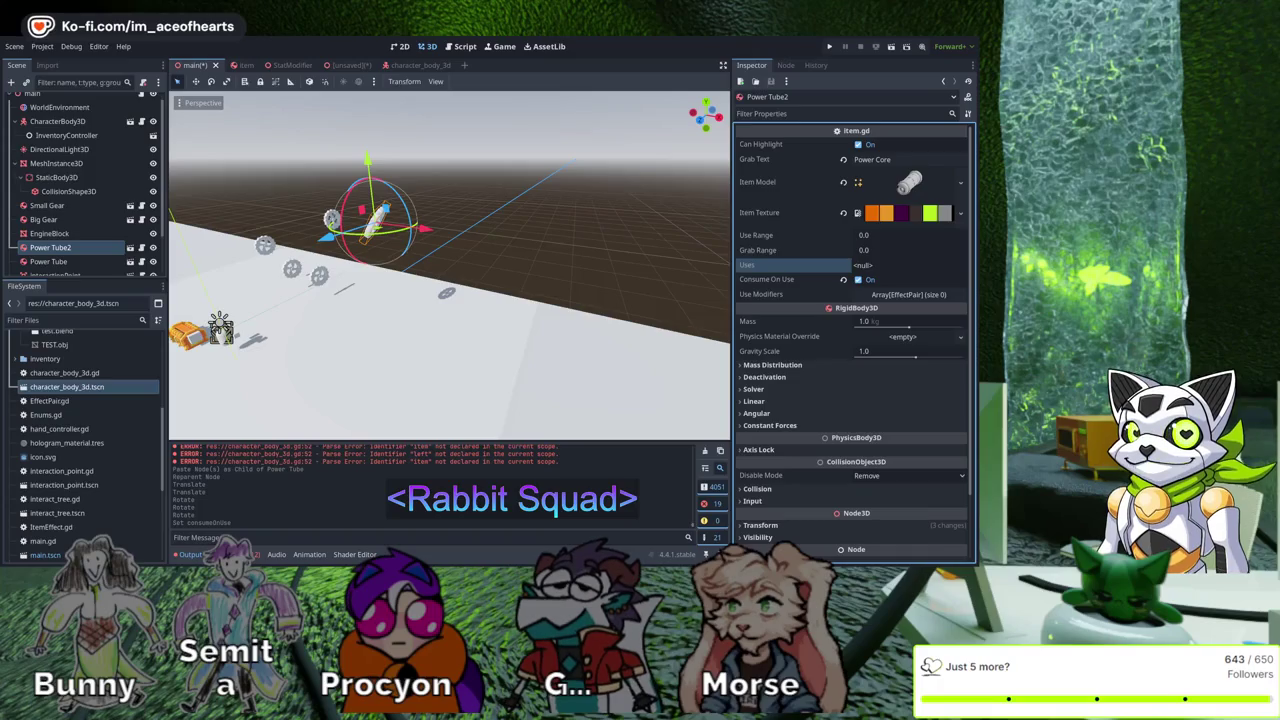
Add a new EffectPair to Power Tube2's Use Modifiers with Stat Hp and Amount 12, then deselect it
{"action": "left_click", "coordinate": [908, 294]}
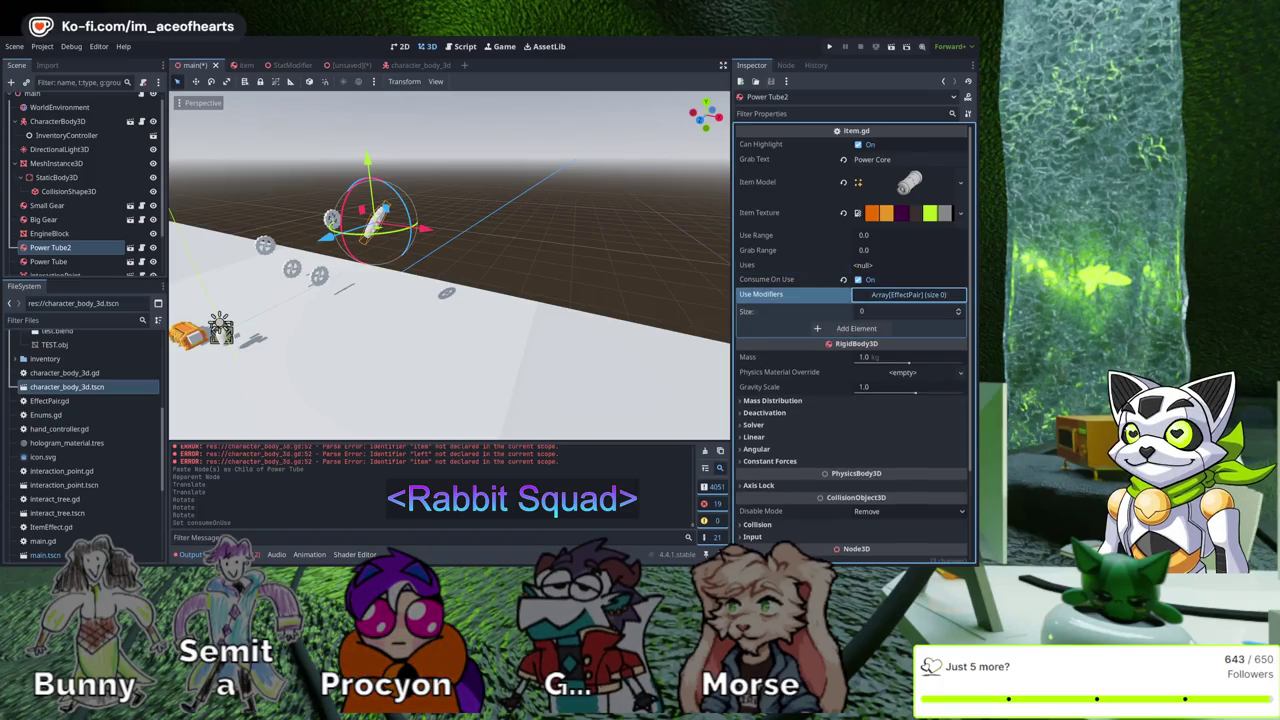
{"action": "left_click", "coordinate": [850, 328]}
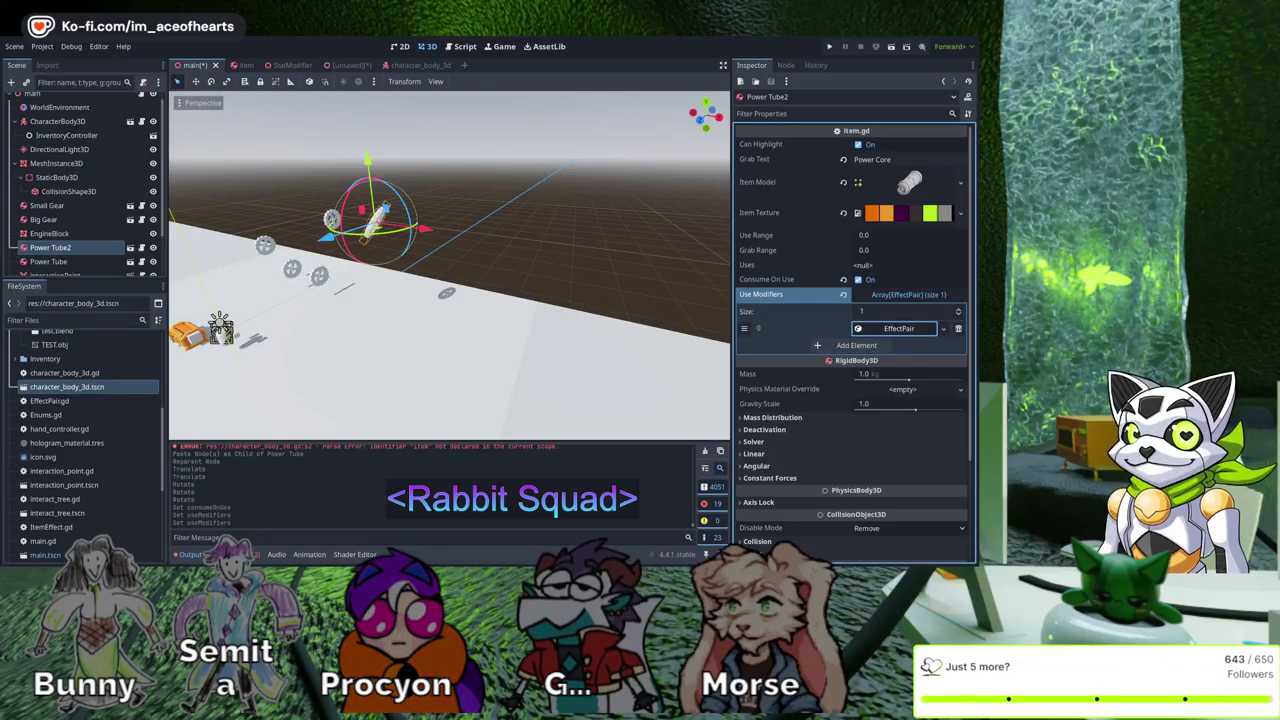
{"action": "left_click", "coordinate": [894, 328]}
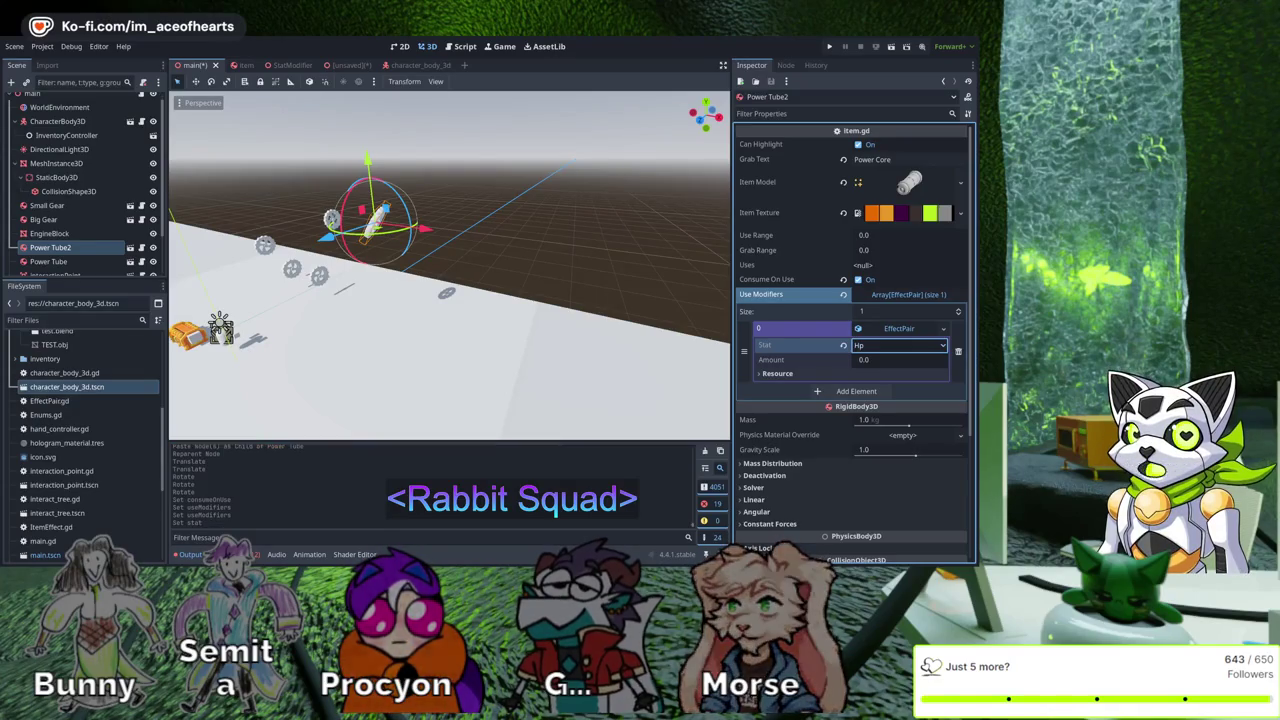
{"action": "key", "text": "BackSpace"}
{"action": "key", "text": "BackSpace"}
{"action": "type", "text": "Hp"}
{"action": "key", "text": "Tab"}
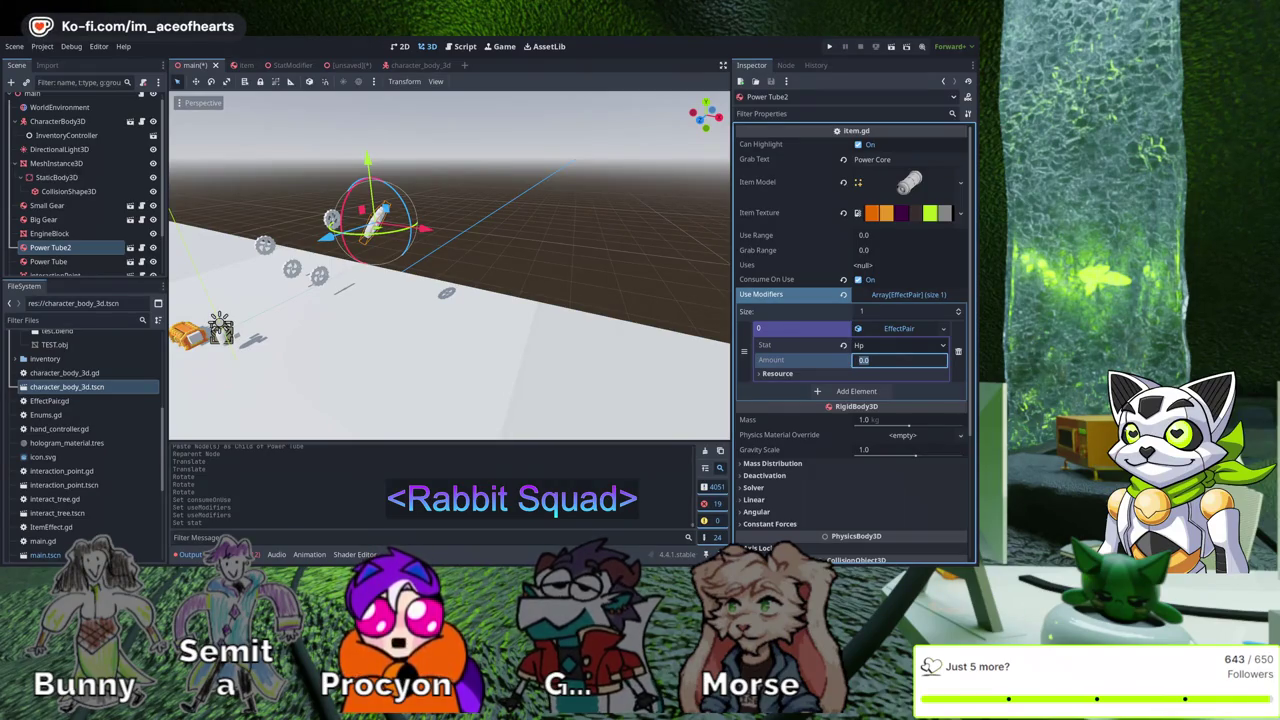
{"action": "type", "text": "12"}
{"action": "key", "text": "Return"}
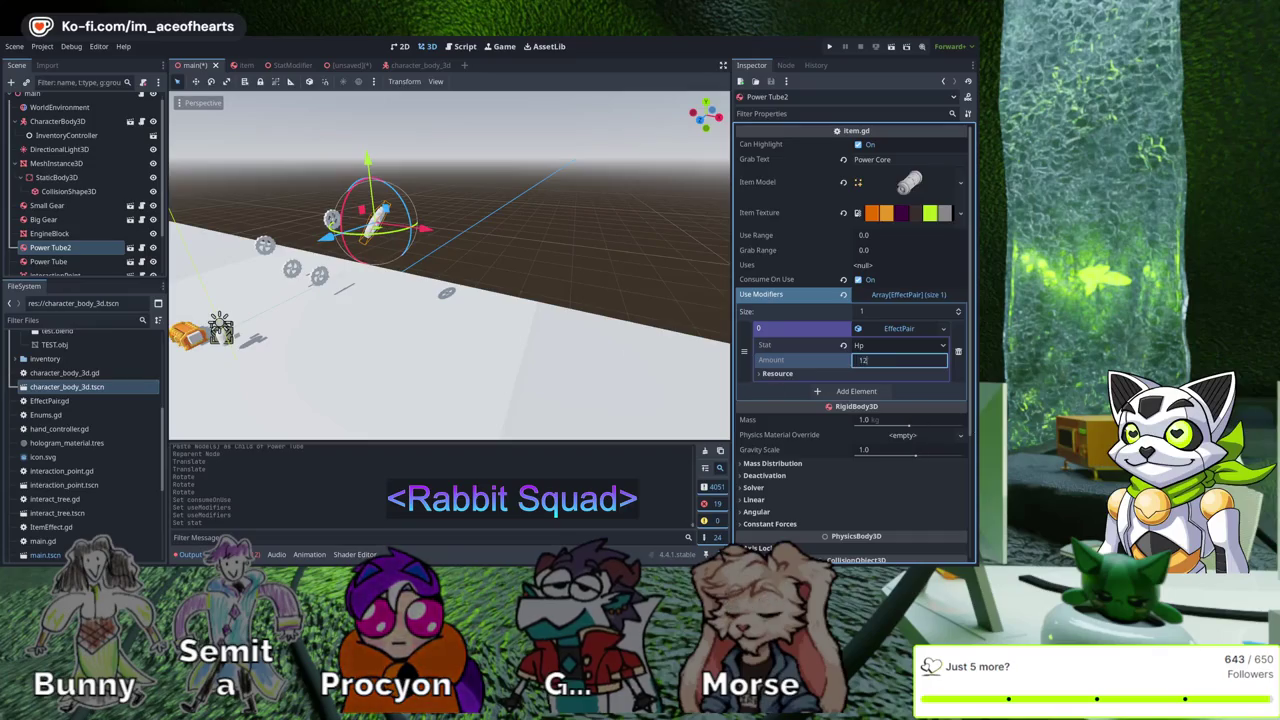
{"action": "left_click", "coordinate": [541, 346]}
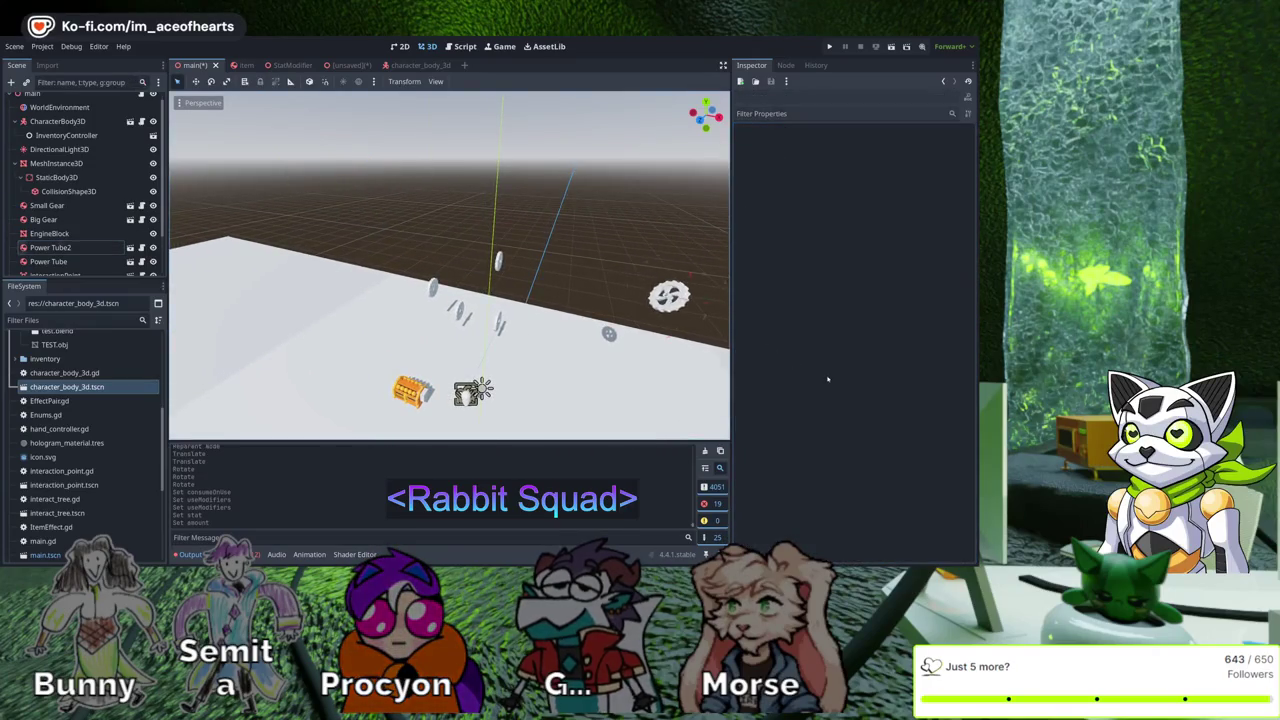
{"action": "left_click", "coordinate": [666, 295]}
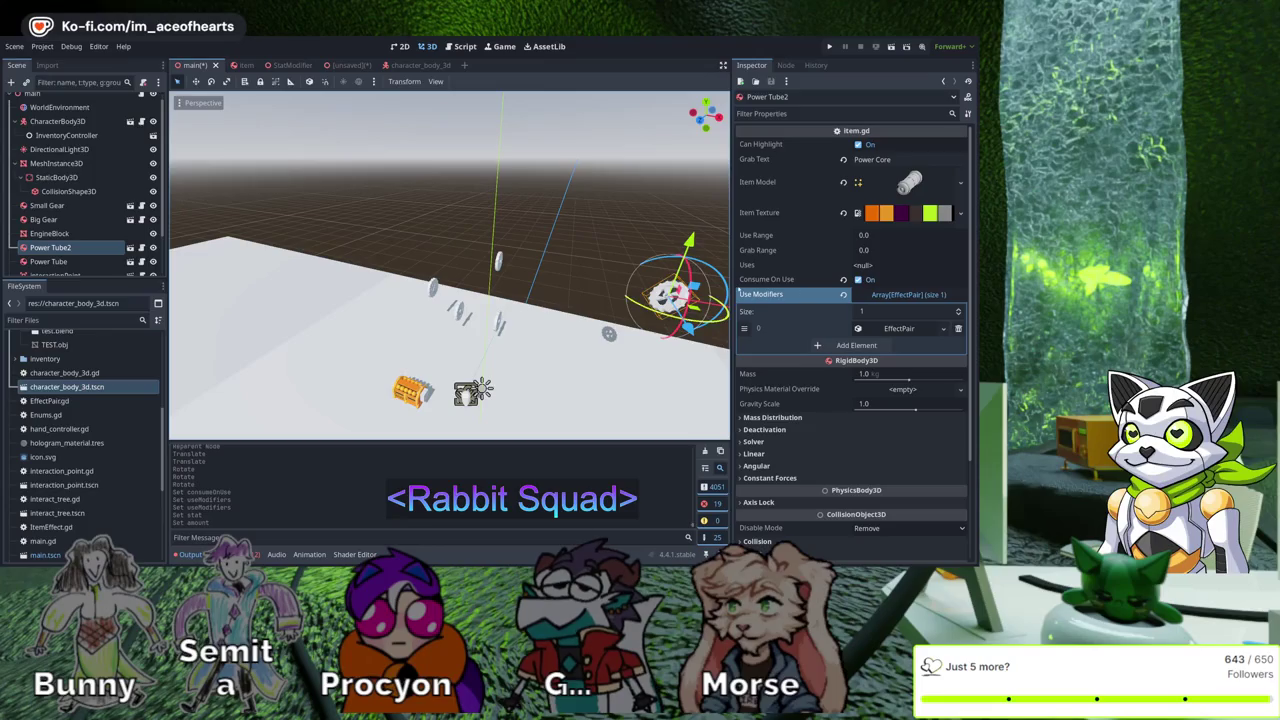
{"action": "left_click", "coordinate": [707, 255]}
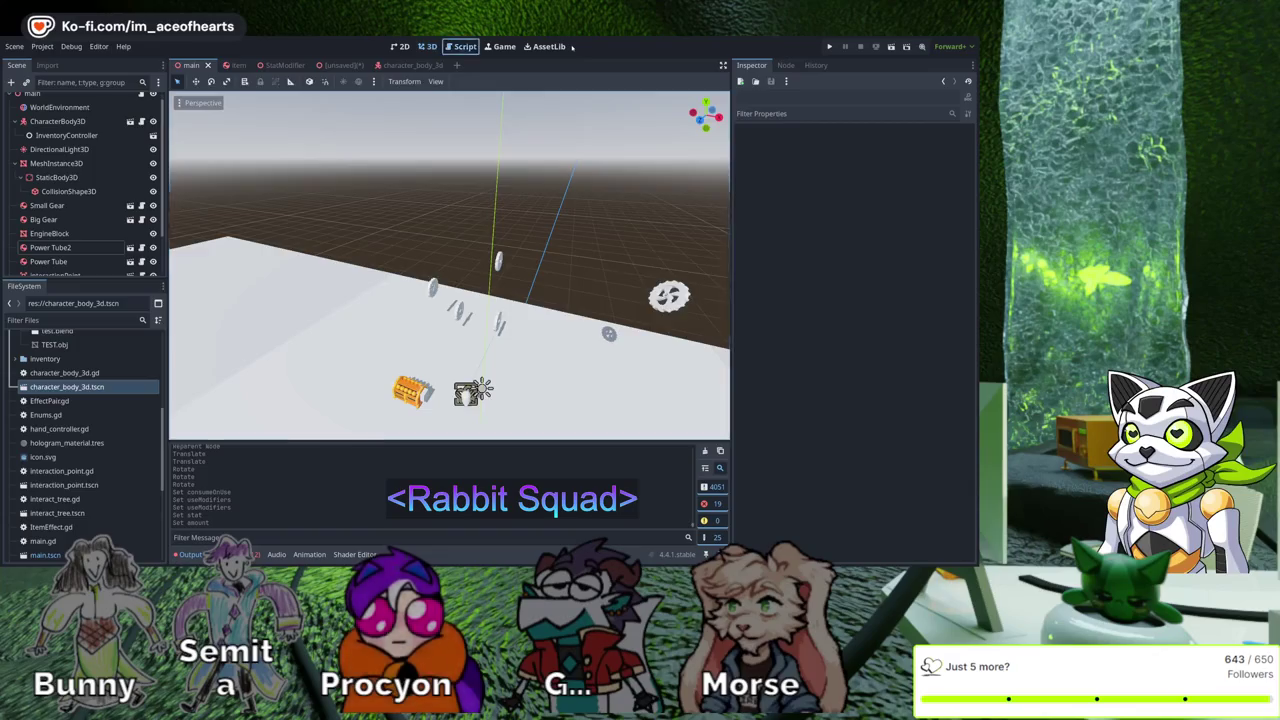
In item.gd, change line 12 to declare 'uses: int = -1'
{"action": "left_click", "coordinate": [462, 47]}
{"action": "scroll", "coordinate": [561, 391], "scroll_direction": "up", "scroll_amount": 10}
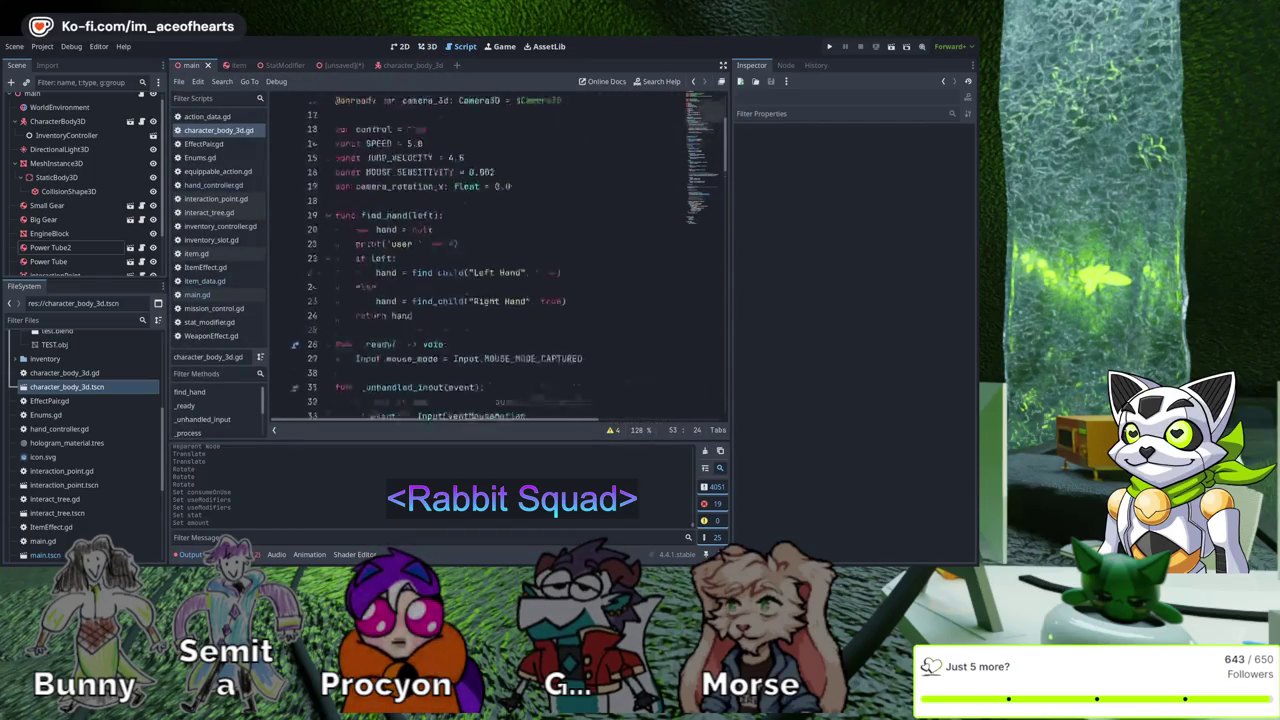
{"action": "left_click", "coordinate": [196, 253]}
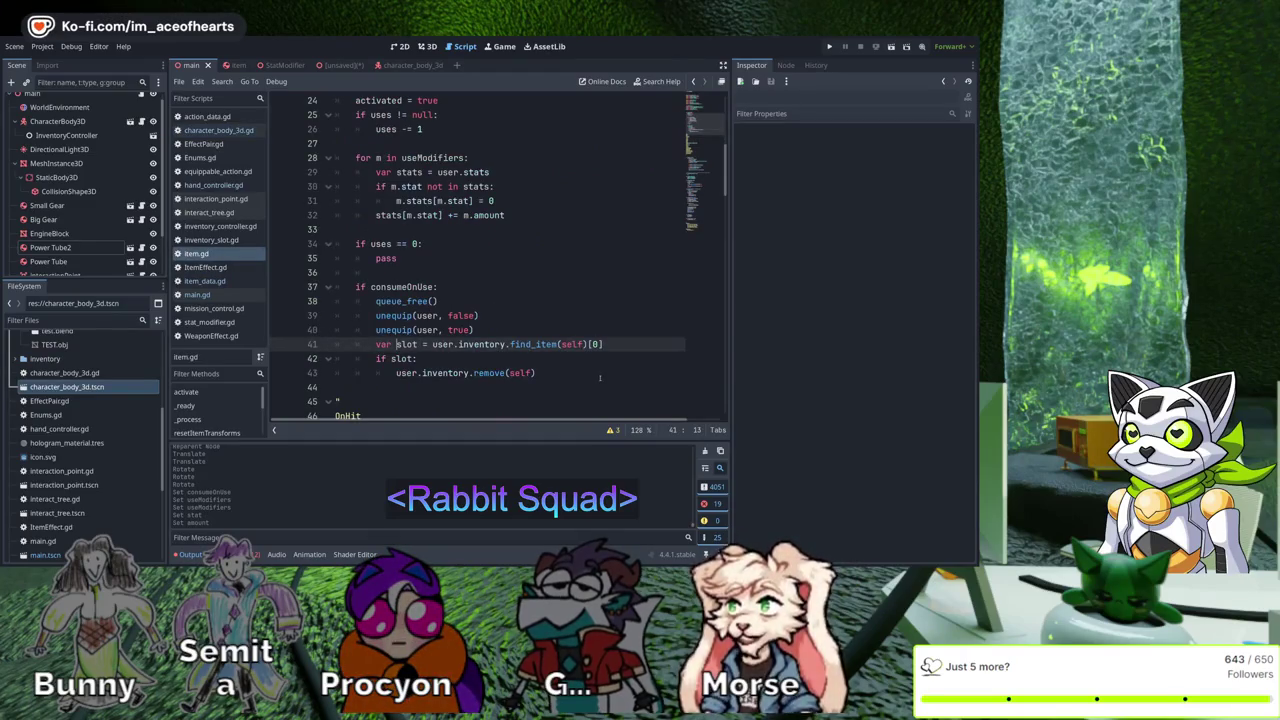
{"action": "scroll", "coordinate": [583, 350], "scroll_direction": "up", "scroll_amount": 8}
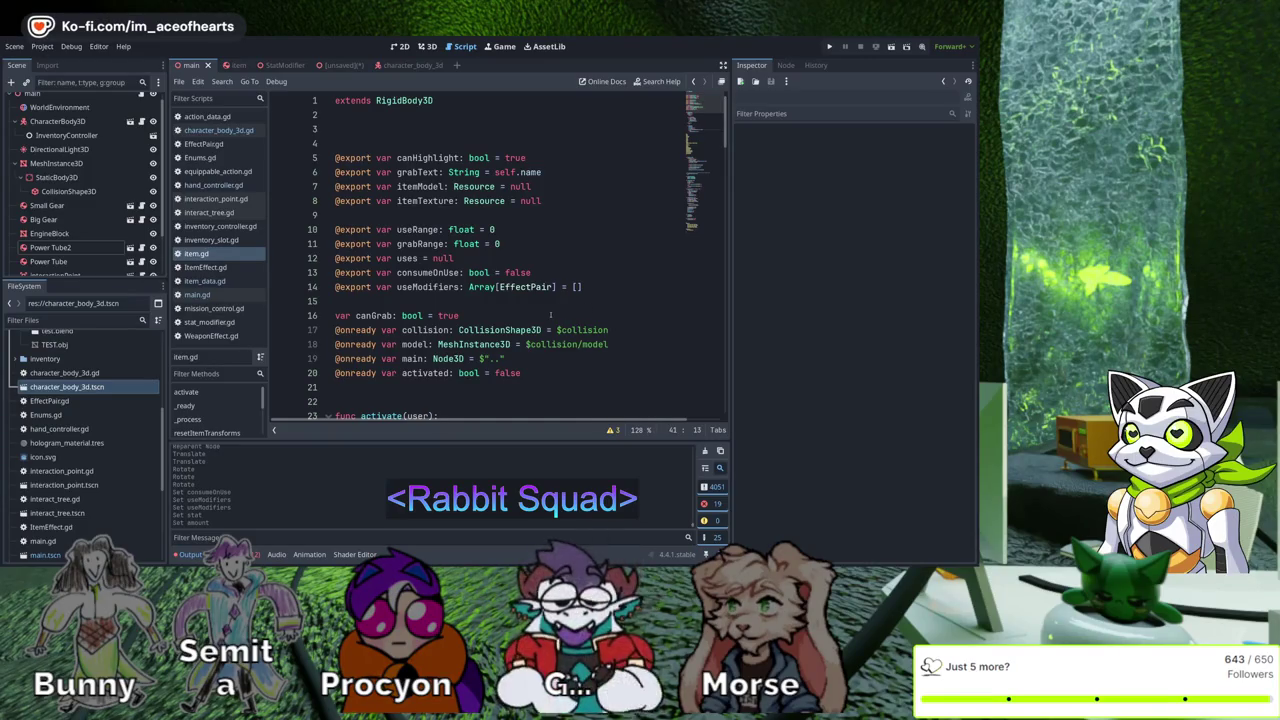
{"action": "left_click", "coordinate": [418, 258]}
{"action": "type", "text": ":"}
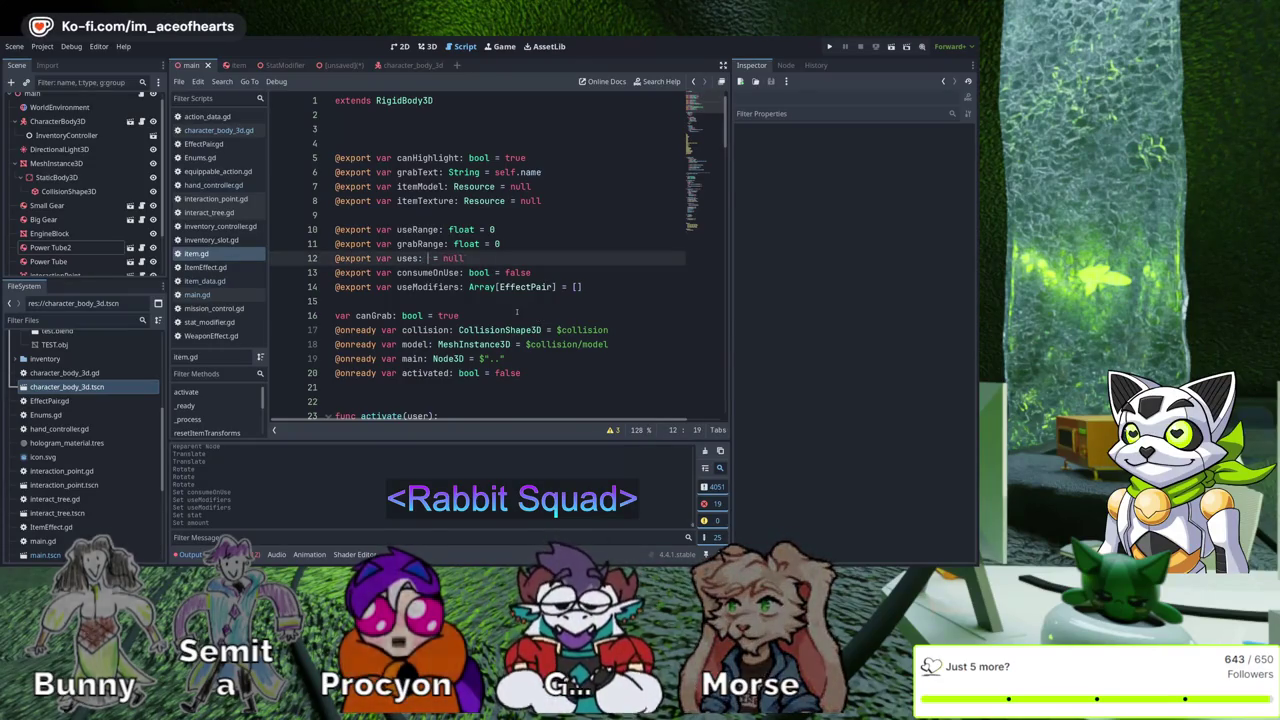
{"action": "type", "text": " int"}
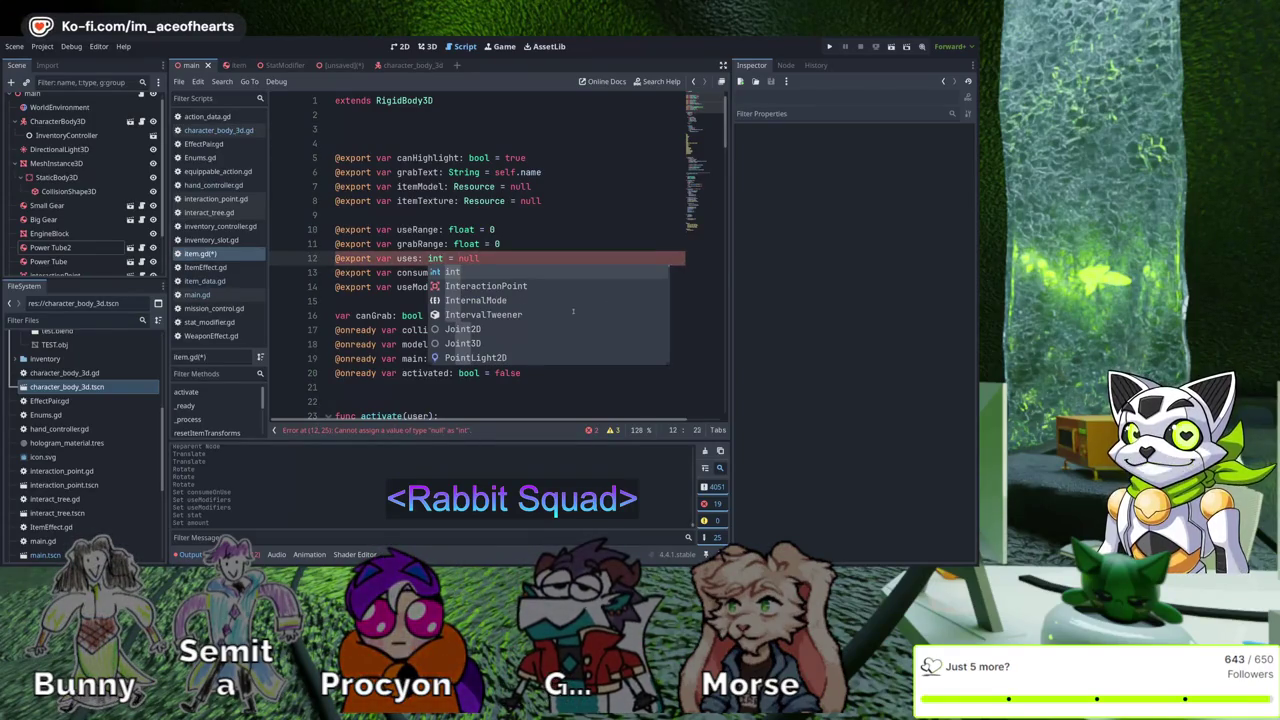
{"action": "key", "text": "Escape"}
{"action": "key", "text": "ctrl+shift+Right"}
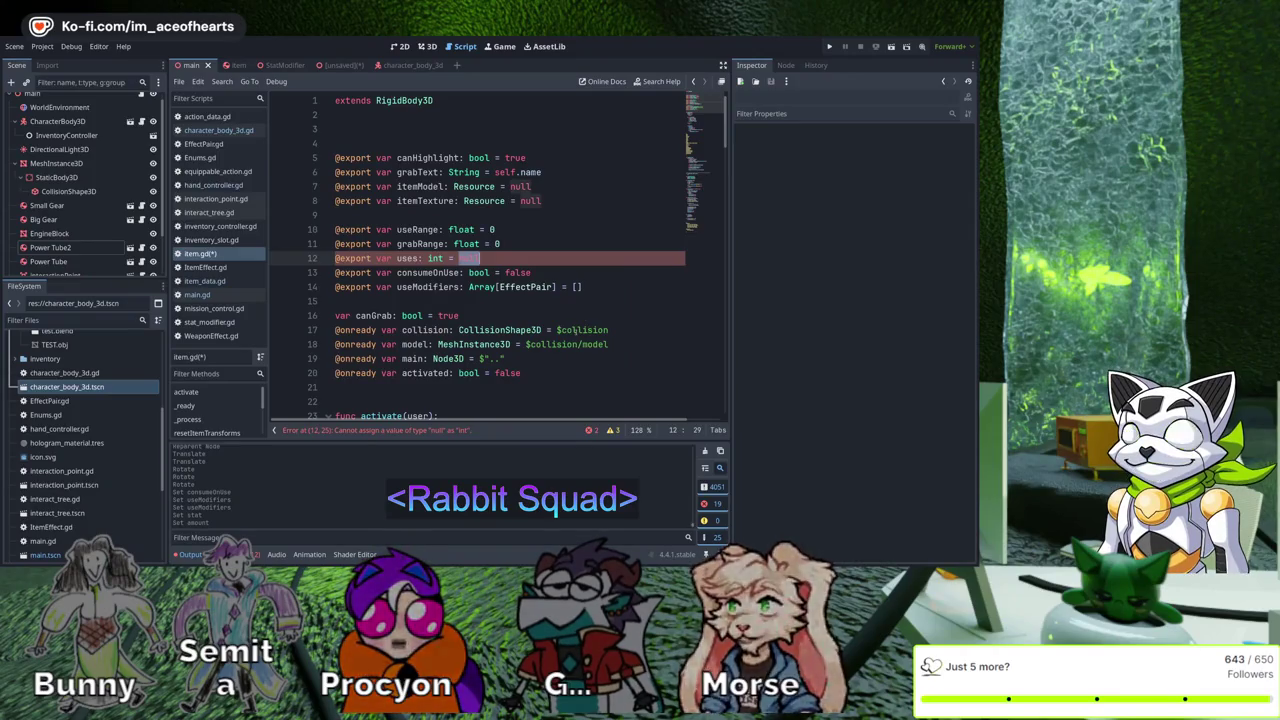
{"action": "type", "text": "-1"}
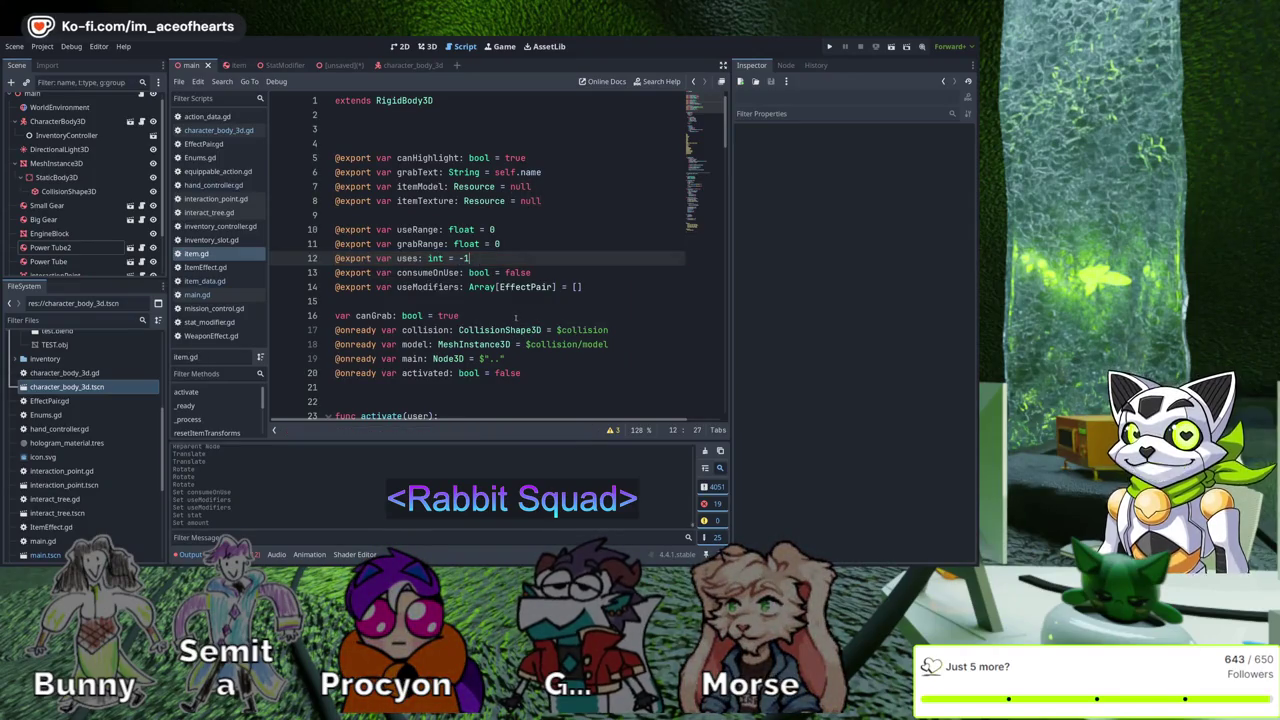
Replace the '!= null' uses check on line 25 with '> 1' and save item.gd
{"action": "key", "text": "ctrl+f"}
{"action": "key", "text": "Return"}
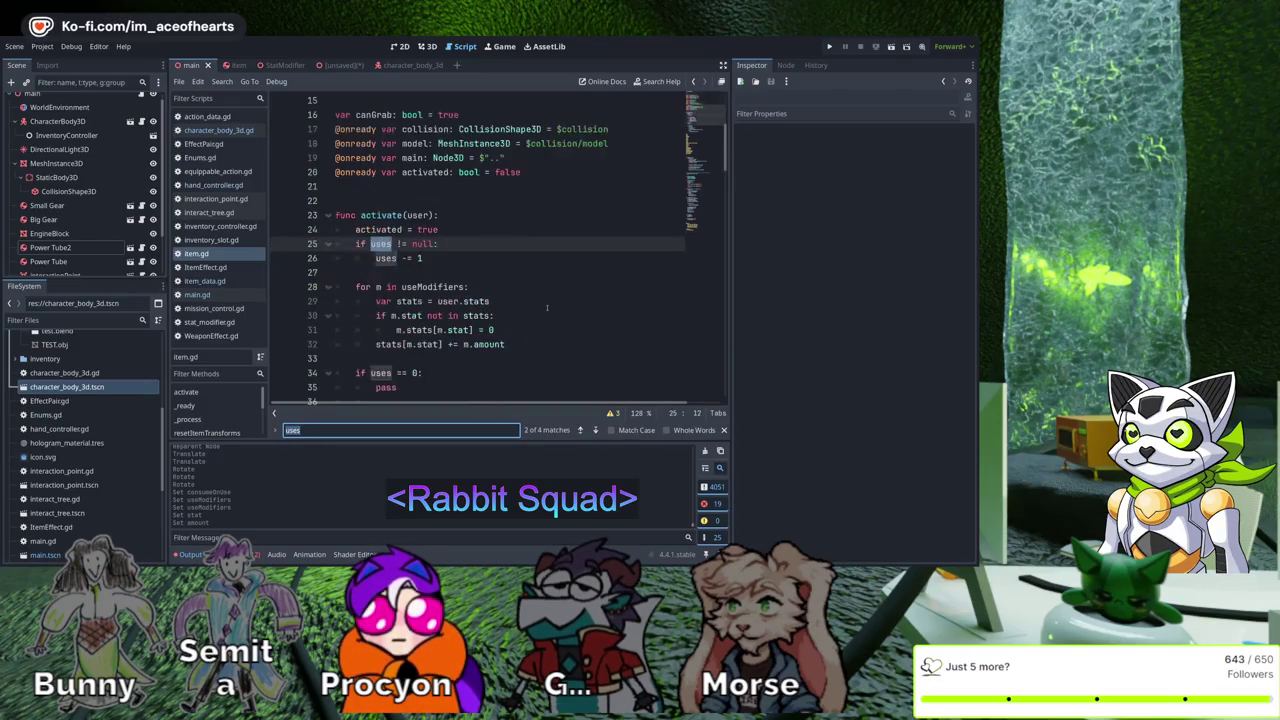
{"action": "key", "text": "Escape"}
{"action": "key", "text": "shift+Left"}
{"action": "key", "text": "shift+Left"}
{"action": "key", "text": "shift+Left"}
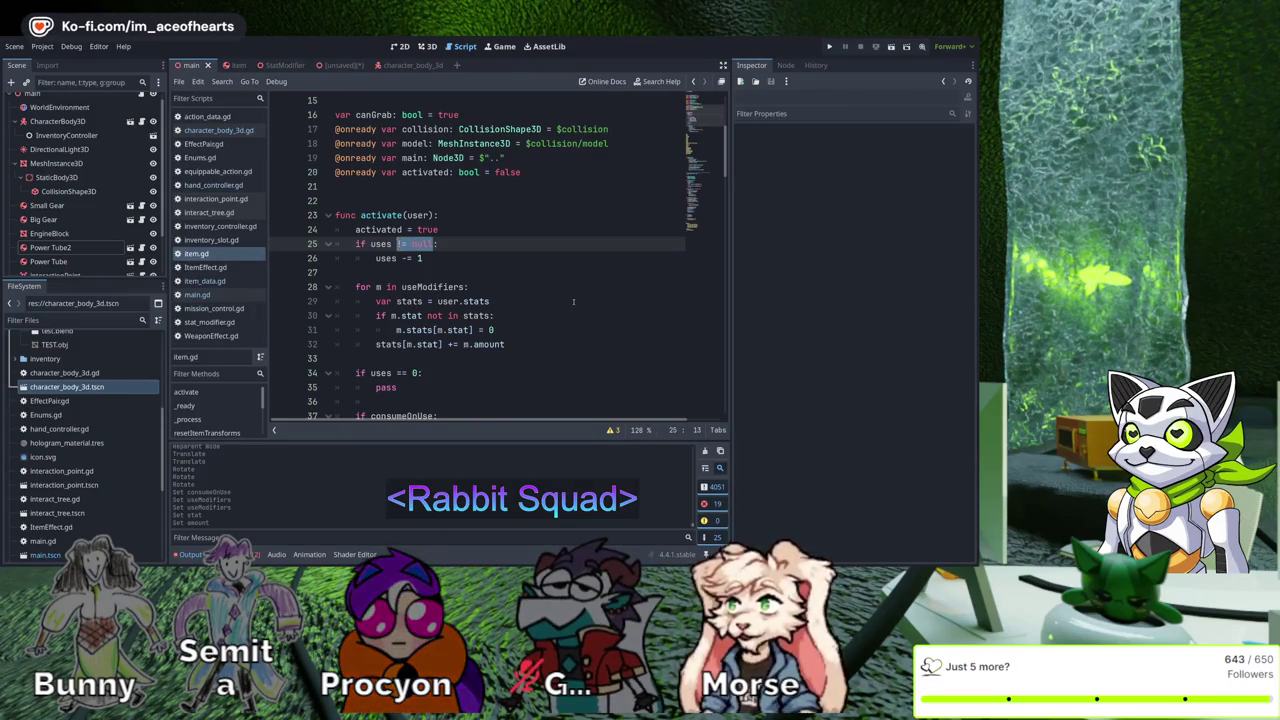
{"action": "key", "text": "BackSpace"}
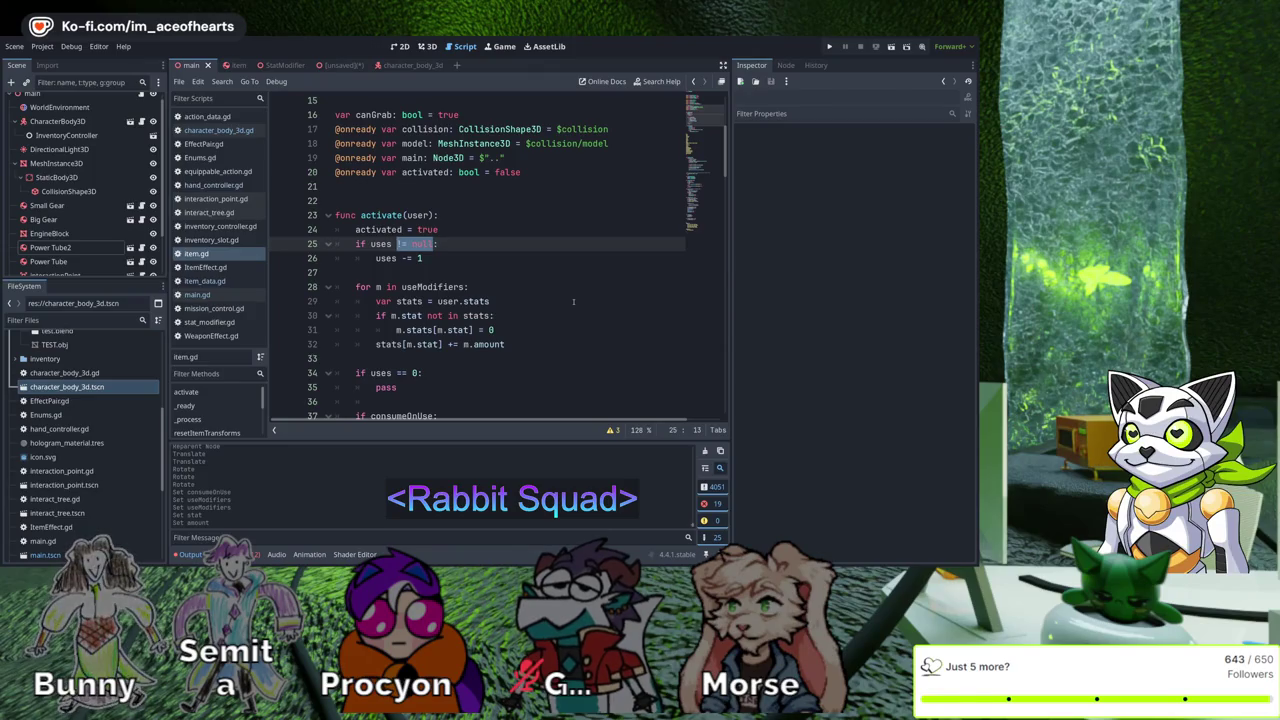
{"action": "type", "text": ">"}
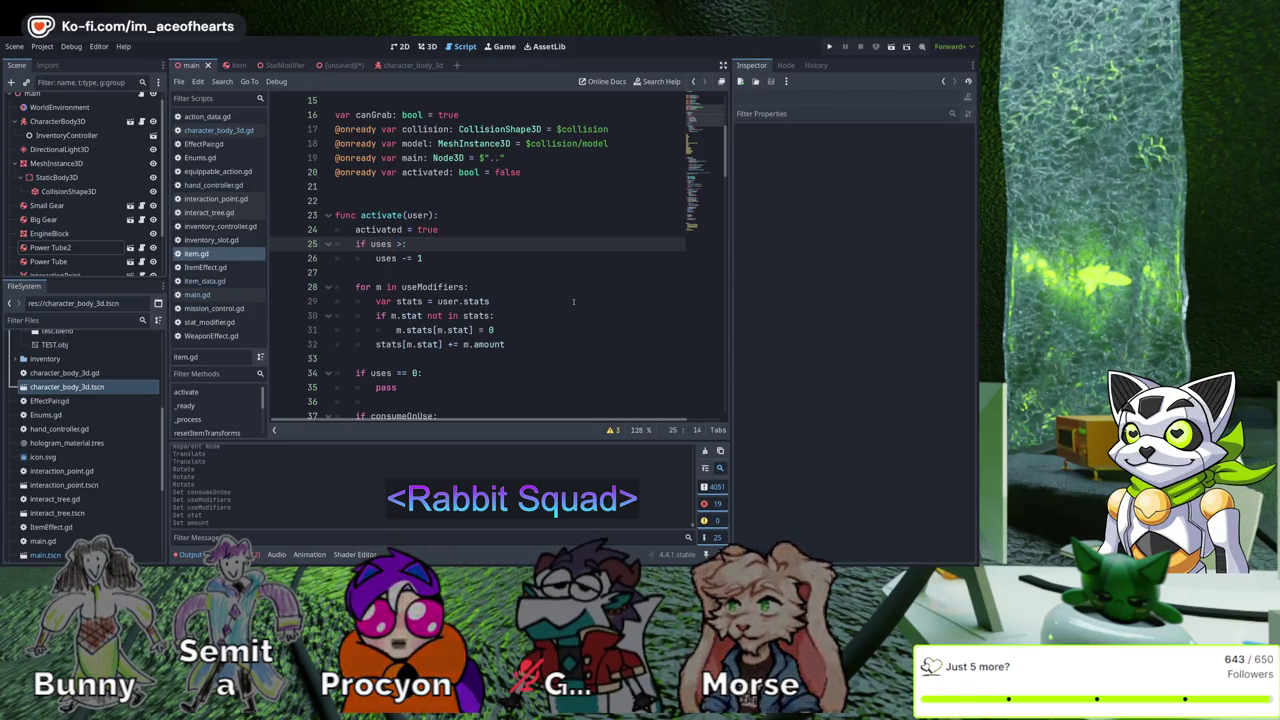
{"action": "type", "text": " 1"}
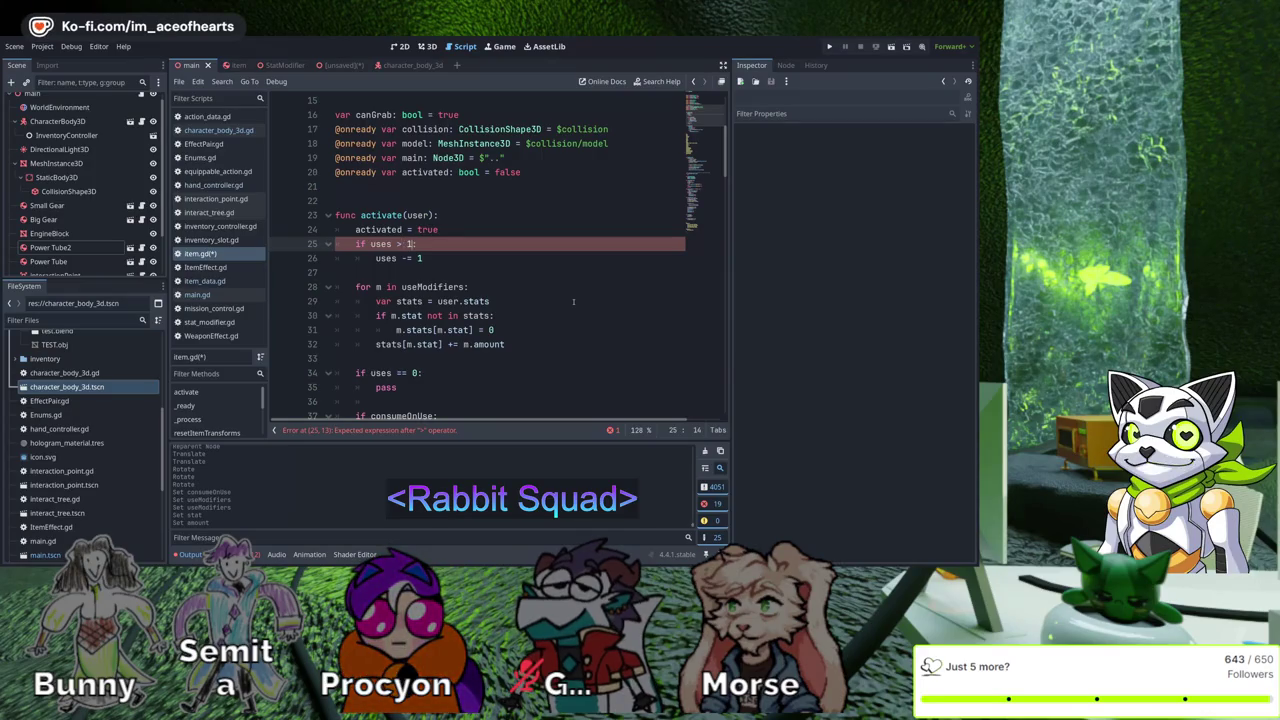
{"action": "key", "text": "ctrl+s"}
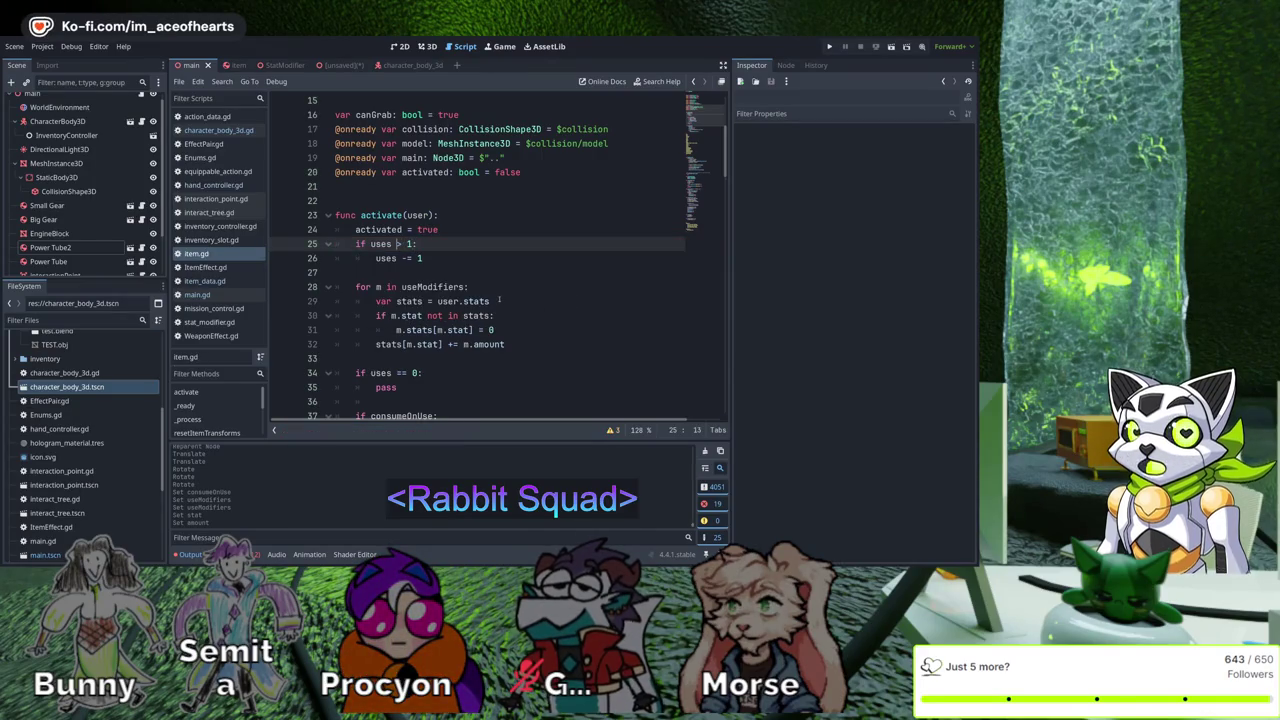
Fix the uses comparison operator on line 25 and save item.gd
{"action": "type", "text": "="}
{"action": "left_click", "coordinate": [420, 387]}
{"action": "scroll", "coordinate": [511, 322], "scroll_direction": "down", "scroll_amount": 2}
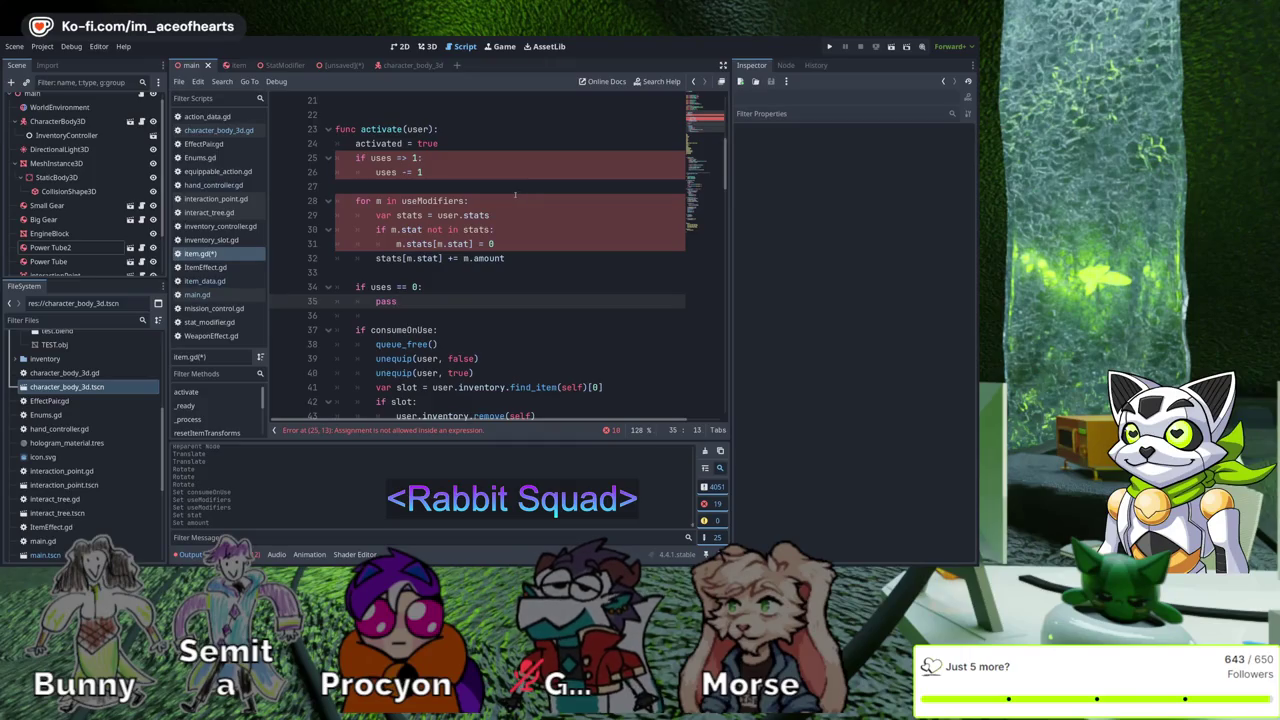
{"action": "key", "text": "Up"}
{"action": "key", "text": "Up"}
{"action": "key", "text": "Up"}
{"action": "key", "text": "Delete"}
{"action": "key", "text": "ctrl+s"}
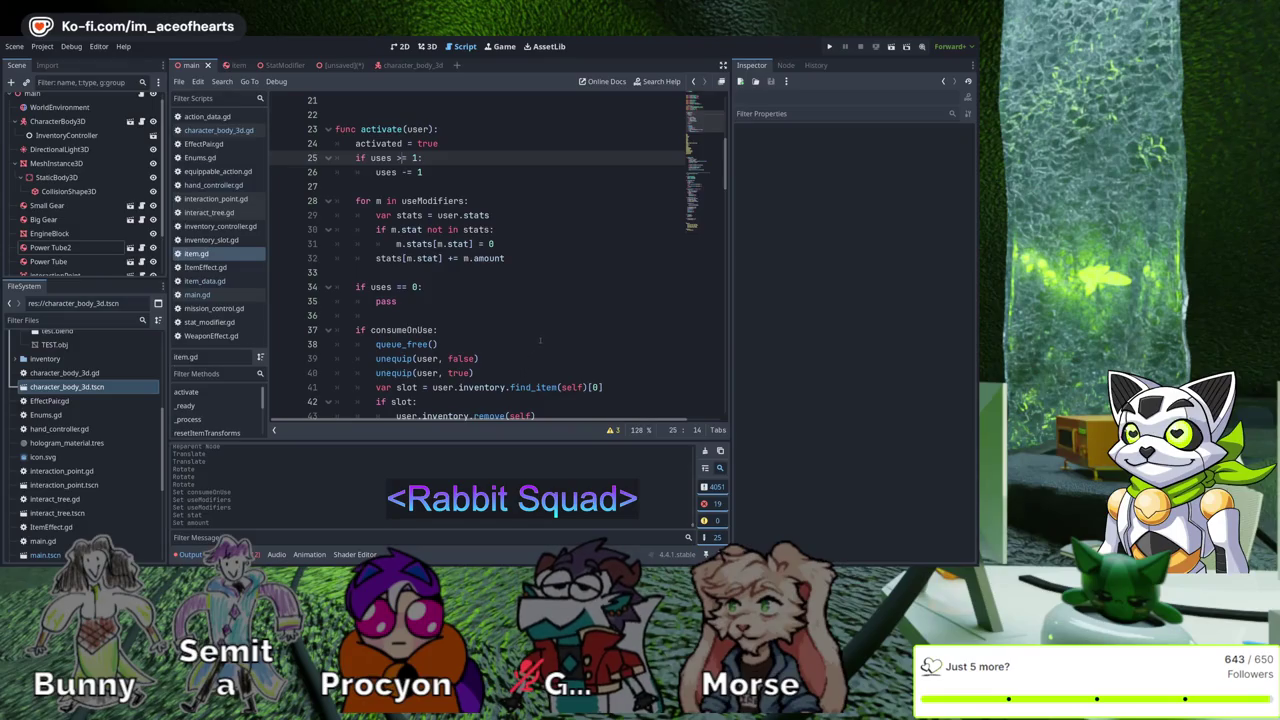
Make the consumeOnUse condition on line 37 read 'uses < 1 and consumeOnUse'
{"action": "scroll", "coordinate": [537, 324], "scroll_direction": "down", "scroll_amount": 1}
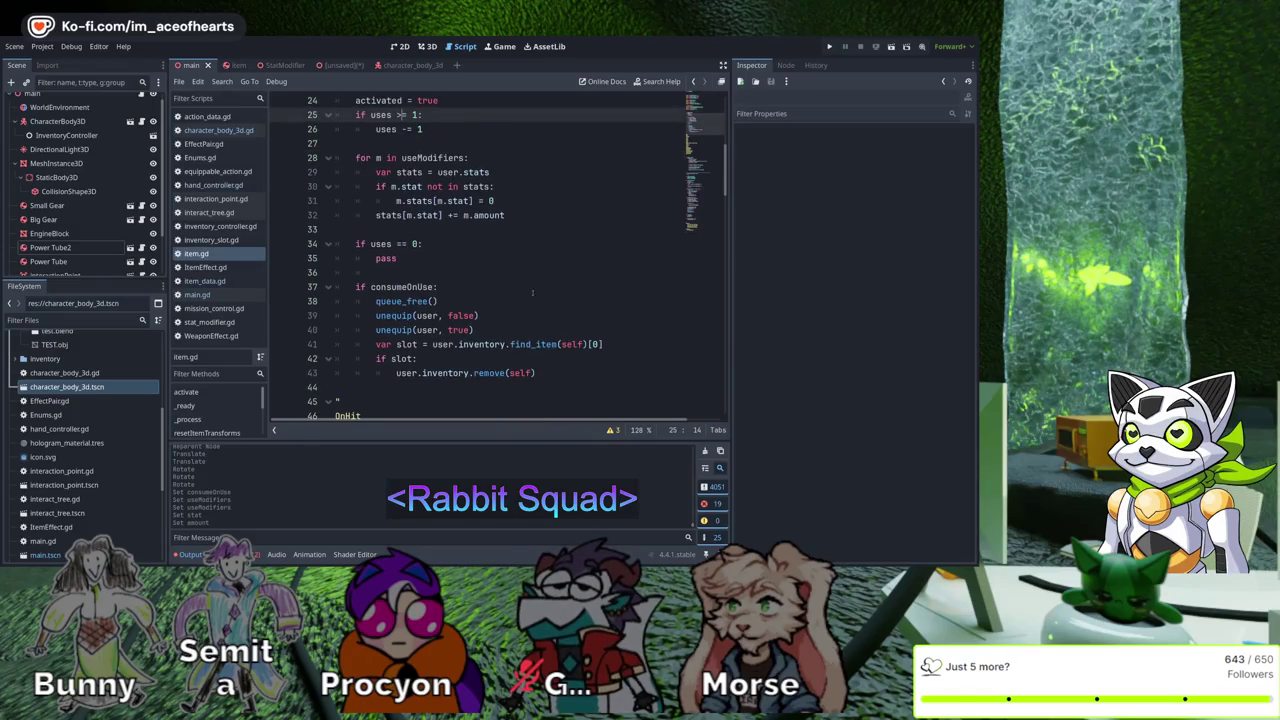
{"action": "scroll", "coordinate": [533, 293], "scroll_direction": "up", "scroll_amount": 1}
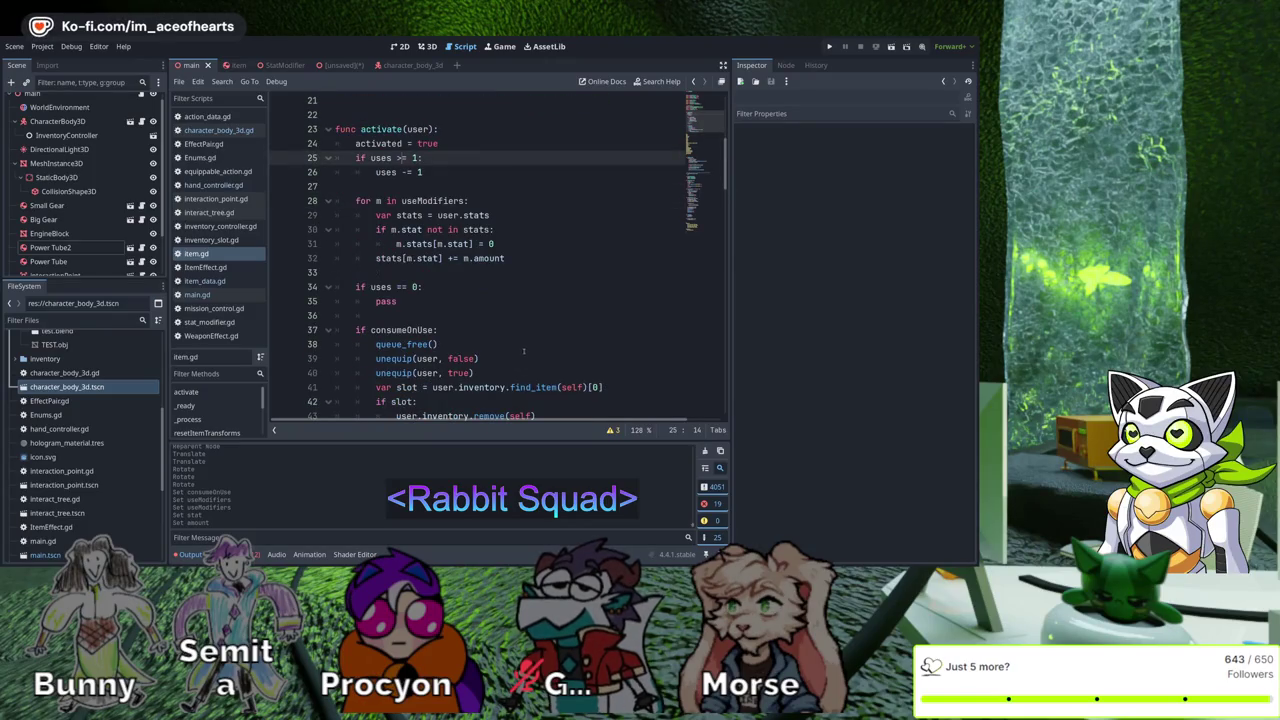
{"action": "left_click", "coordinate": [416, 287]}
{"action": "key", "text": "End"}
{"action": "double_click", "coordinate": [381, 287]}
{"action": "key", "text": "ctrl+c"}
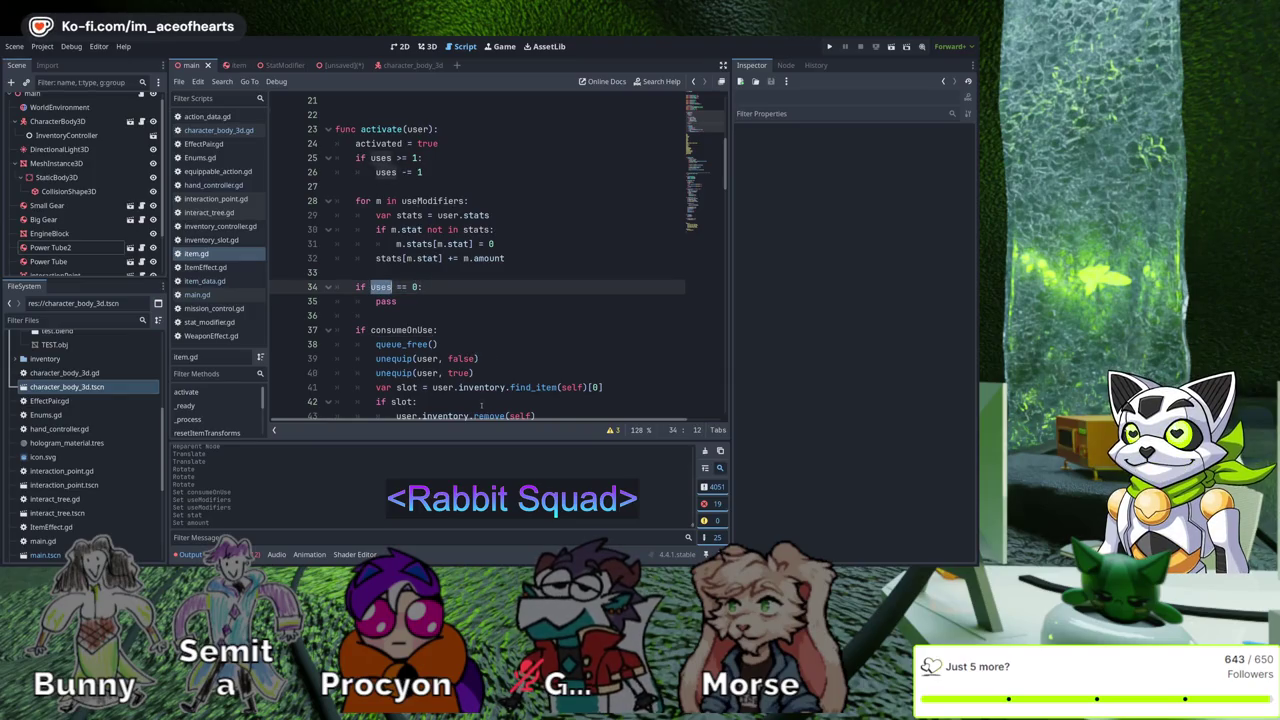
{"action": "left_click", "coordinate": [371, 330]}
{"action": "key", "text": "ctrl+v"}
{"action": "type", "text": "= 0"}
{"action": "key", "text": "BackSpace"}
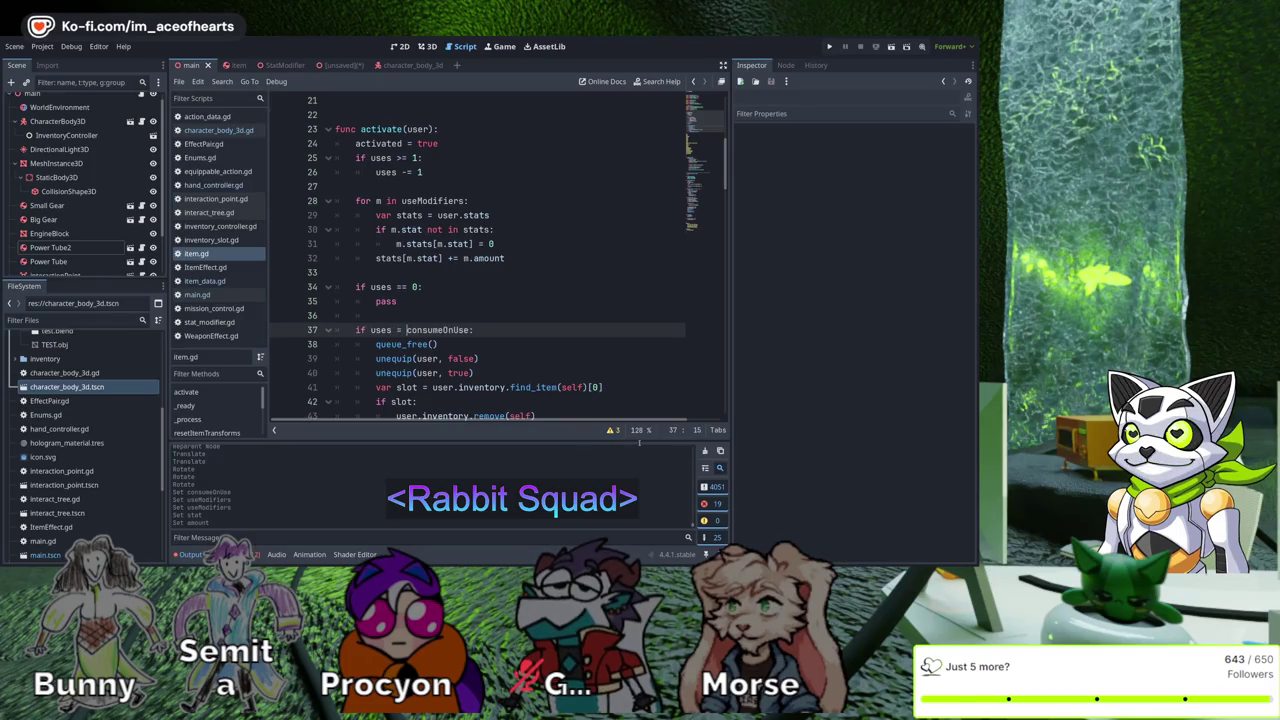
{"action": "key", "text": "BackSpace"}
{"action": "key", "text": "BackSpace"}
{"action": "type", "text": "< 1"}
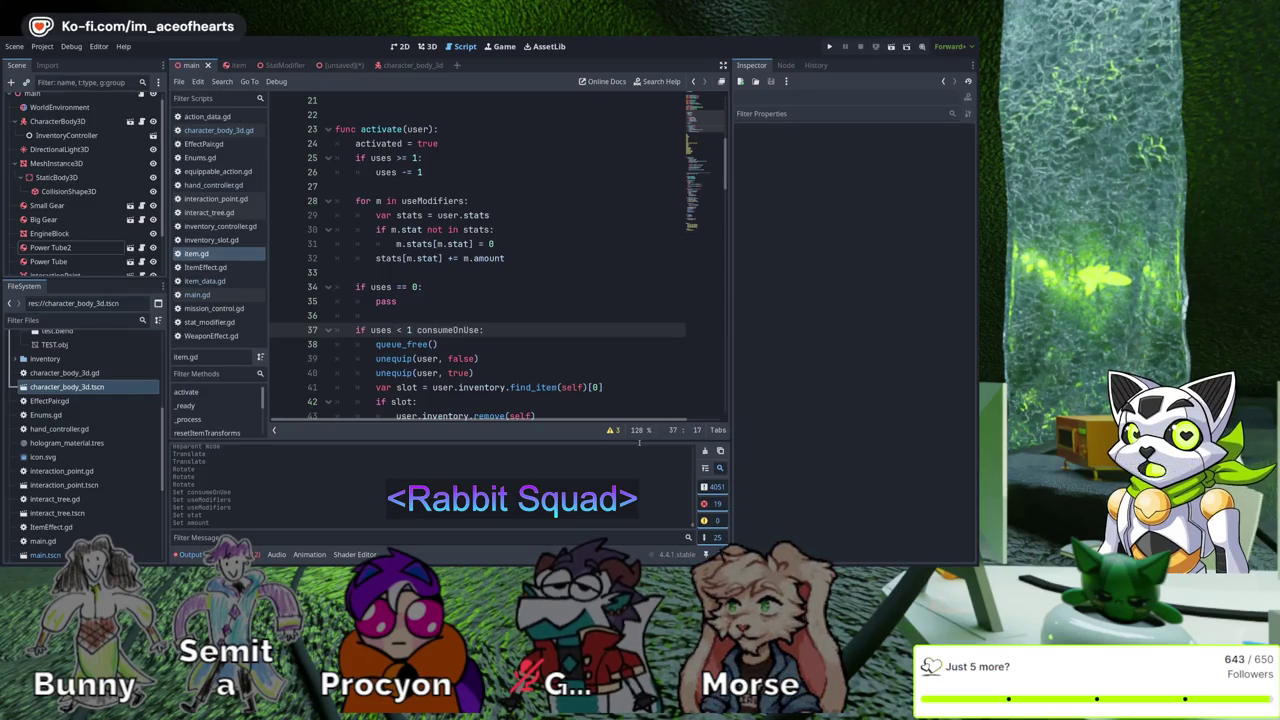
{"action": "type", "text": " and"}
Delete the empty uses == 0 pass block and save
{"action": "key", "text": "Up"}
{"action": "key", "text": "Up"}
{"action": "key", "text": "shift+Up"}
{"action": "key", "text": "shift+Up"}
{"action": "key", "text": "BackSpace"}
{"action": "key", "text": "BackSpace"}
{"action": "key", "text": "ctrl+s"}
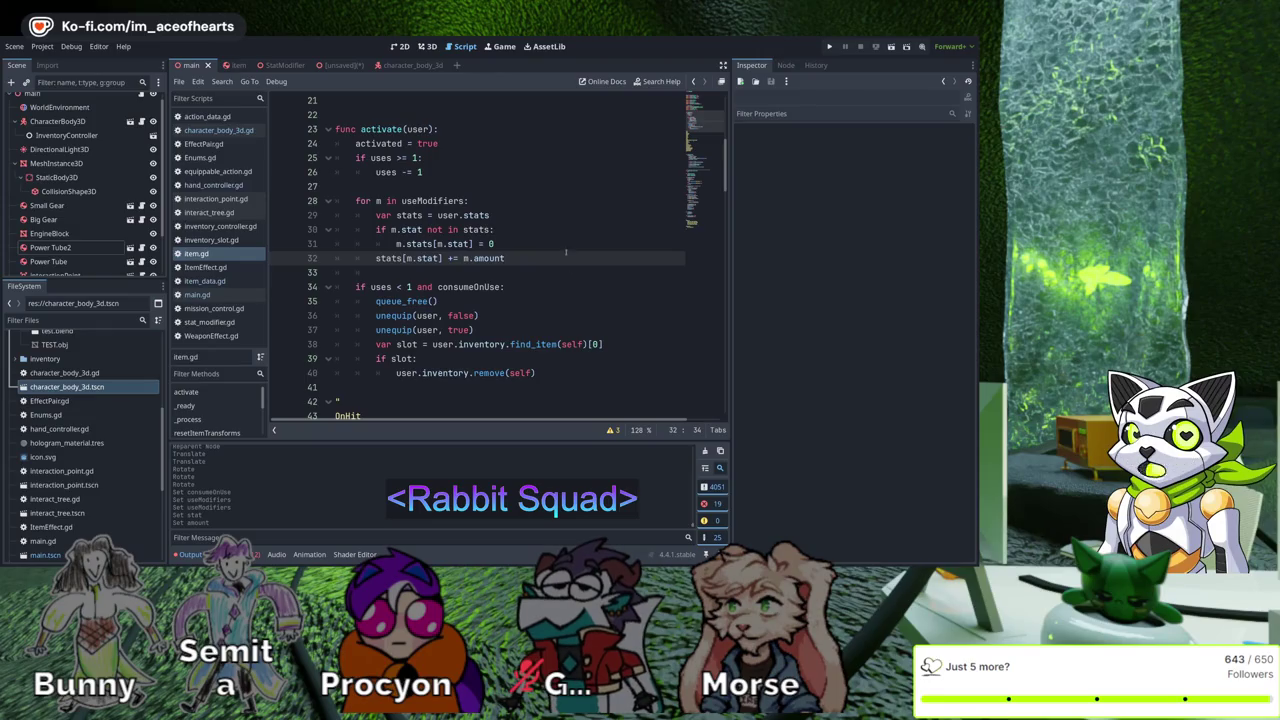
Wrap the useModifiers stat loop in a new 'if uses == 0:' block and run the game
{"action": "key", "text": "Up"}
{"action": "key", "text": "Up"}
{"action": "key", "text": "Up"}
{"action": "key", "text": "Return"}
{"action": "type", "text": "if"}
{"action": "type", "text": "0:"}
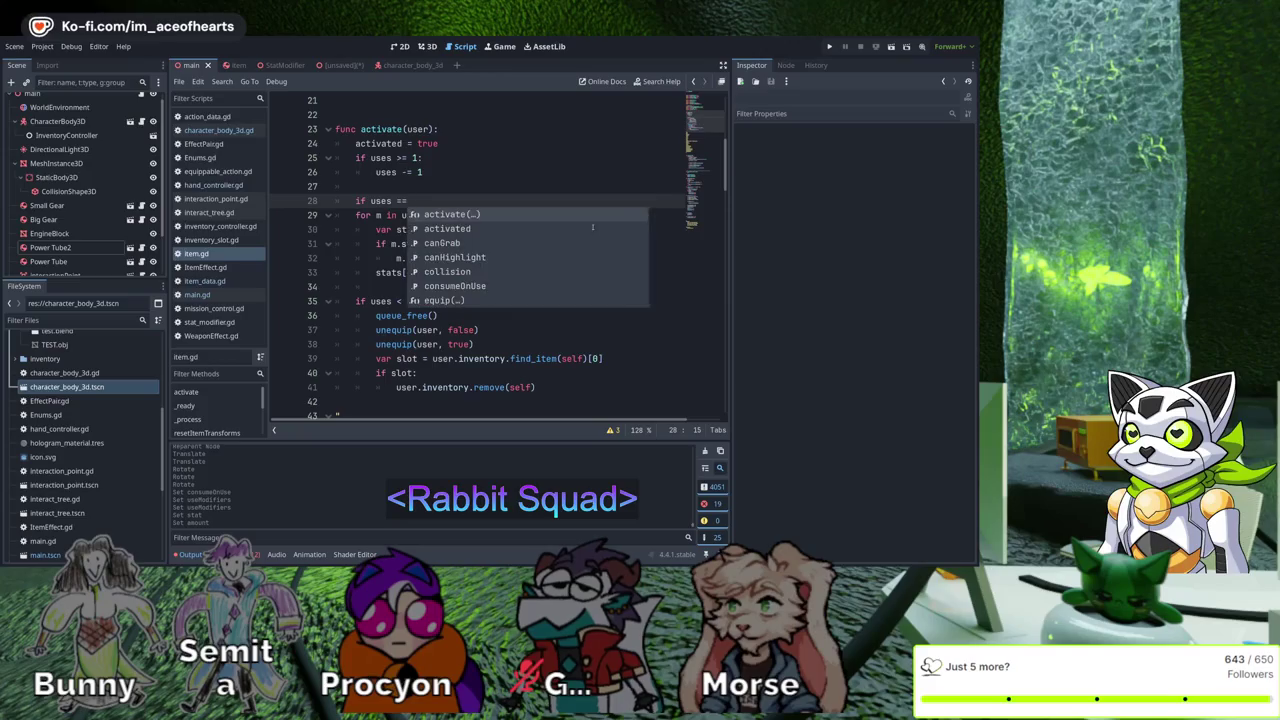
{"action": "key", "text": "shift+Down"}
{"action": "key", "text": "shift+Down"}
{"action": "key", "text": "shift+Down"}
{"action": "key", "text": "Tab"}
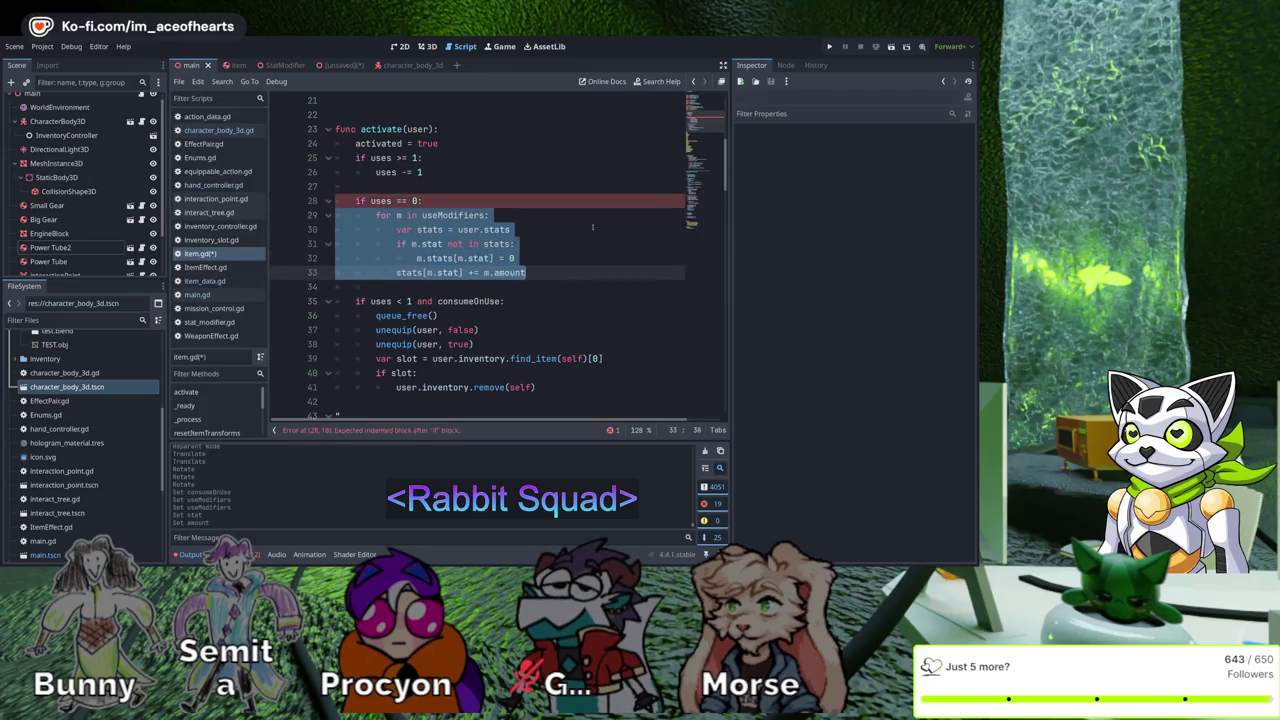
{"action": "left_click", "coordinate": [592, 186]}
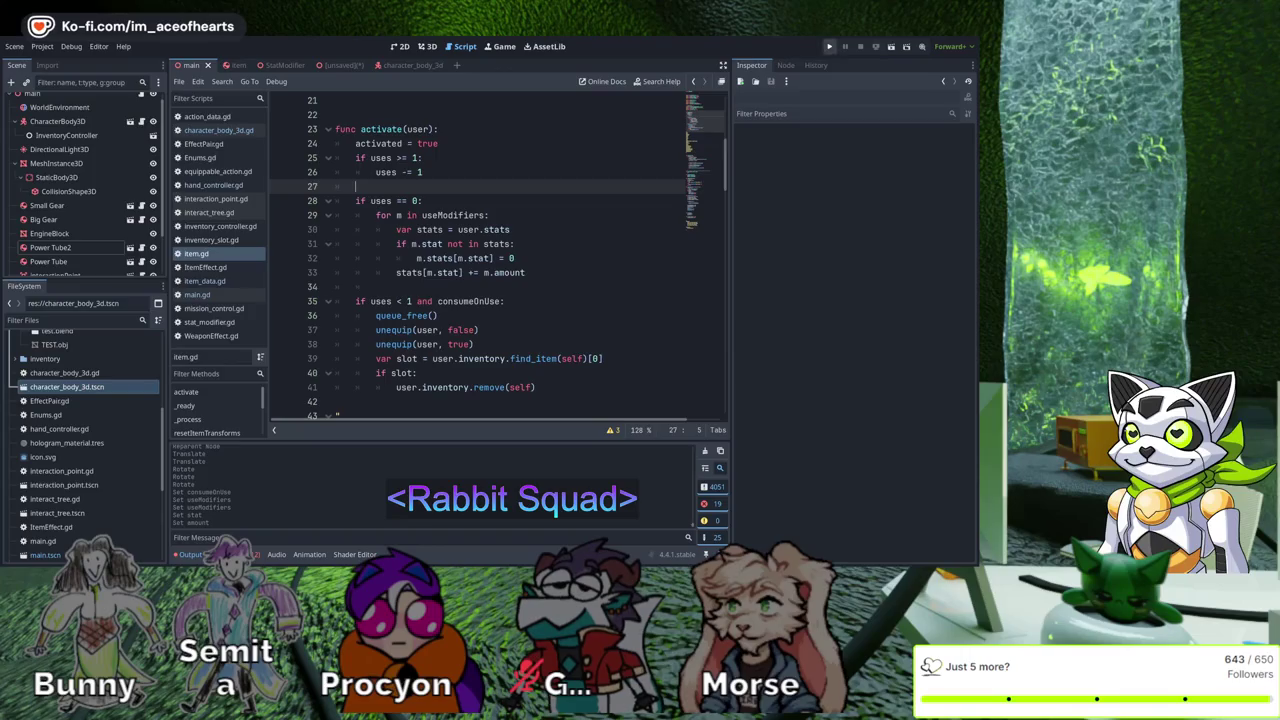
{"action": "key", "text": "F5"}
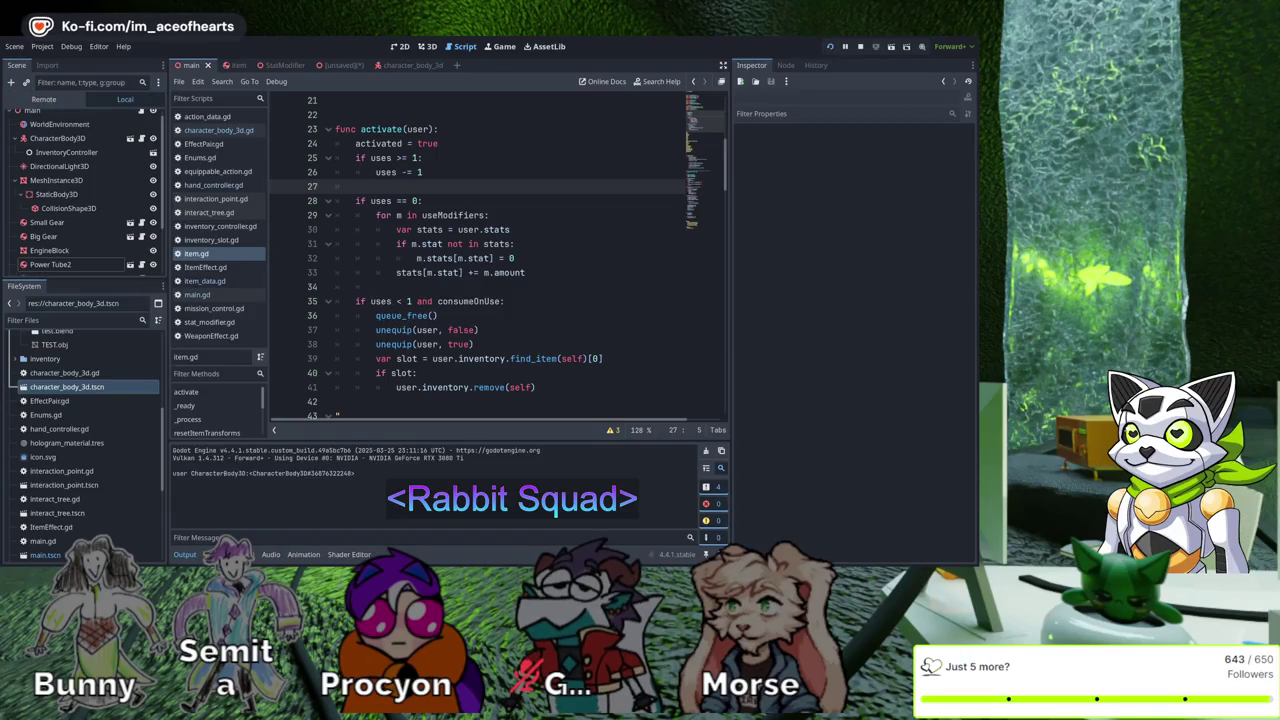
Walk to the capsule item, pick it up, open the inventory, and stop the game
{"action": "key", "text": "w"}
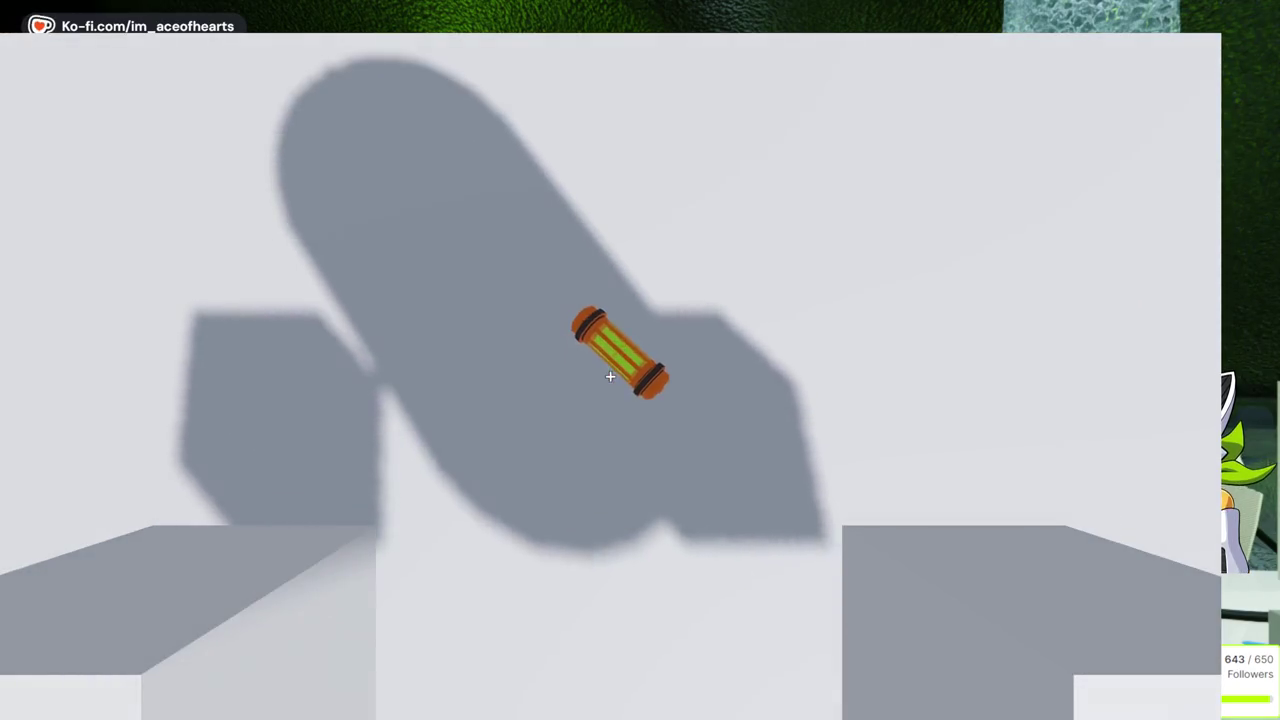
{"action": "left_click", "coordinate": [610, 376]}
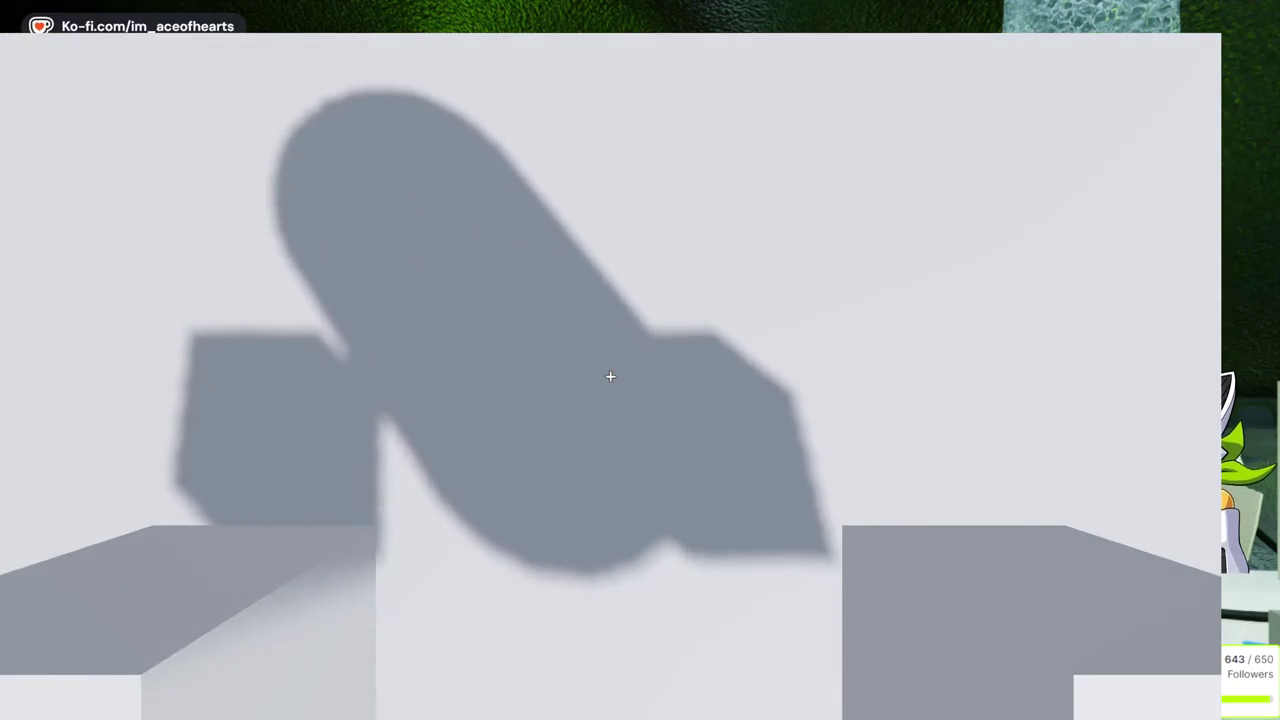
{"action": "key", "text": "Tab"}
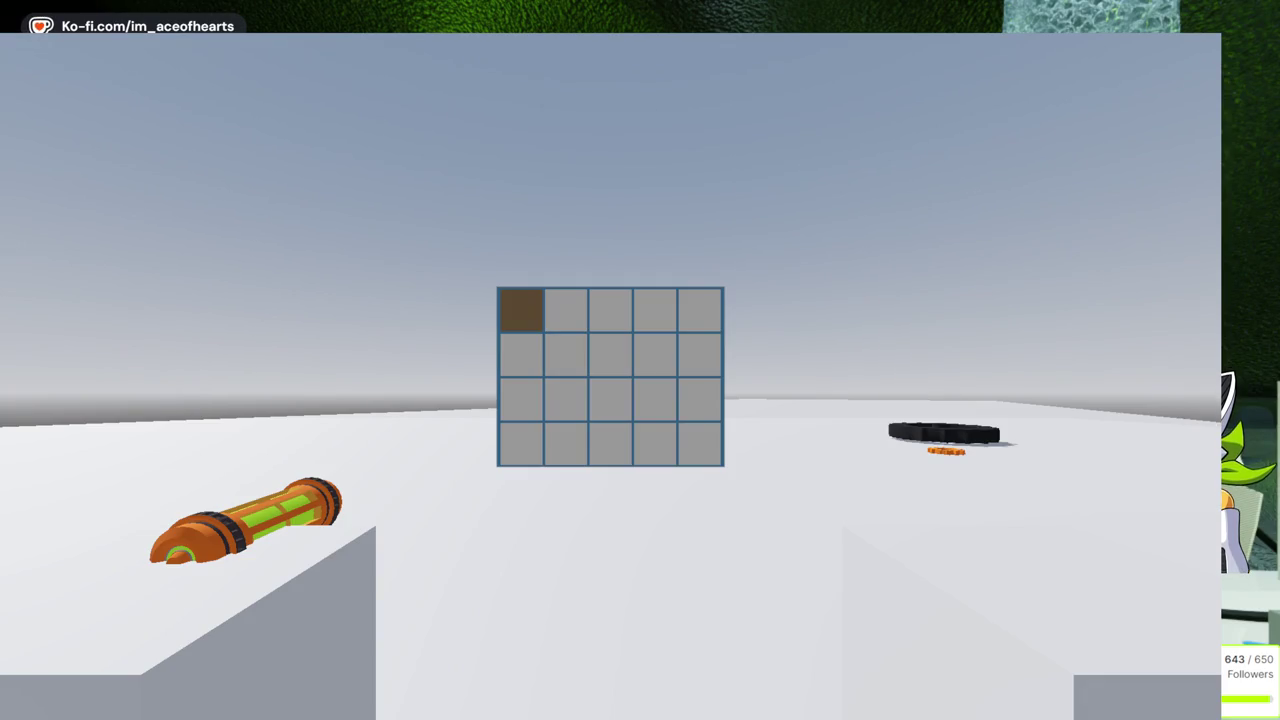
{"action": "key", "text": "F8"}
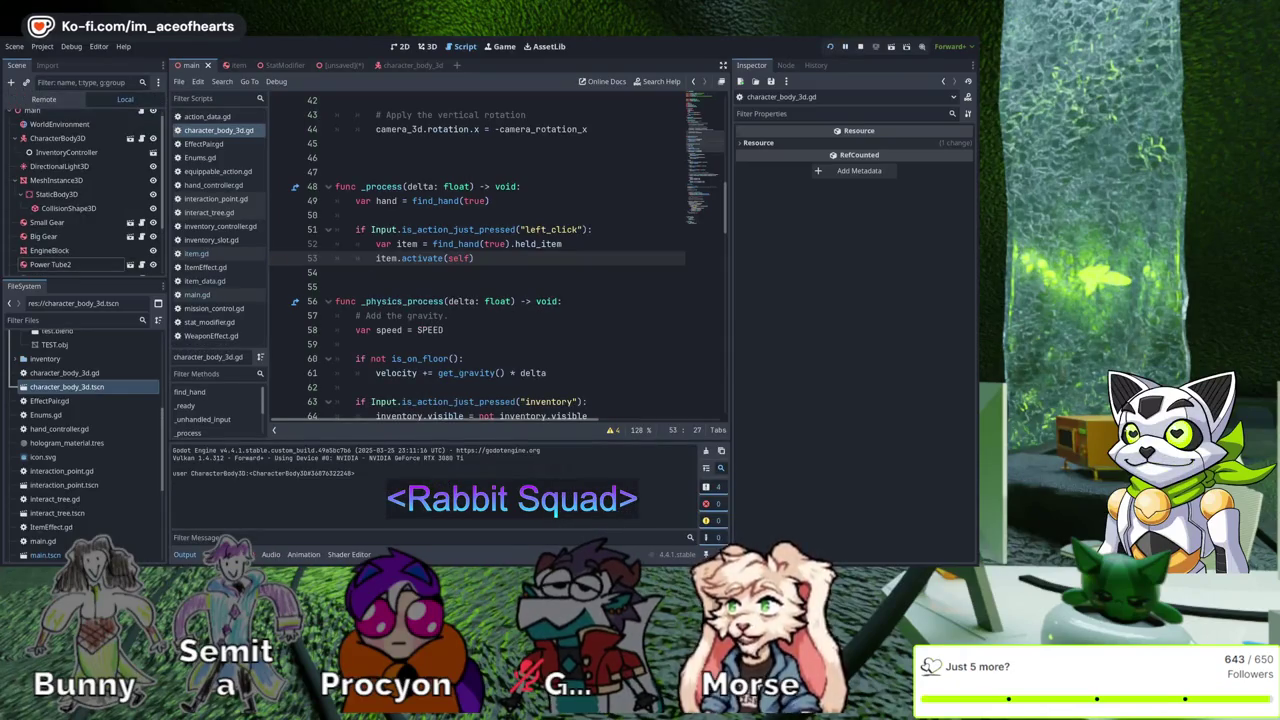
Rerun the game, pick up the Power Core, toggle the inventory, and stop the game
{"action": "key", "text": "F5"}
{"action": "key", "text": "Tab"}
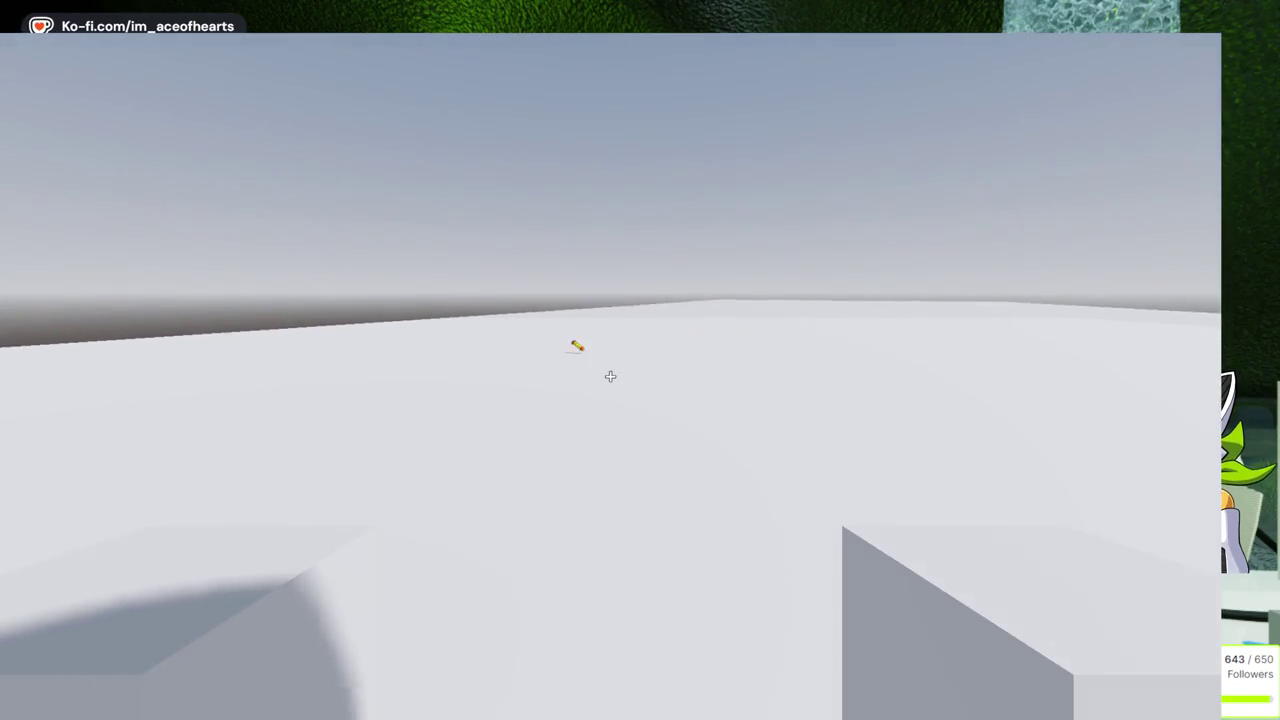
{"action": "key", "text": "w"}
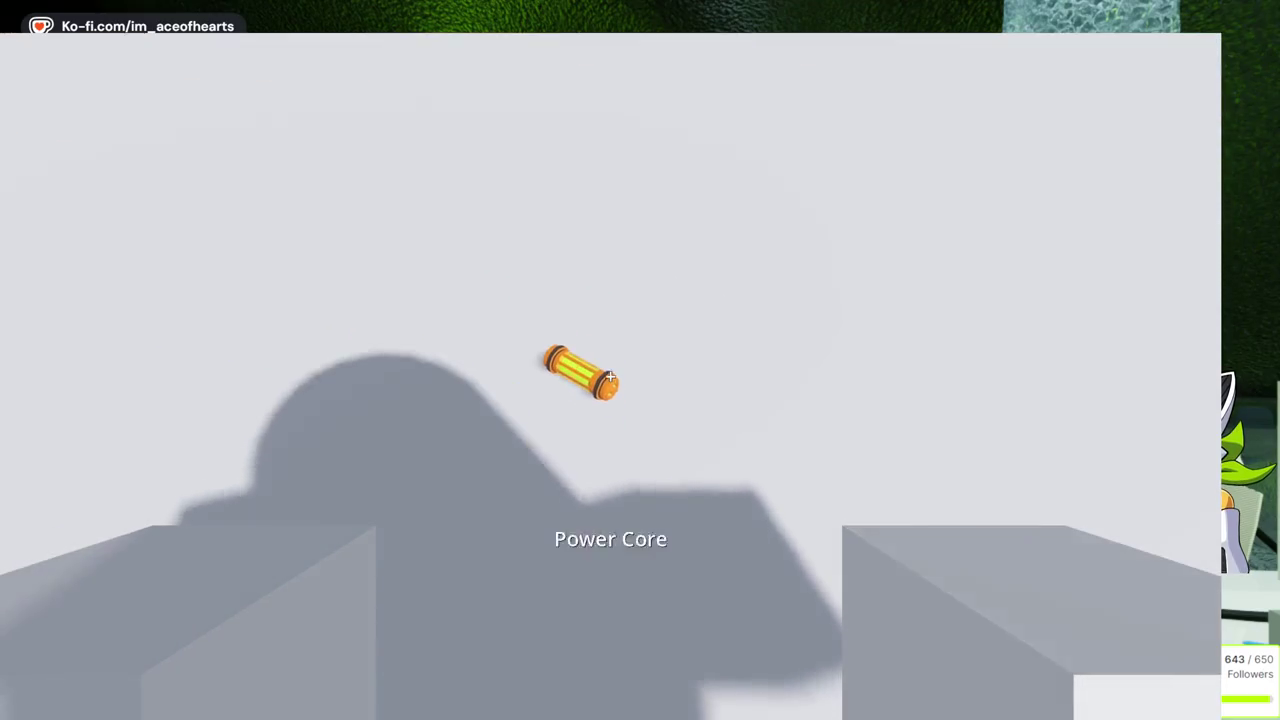
{"action": "key", "text": "e"}
{"action": "key", "text": "Tab"}
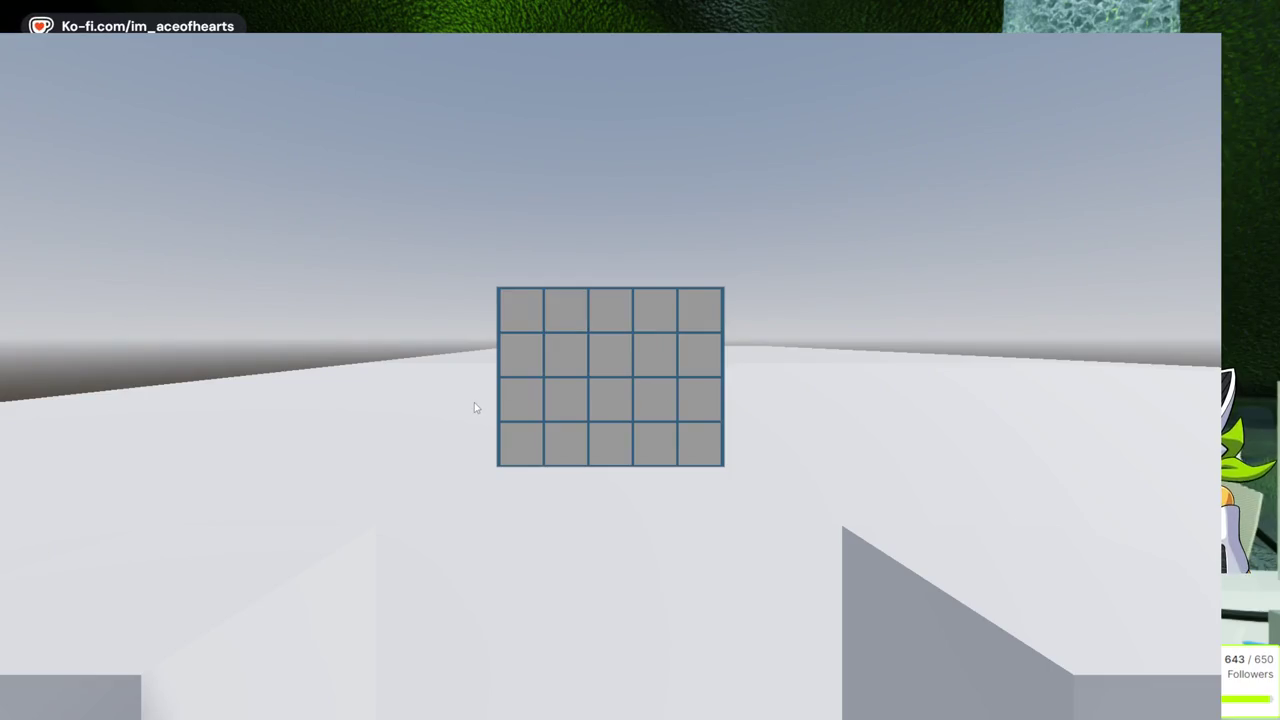
{"action": "key", "text": "Tab"}
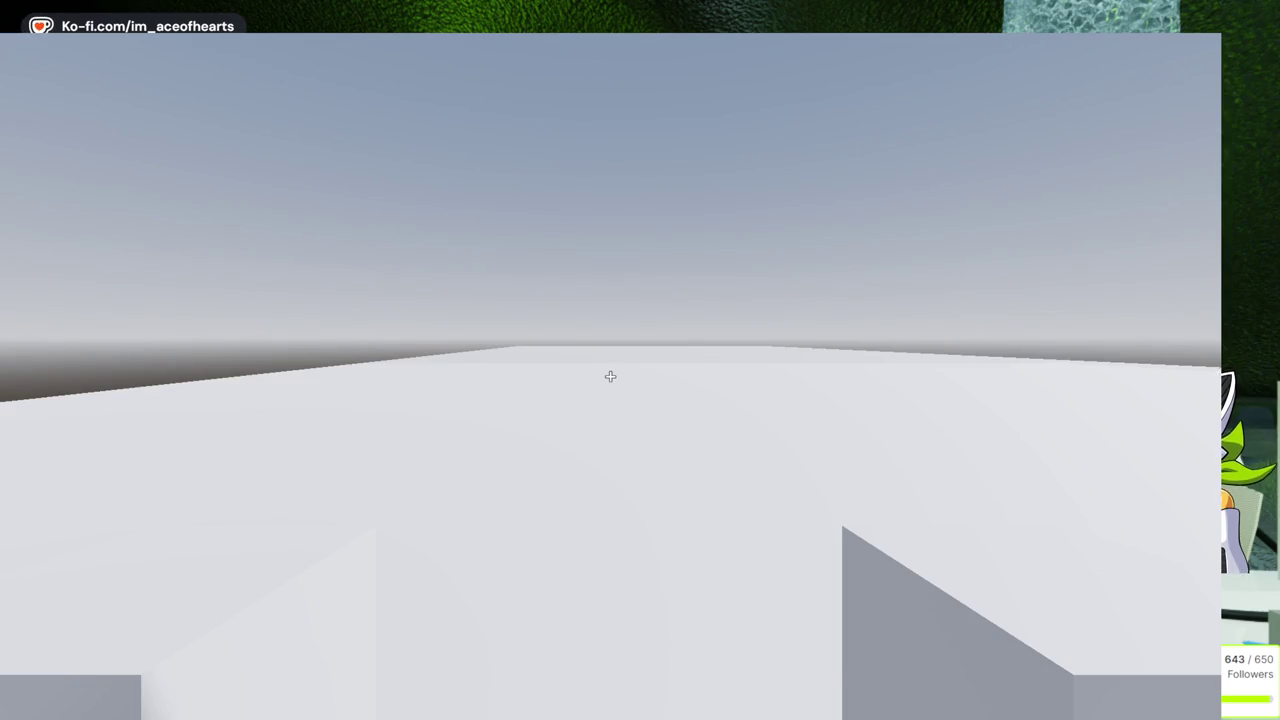
{"action": "key", "text": "F8"}
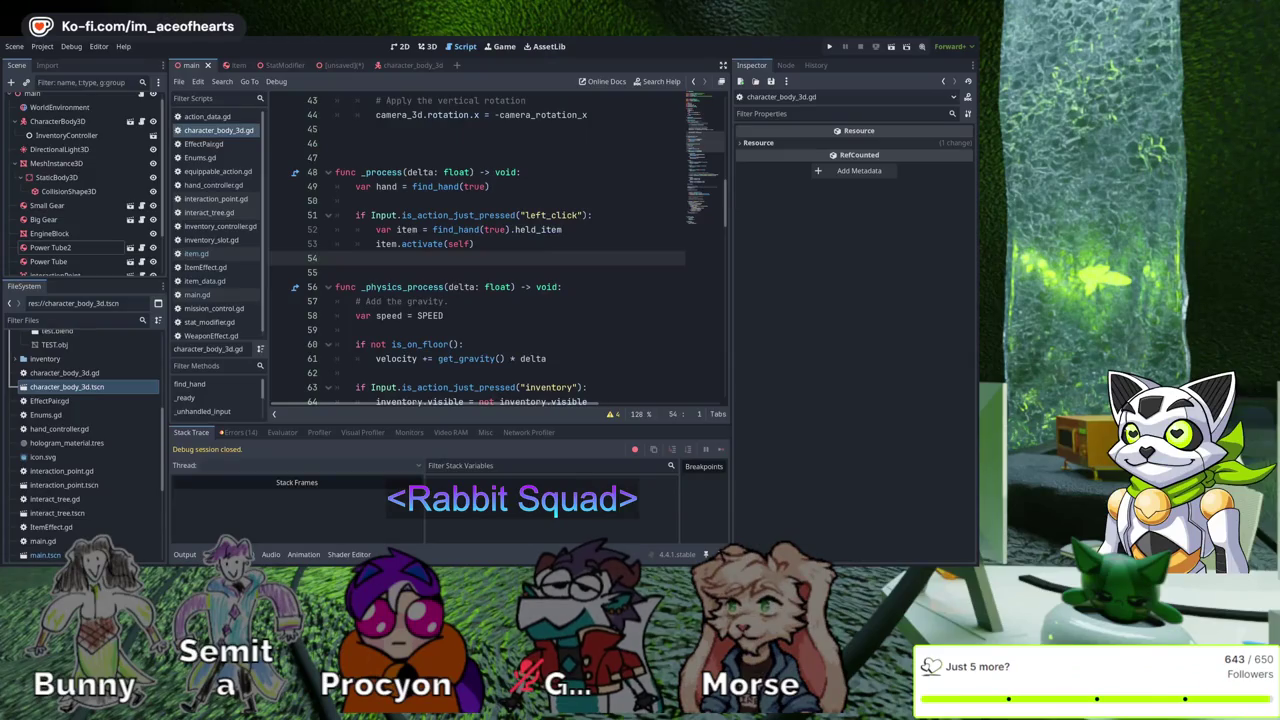
Insert an inventory visibility check under left_click and indent the two item lines beneath it
{"action": "scroll", "coordinate": [478, 250], "scroll_direction": "up", "scroll_amount": 1}
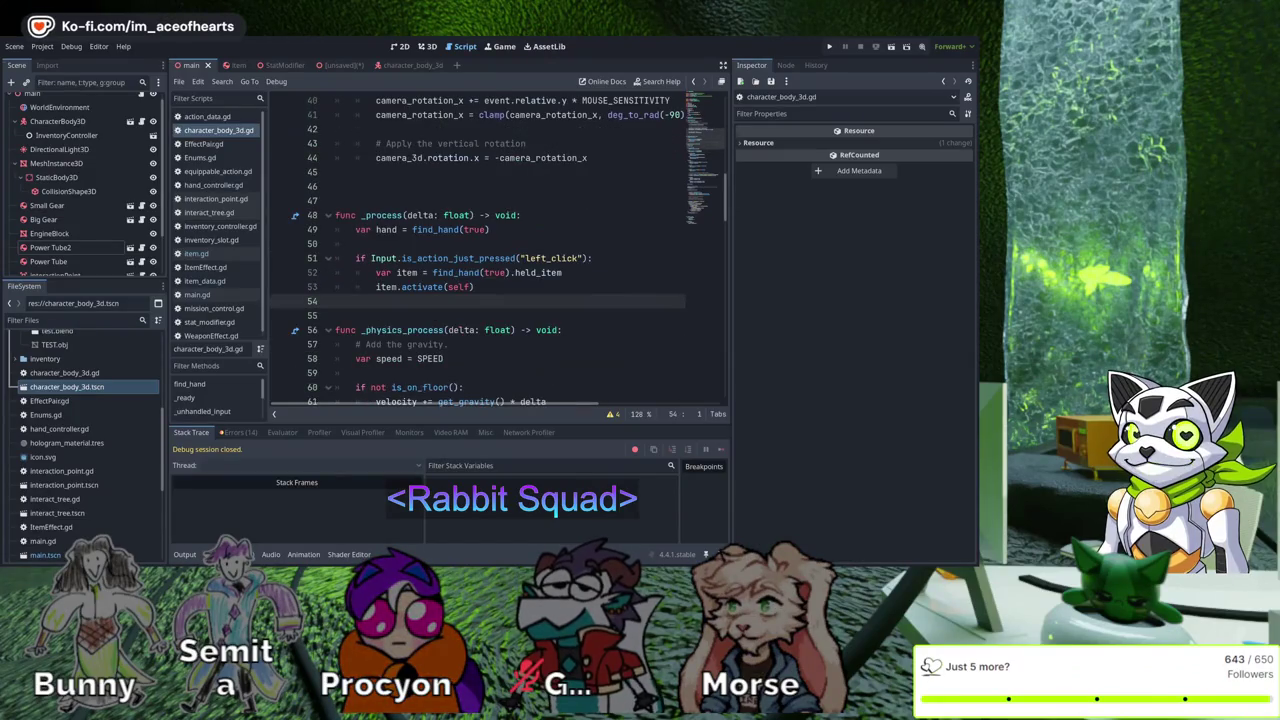
{"action": "scroll", "coordinate": [497, 250], "scroll_direction": "down", "scroll_amount": 4}
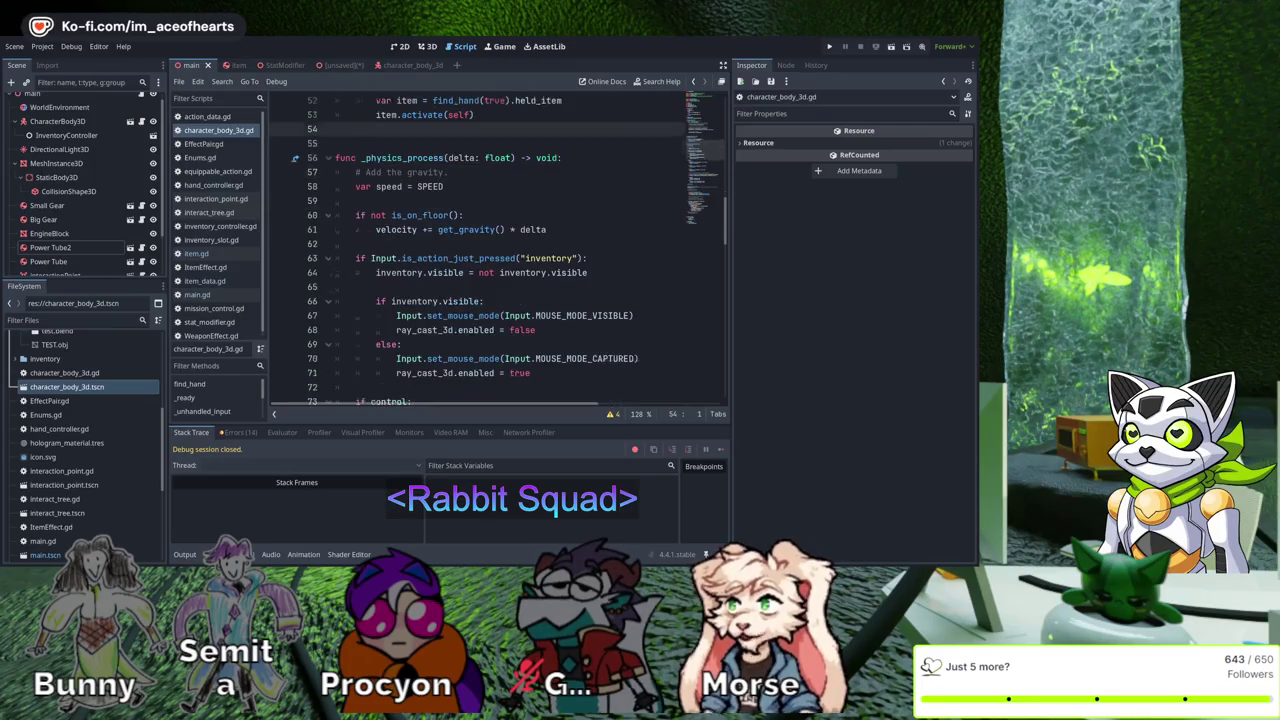
{"action": "scroll", "coordinate": [497, 250], "scroll_direction": "down", "scroll_amount": 1}
{"action": "left_click_drag", "start_coordinate": [484, 258], "coordinate": [376, 258]}
{"action": "key", "text": "ctrl+c"}
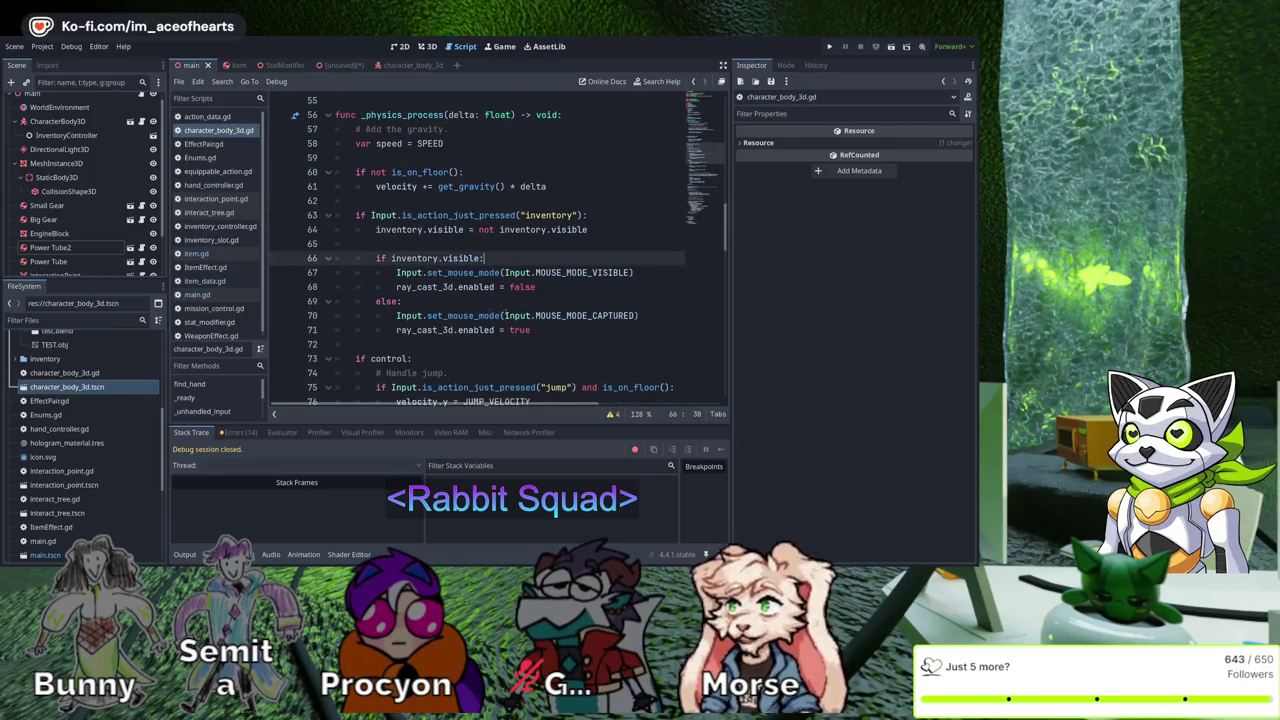
{"action": "scroll", "coordinate": [538, 300], "scroll_direction": "up", "scroll_amount": 2}
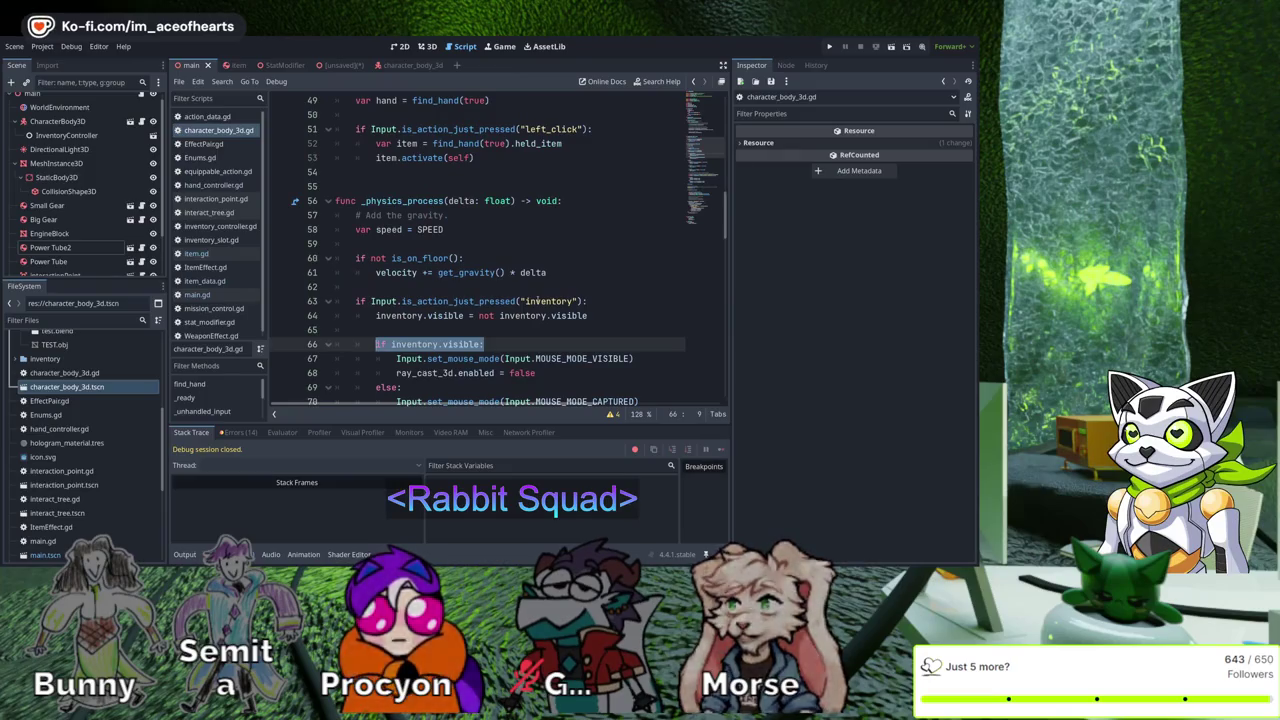
{"action": "scroll", "coordinate": [618, 339], "scroll_direction": "up", "scroll_amount": 3}
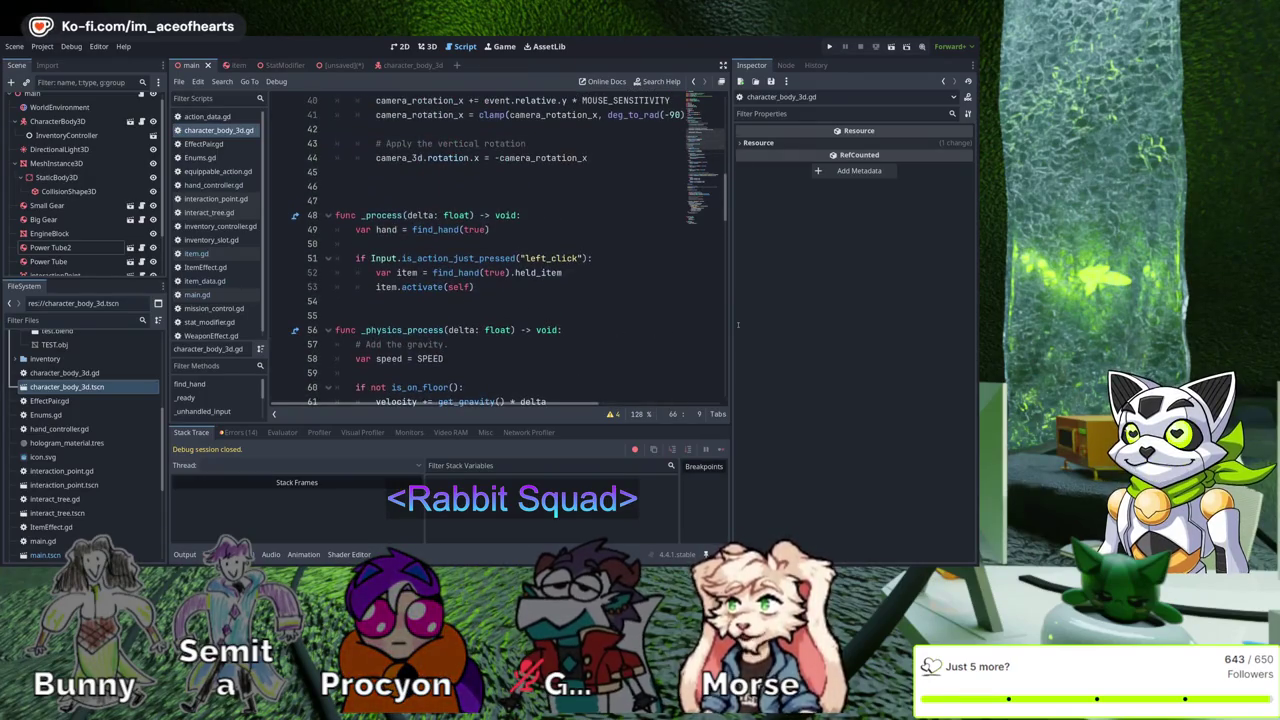
{"action": "left_click", "coordinate": [620, 258]}
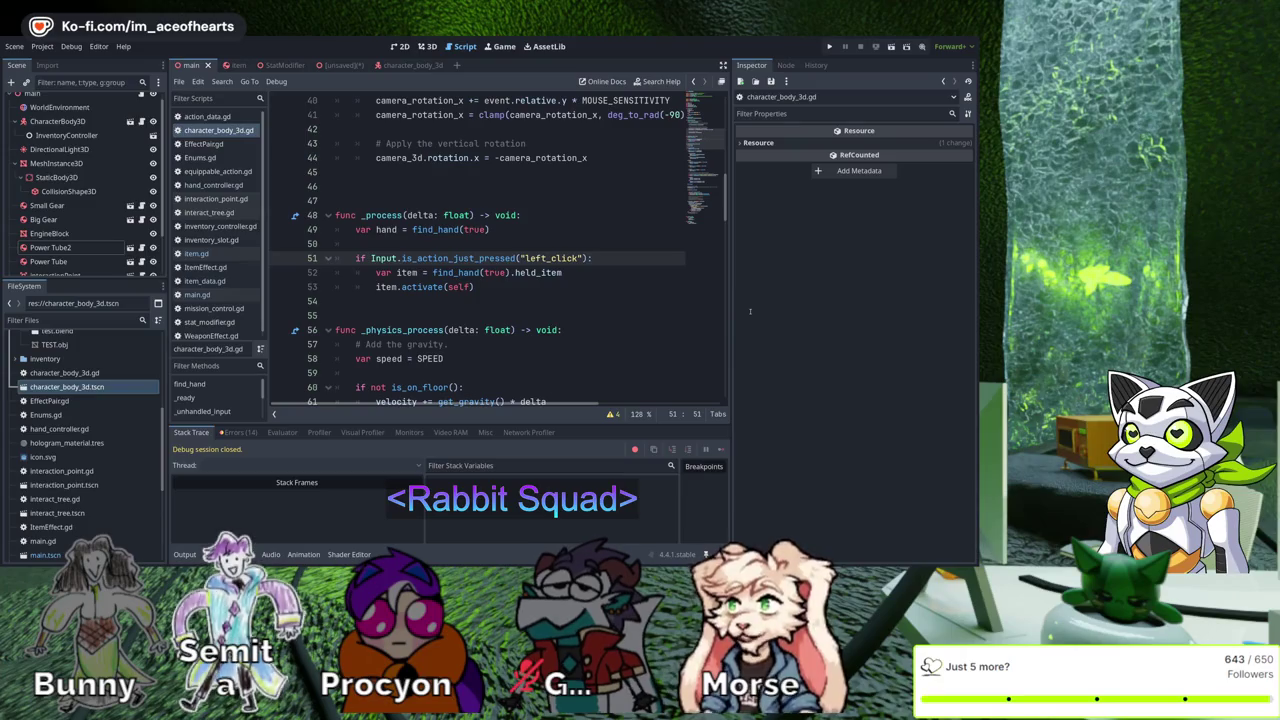
{"action": "key", "text": "Return"}
{"action": "key", "text": "ctrl+v"}
{"action": "key", "text": "shift+Down"}
{"action": "key", "text": "shift+Down"}
{"action": "key", "text": "Tab"}
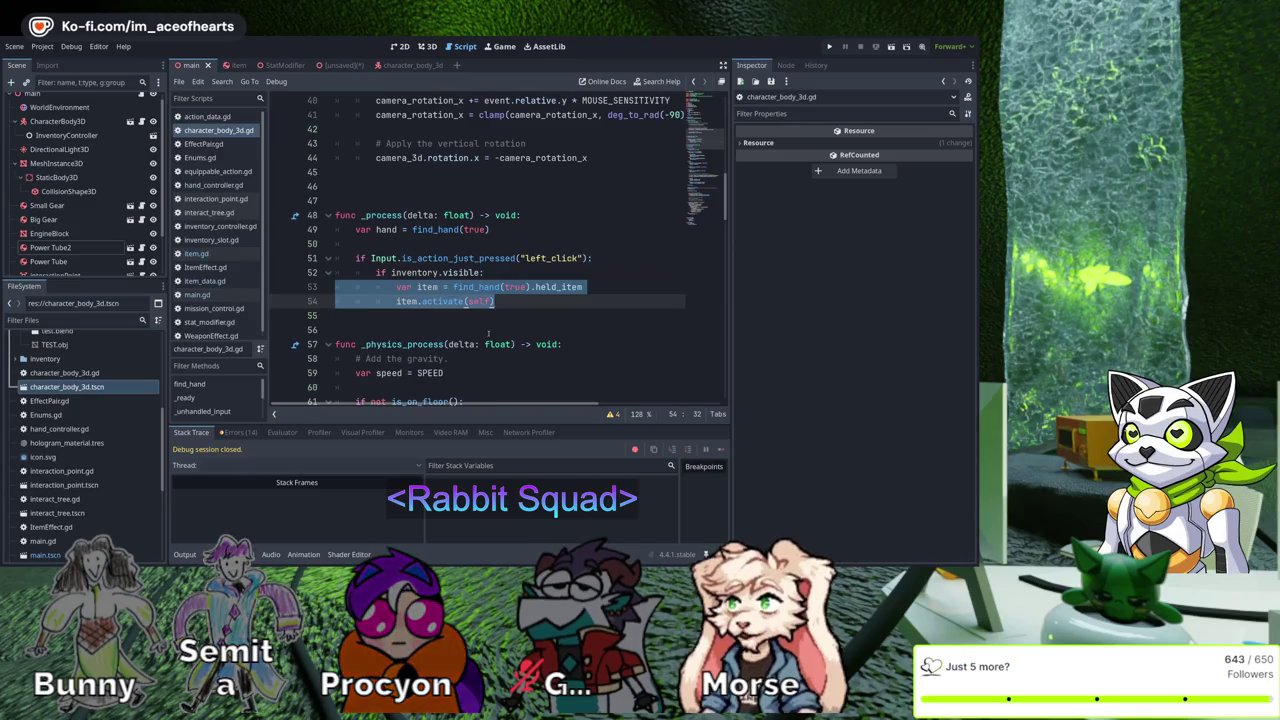
Correct the condition to 'if not inventory.visible:' and run the game
{"action": "left_click", "coordinate": [391, 272]}
{"action": "type", "text": "njot"}
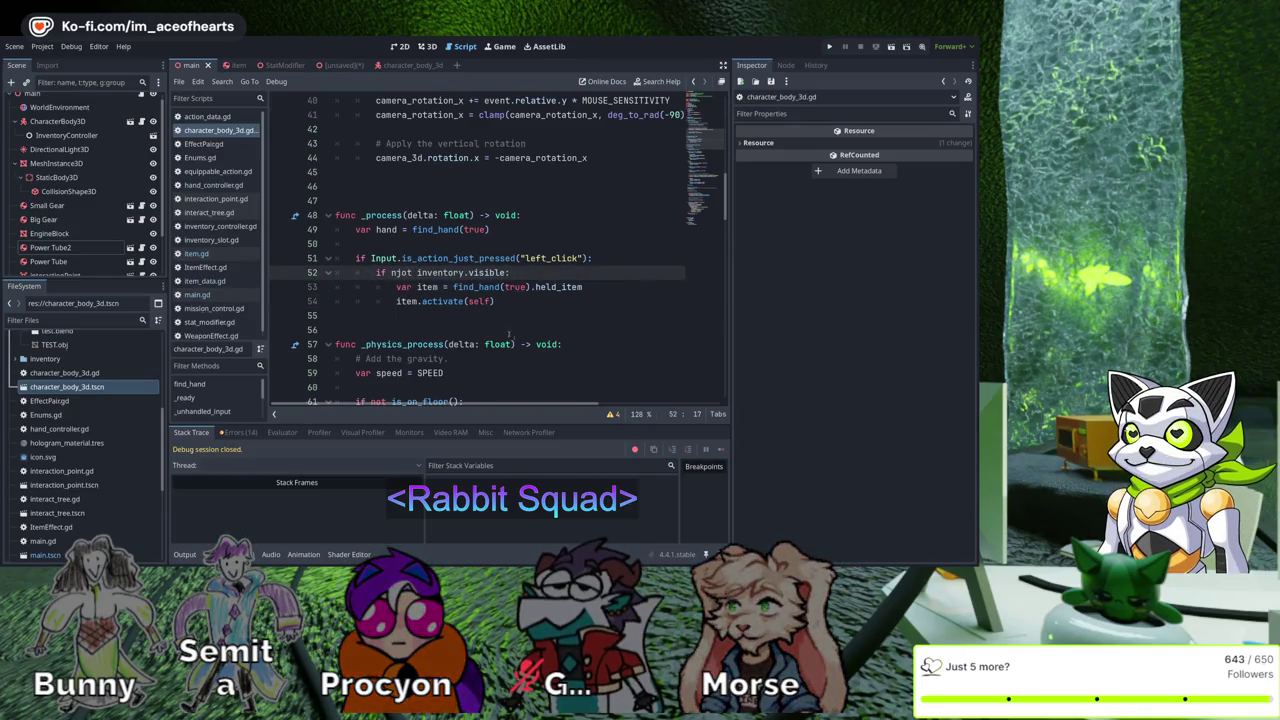
{"action": "key", "text": "Left"}
{"action": "key", "text": "Left"}
{"action": "key", "text": "BackSpace"}
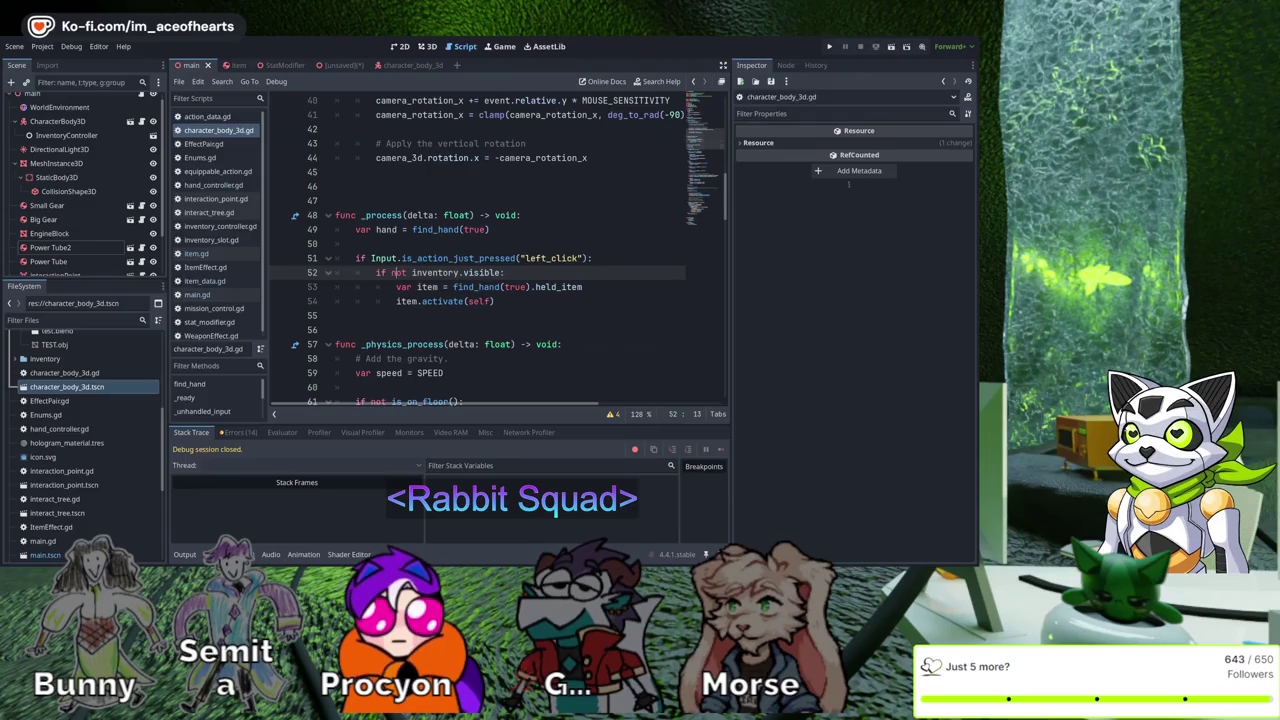
{"action": "key", "text": "F5"}
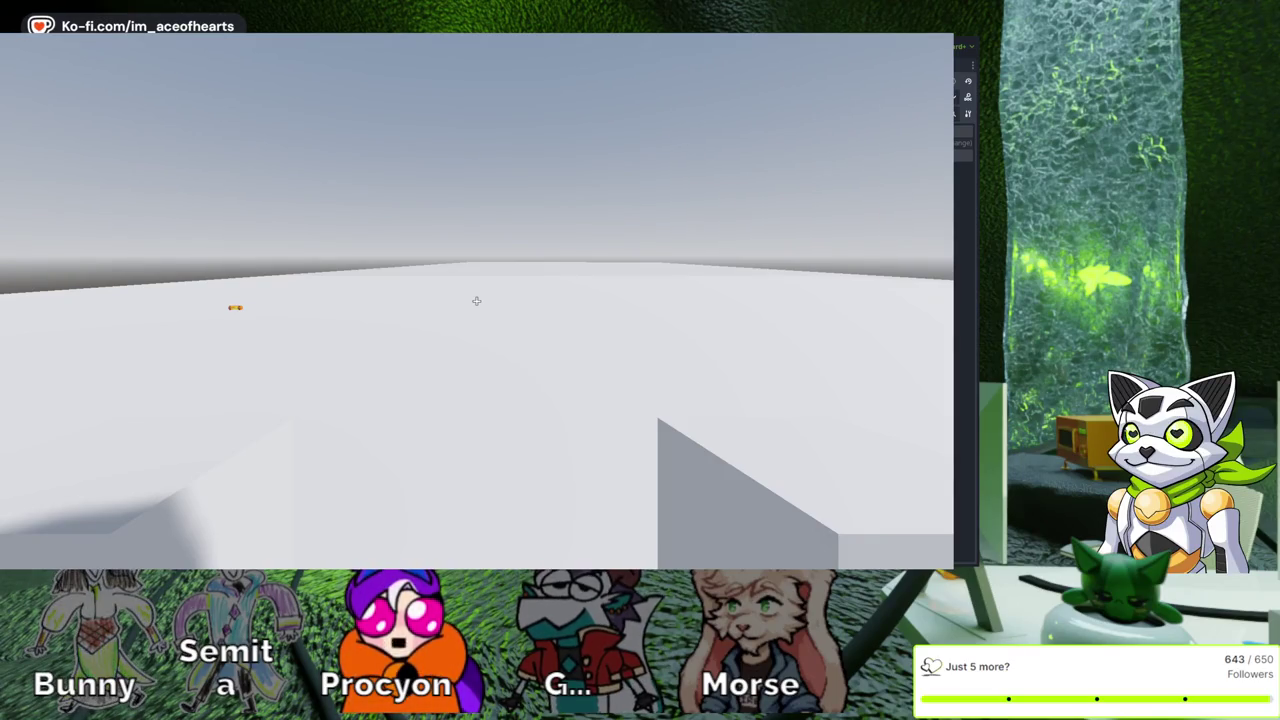
Stop and relaunch the game for another test, then stop it again
{"action": "key", "text": "F8"}
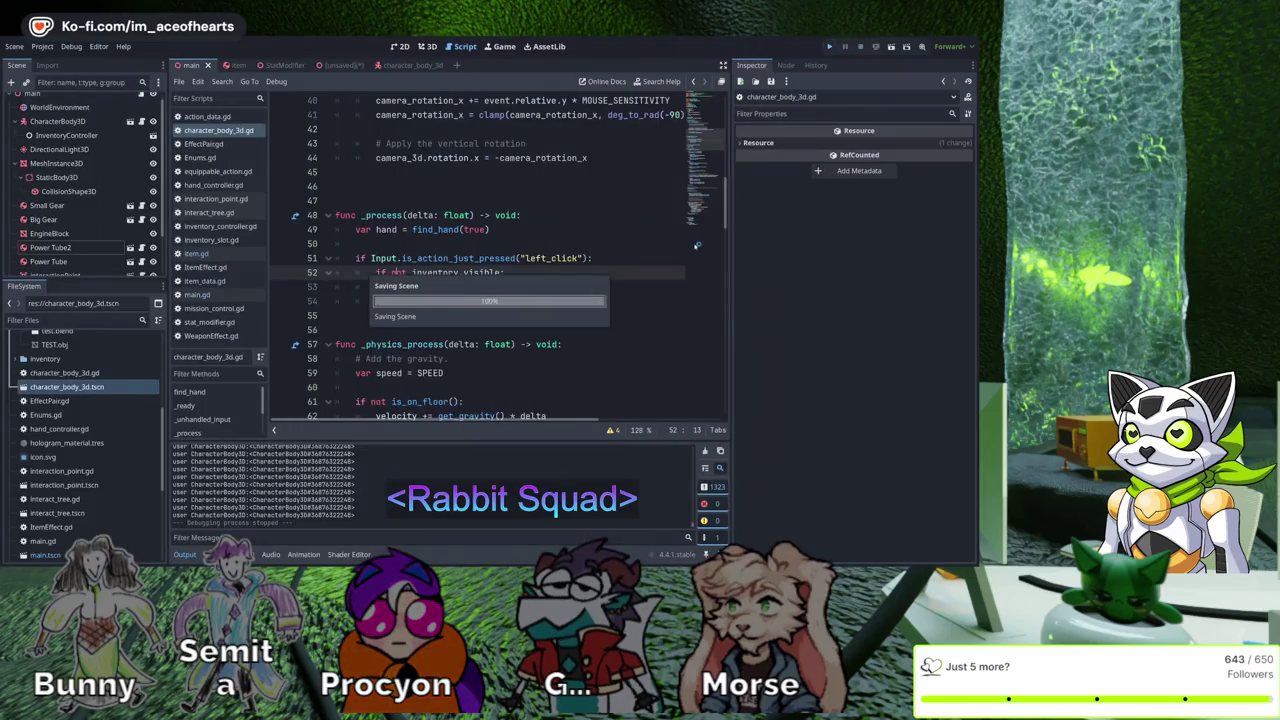
{"action": "key", "text": "F5"}
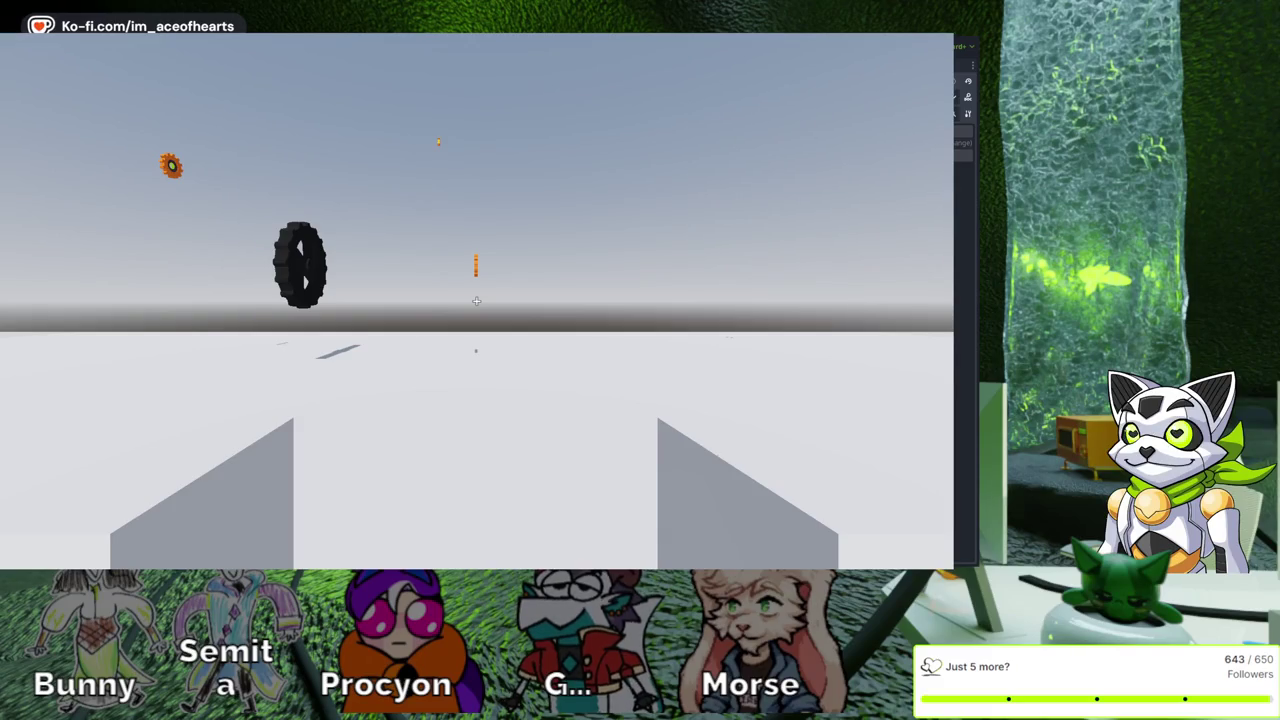
{"action": "key", "text": "F8"}
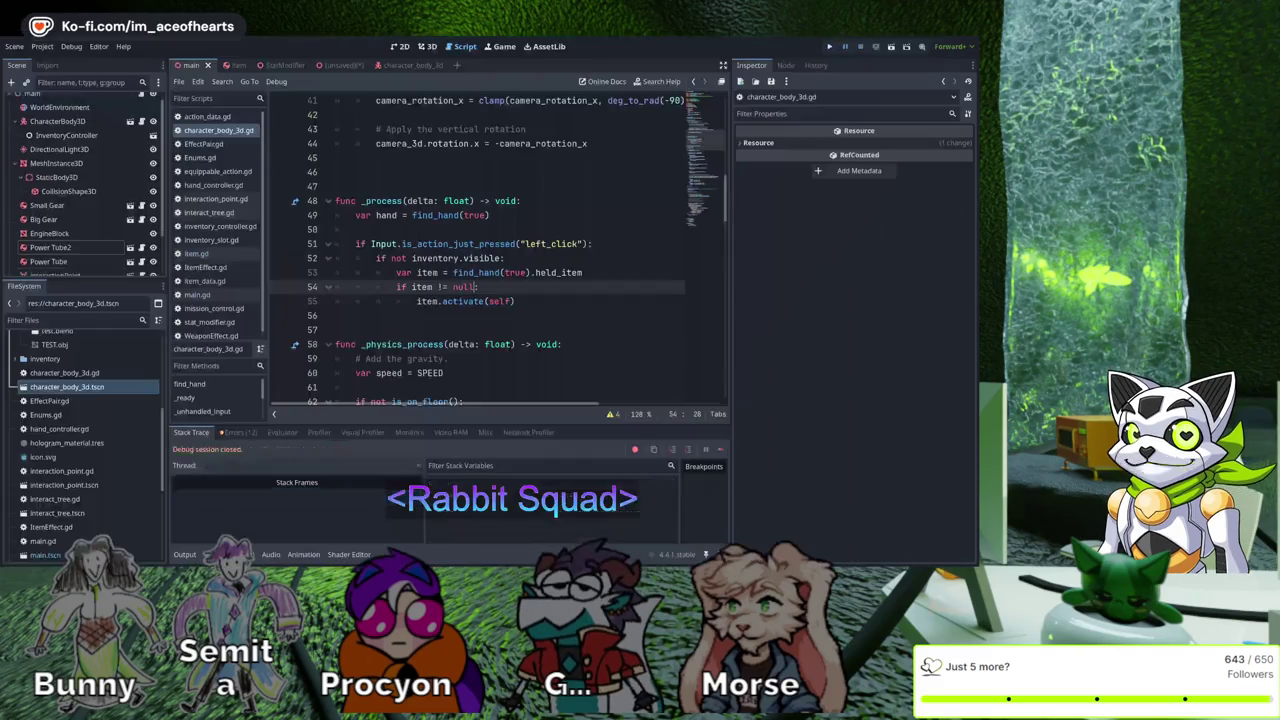
{"action": "key", "text": "F5"}
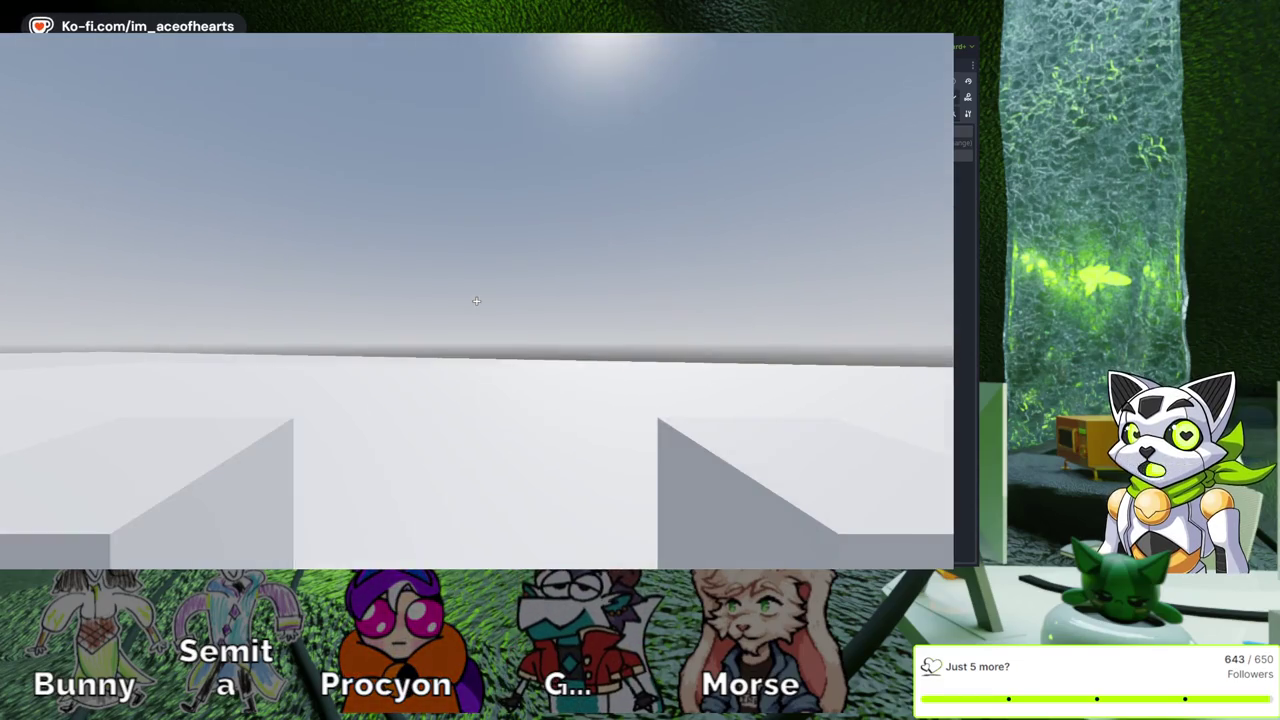
{"action": "key", "text": "e"}
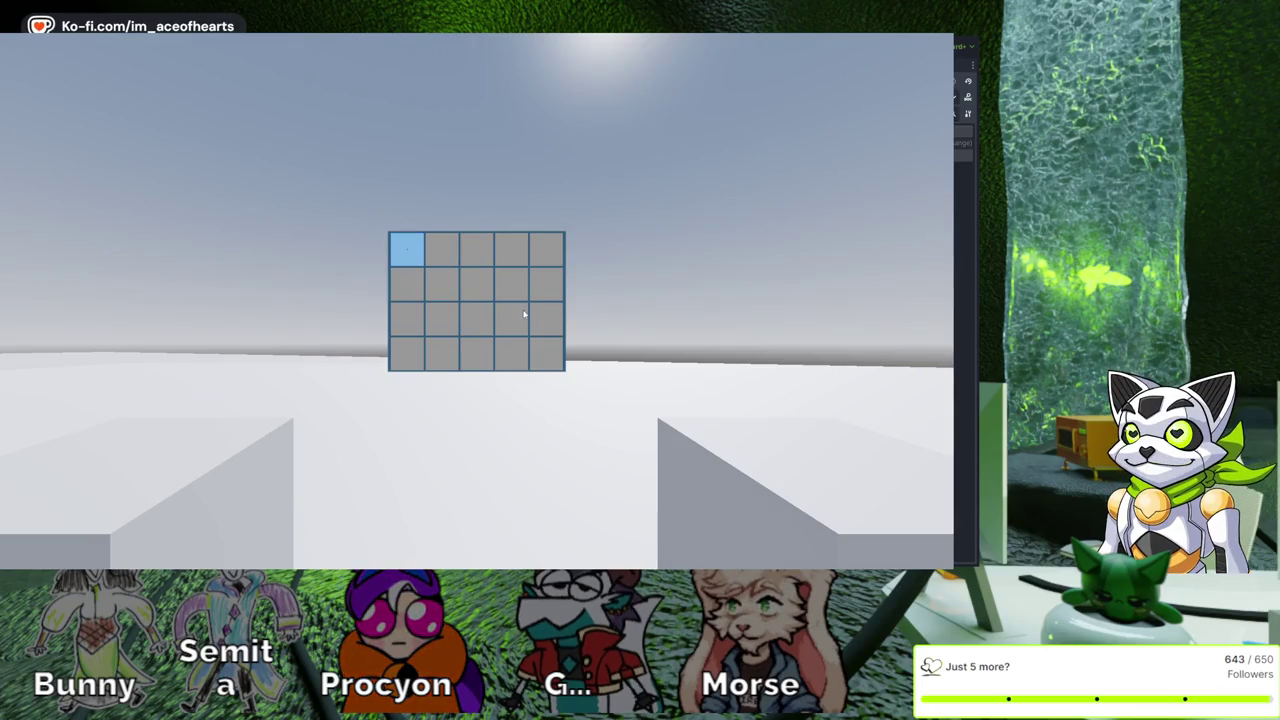
{"action": "key", "text": "e"}
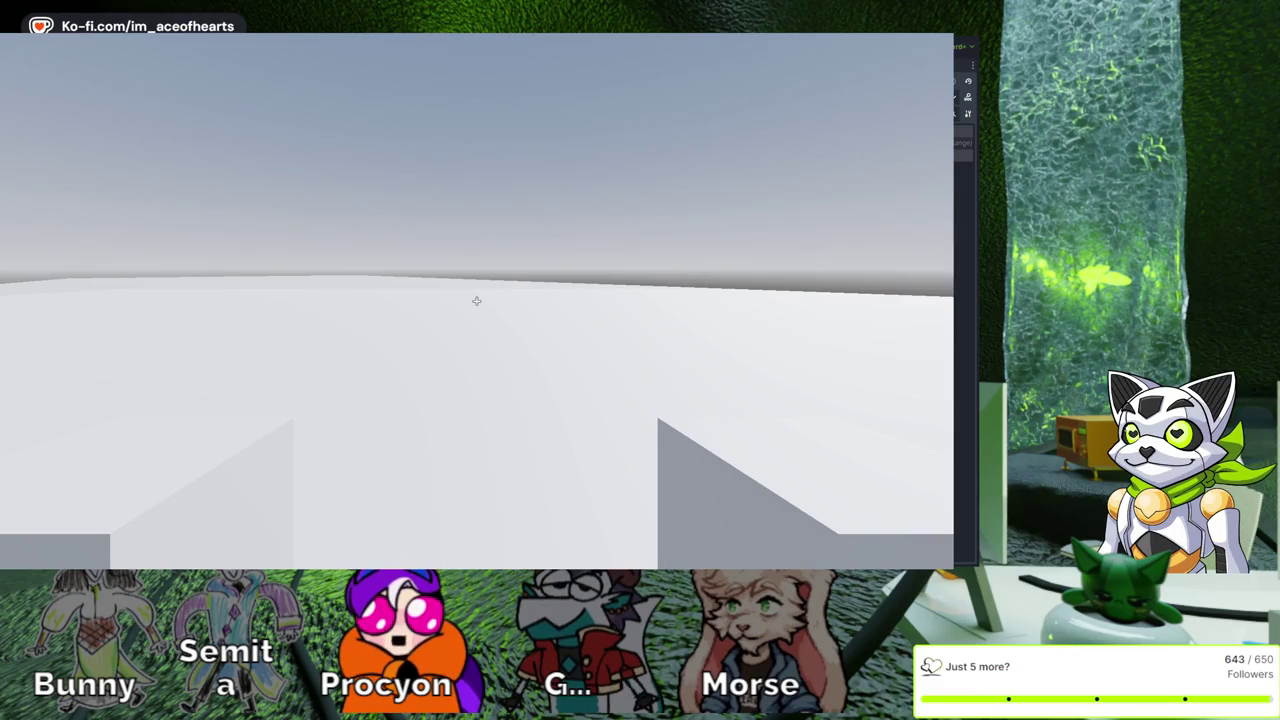
{"action": "key", "text": "F8"}
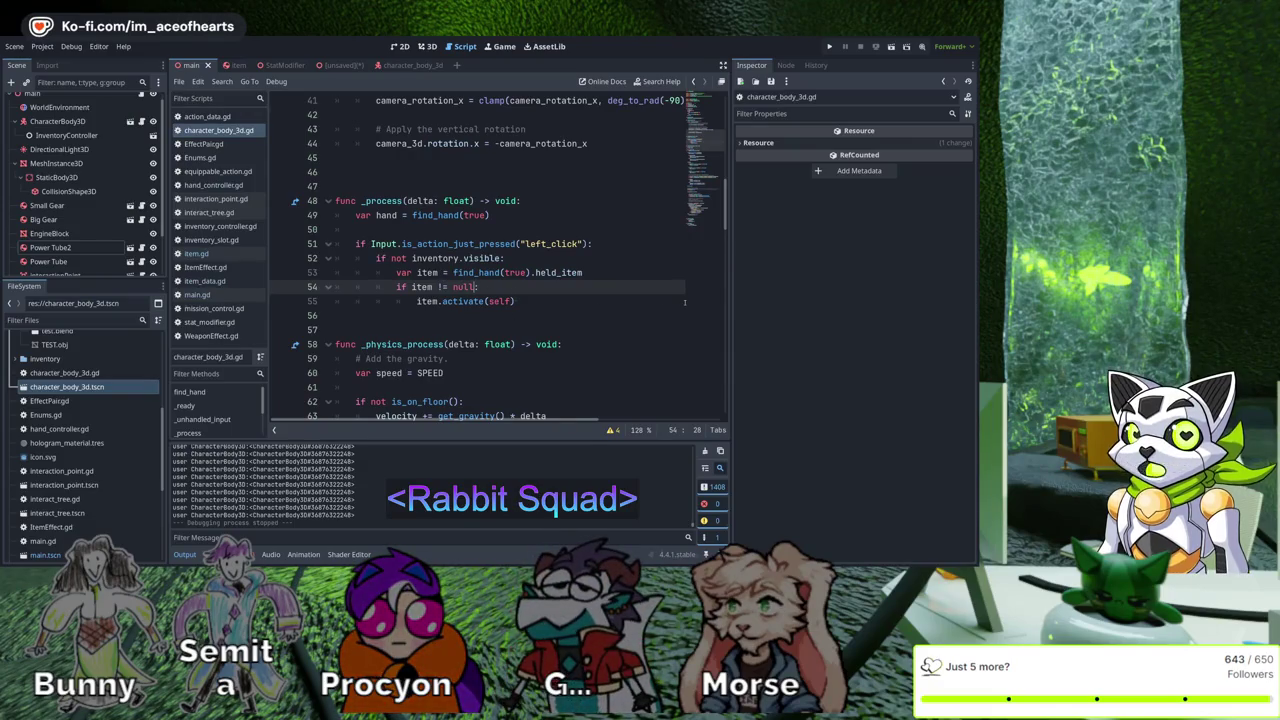
Add print('activating item ', self) to activate() in item.gd, save, and run the game
{"action": "type", "text": ":"}
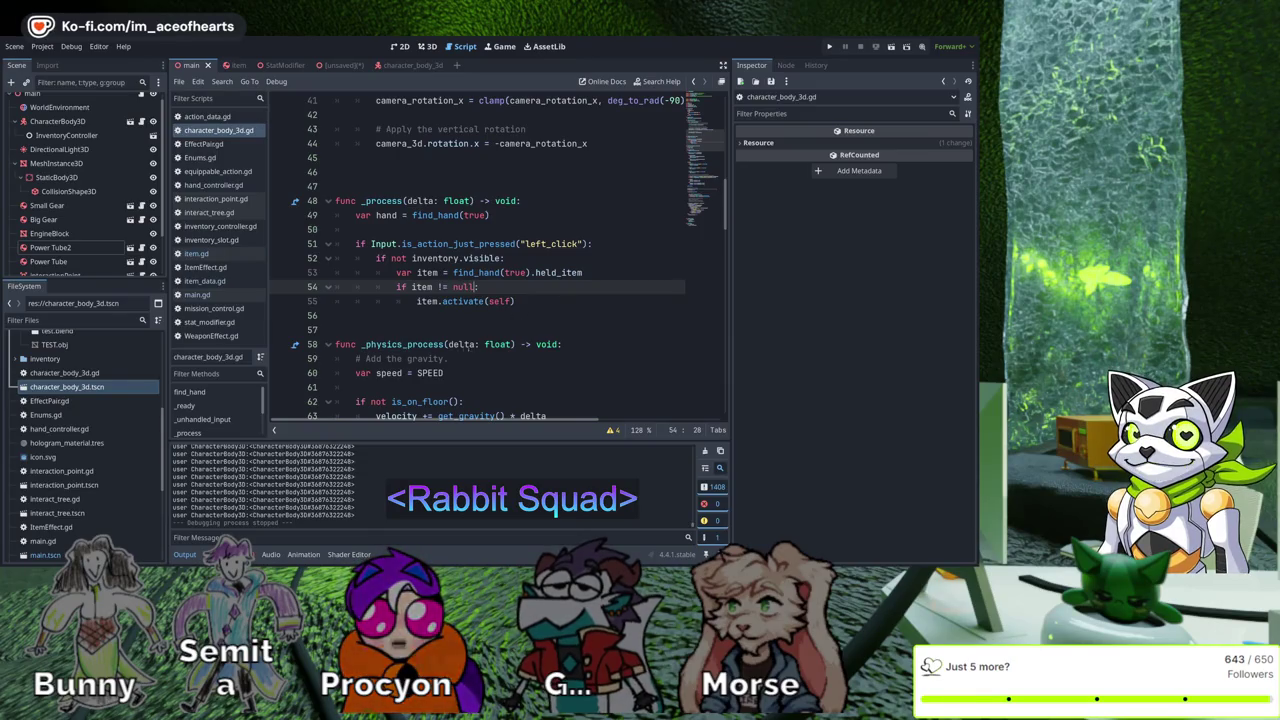
{"action": "left_click", "coordinate": [196, 253]}
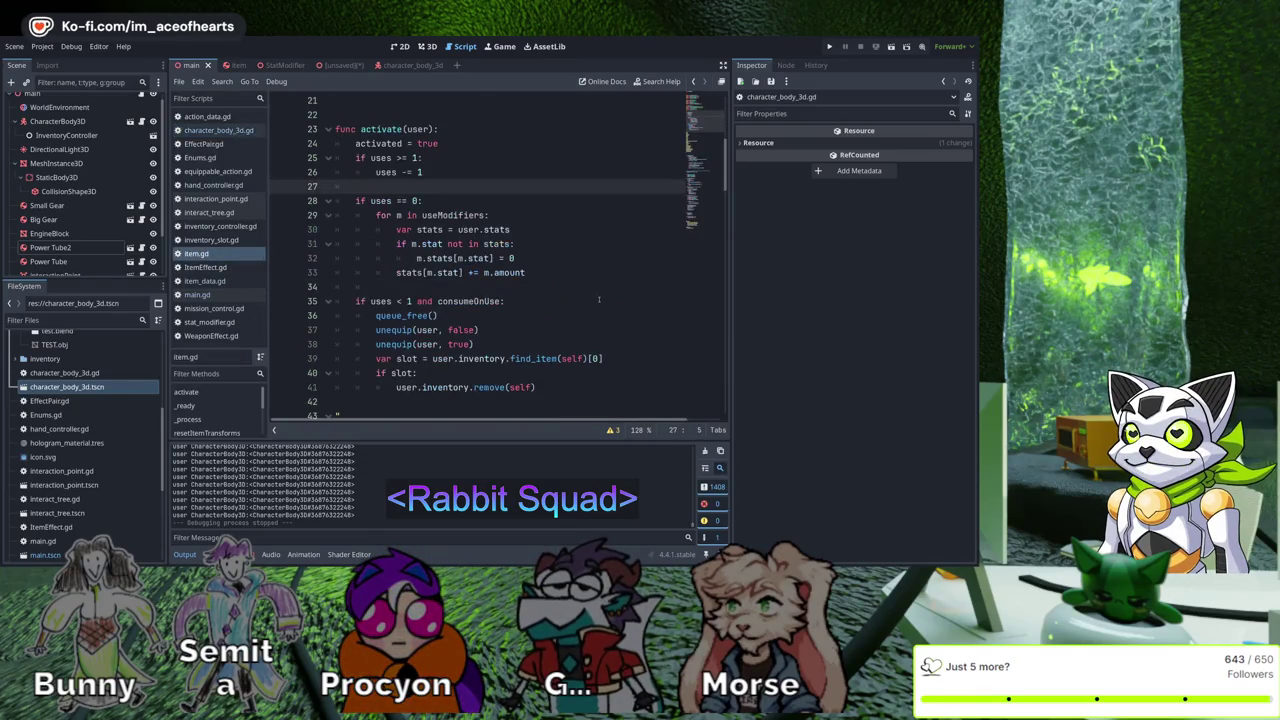
{"action": "scroll", "coordinate": [570, 300], "scroll_direction": "up", "scroll_amount": 3}
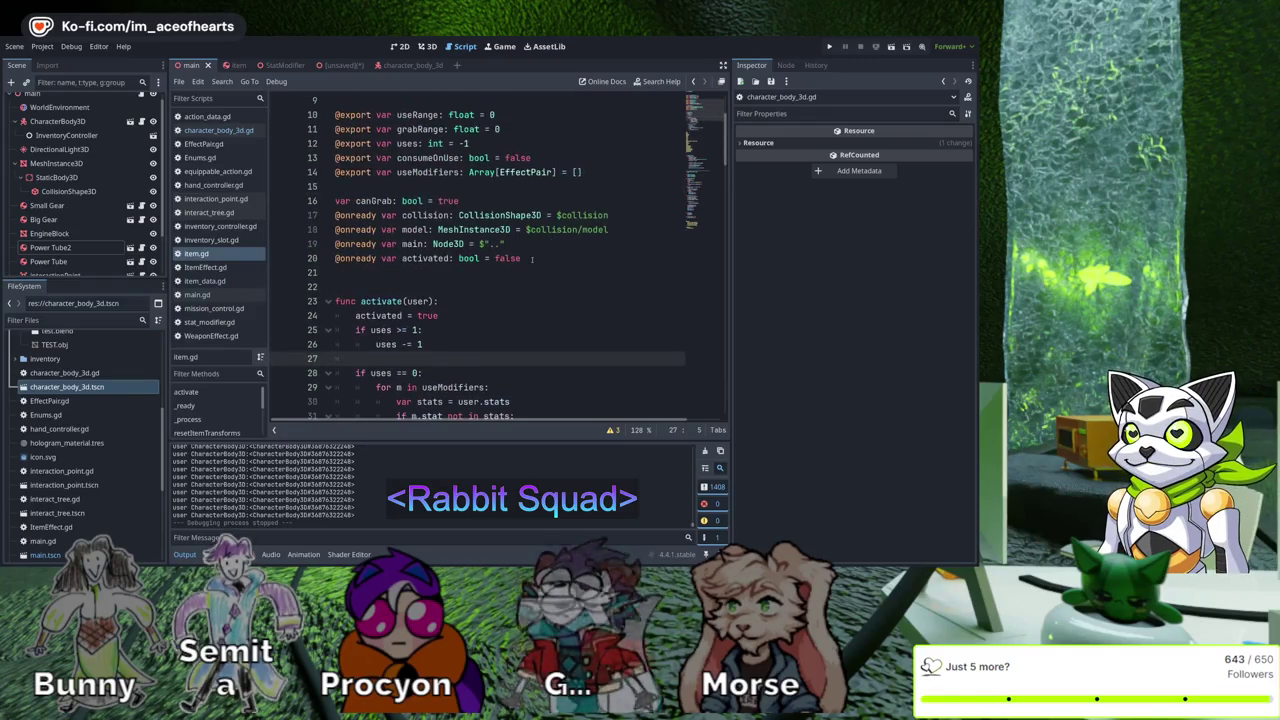
{"action": "type", "text": "print('activating item "}
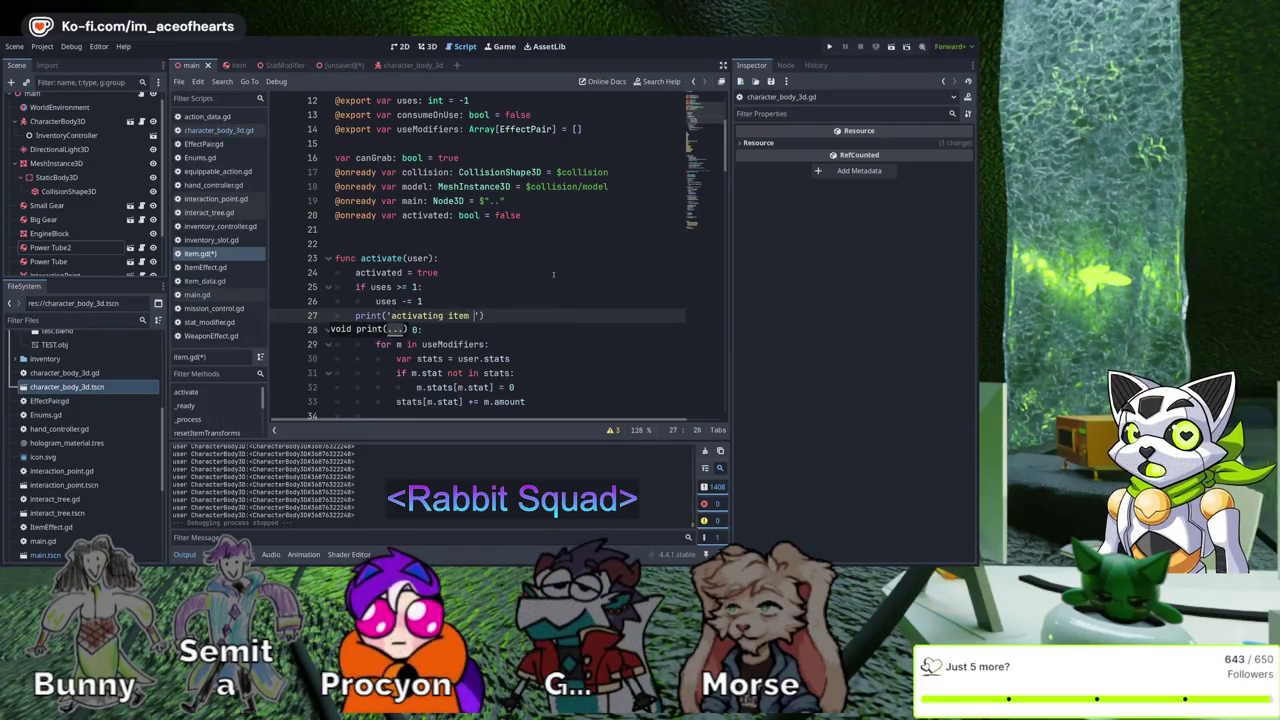
{"action": "type", "text": "',self"}
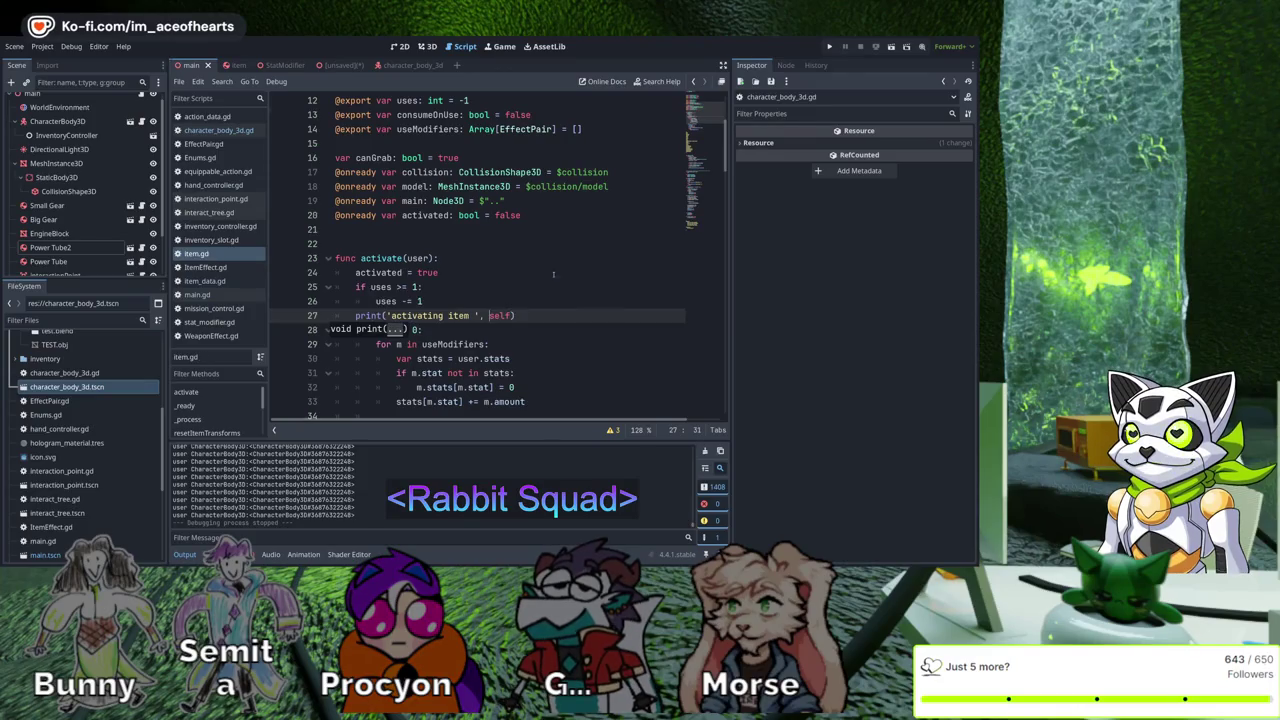
{"action": "key", "text": "ctrl+s"}
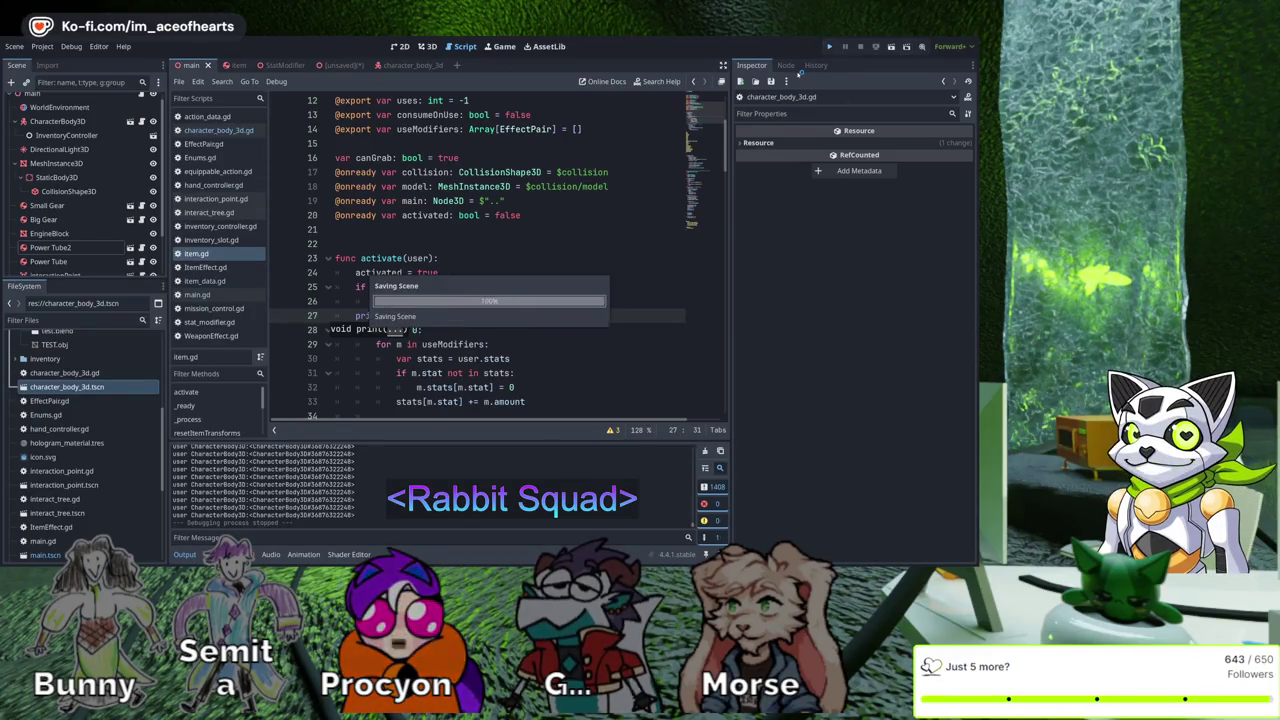
{"action": "key", "text": "F5"}
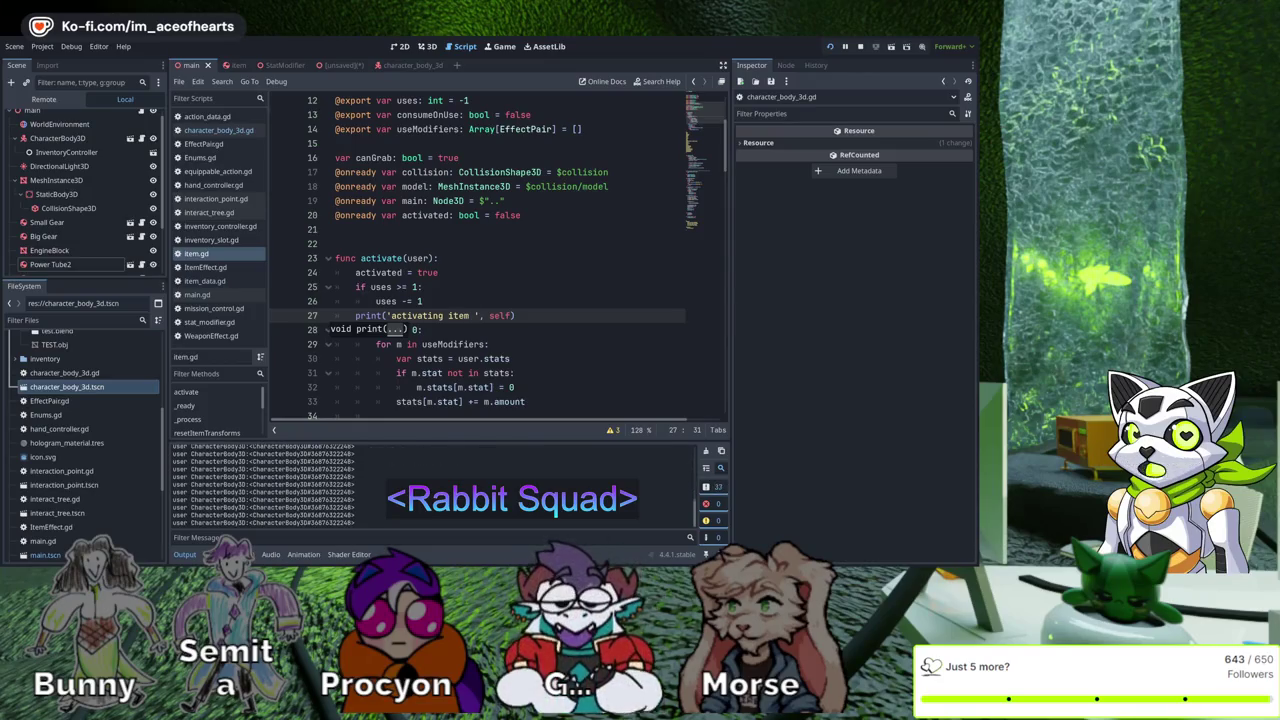
Pick up the Power Core capsule, toggle the inventory, then stop, rerun and stop the game
{"action": "key", "text": "d"}
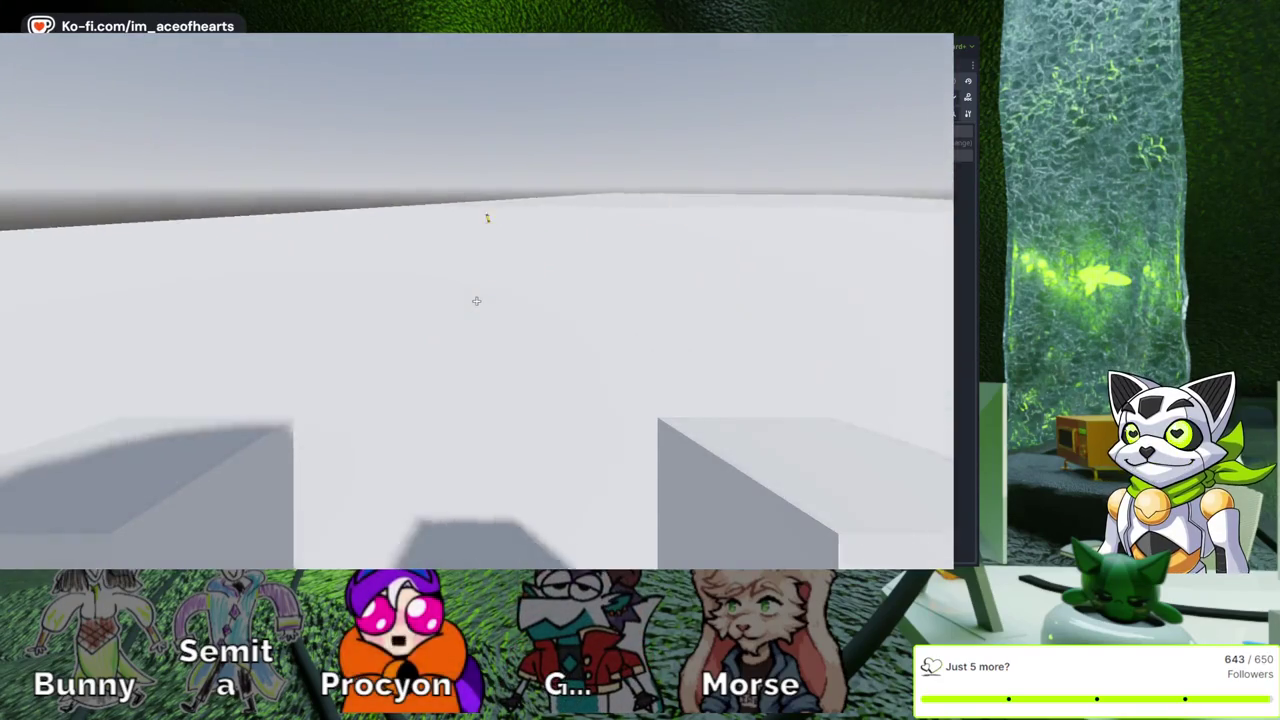
{"action": "key", "text": "w"}
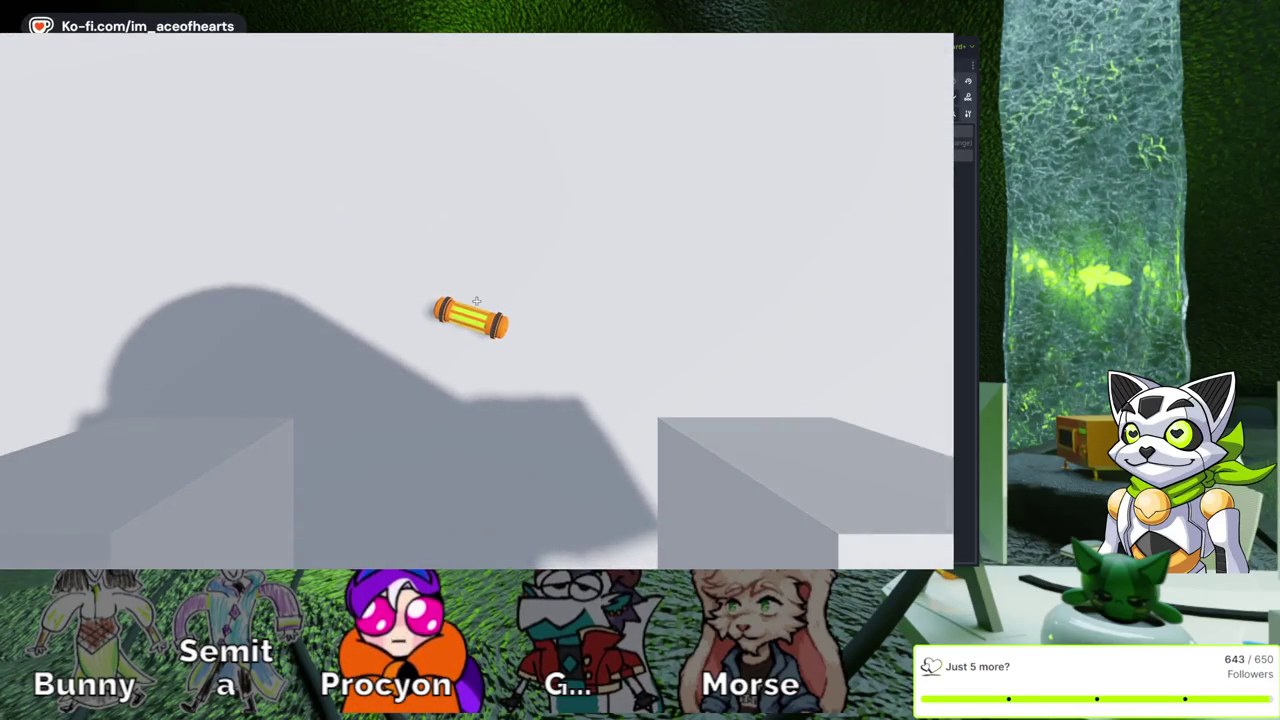
{"action": "key", "text": "e"}
{"action": "key", "text": "Tab"}
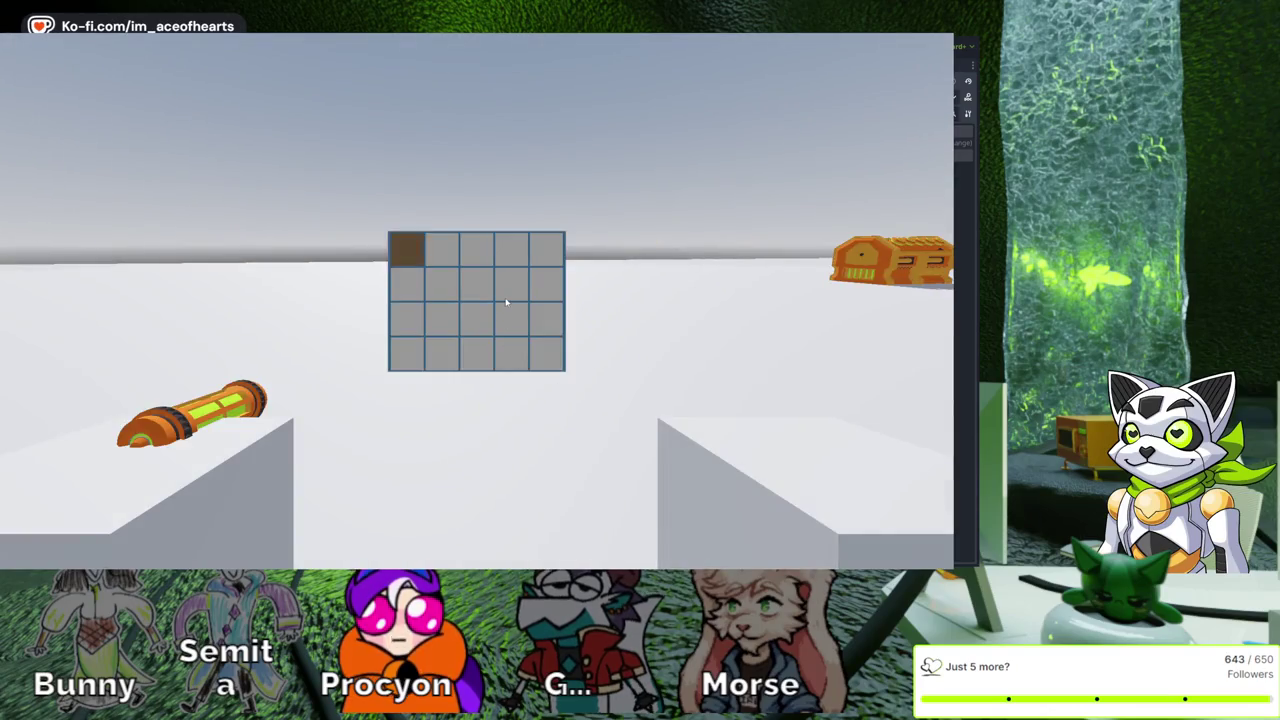
{"action": "key", "text": "Tab"}
{"action": "key", "text": "d"}
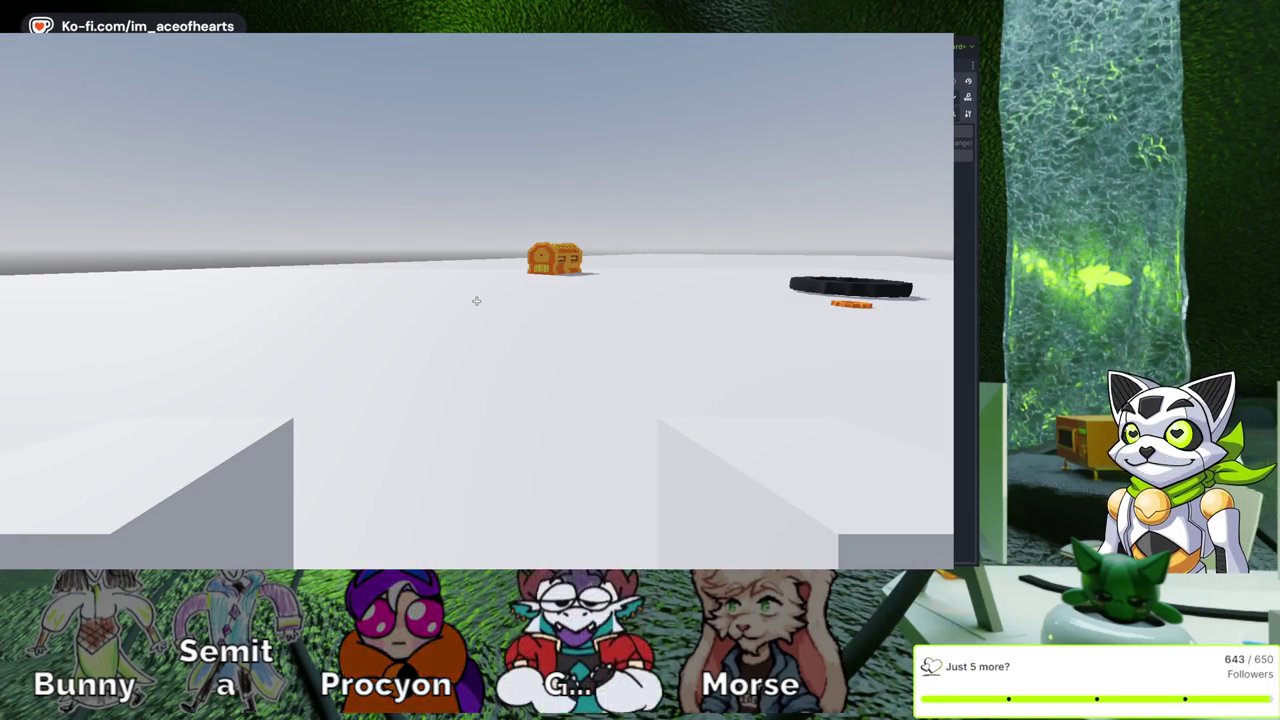
{"action": "key", "text": "F8"}
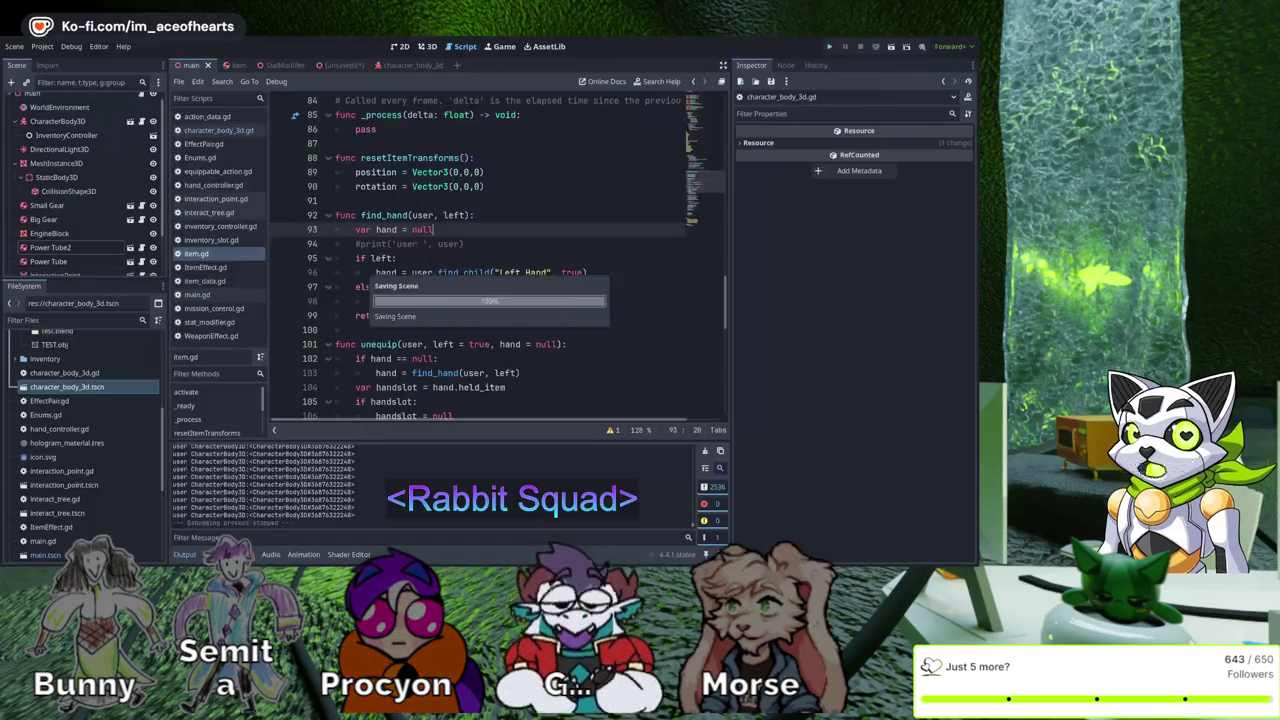
{"action": "key", "text": "F5"}
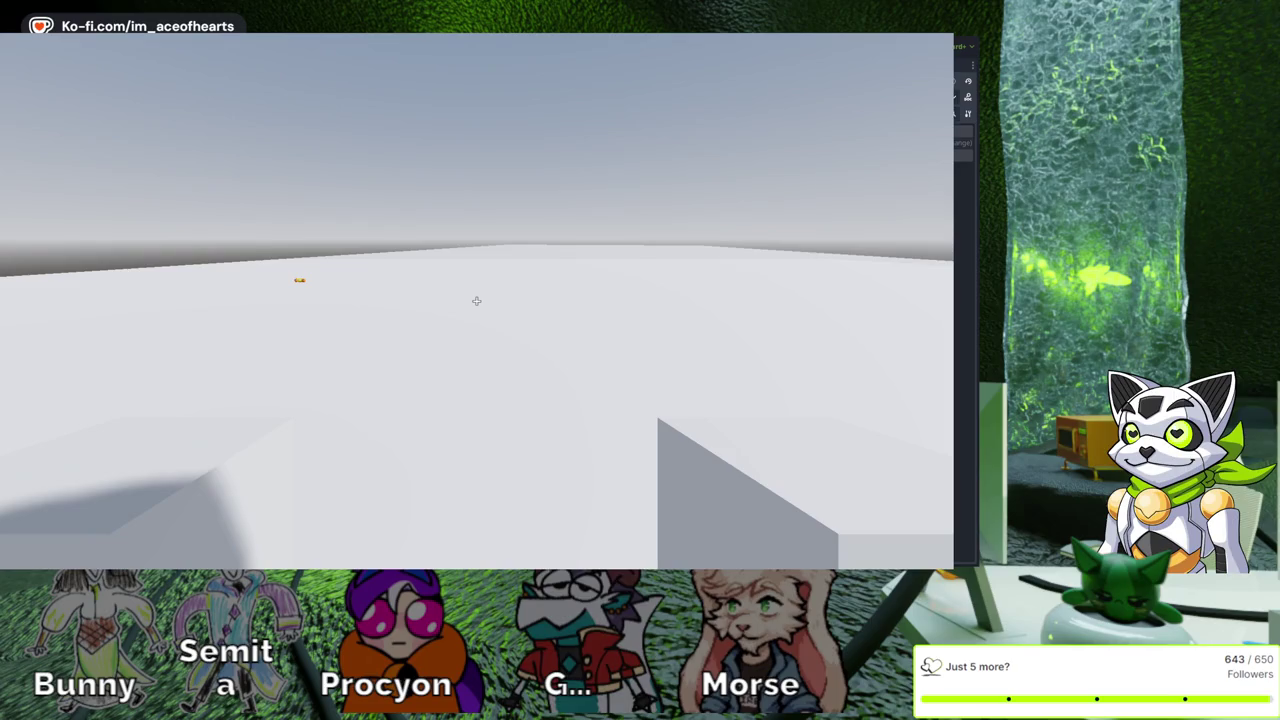
{"action": "key", "text": "F8"}
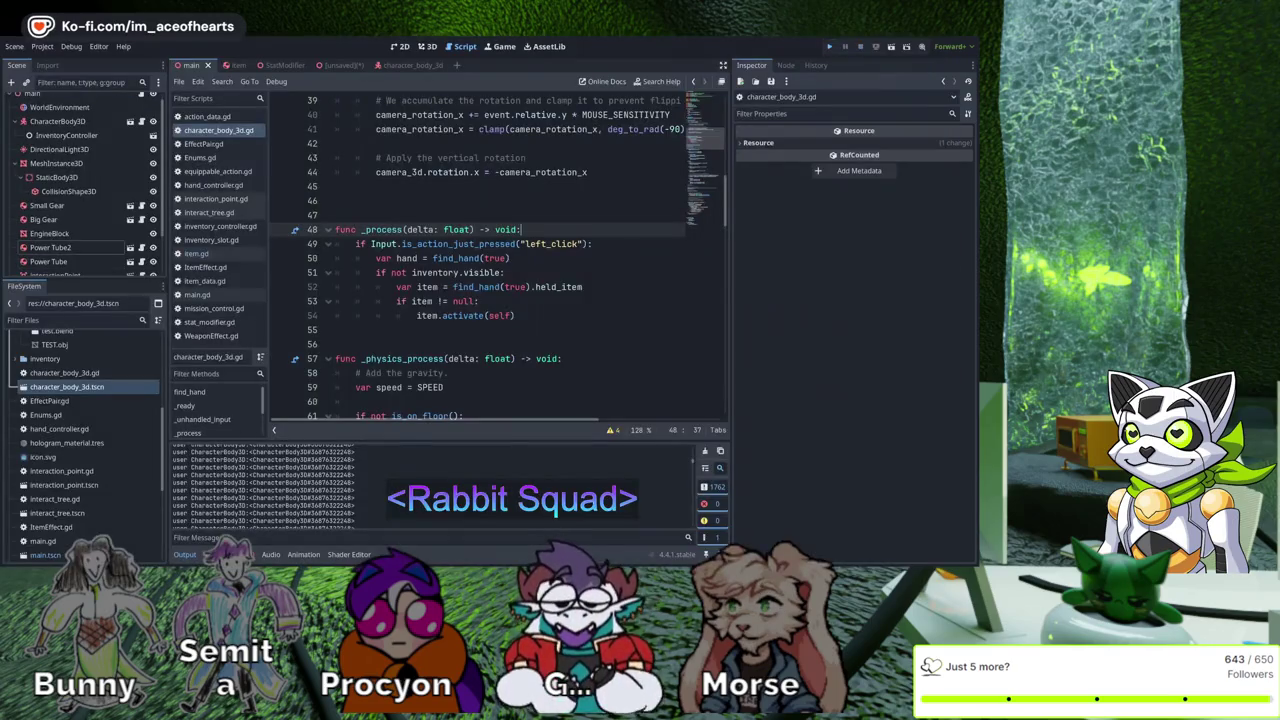
Run the game again with F5 and walk forward to pick up the yellow capsule
{"action": "key", "text": "F5"}
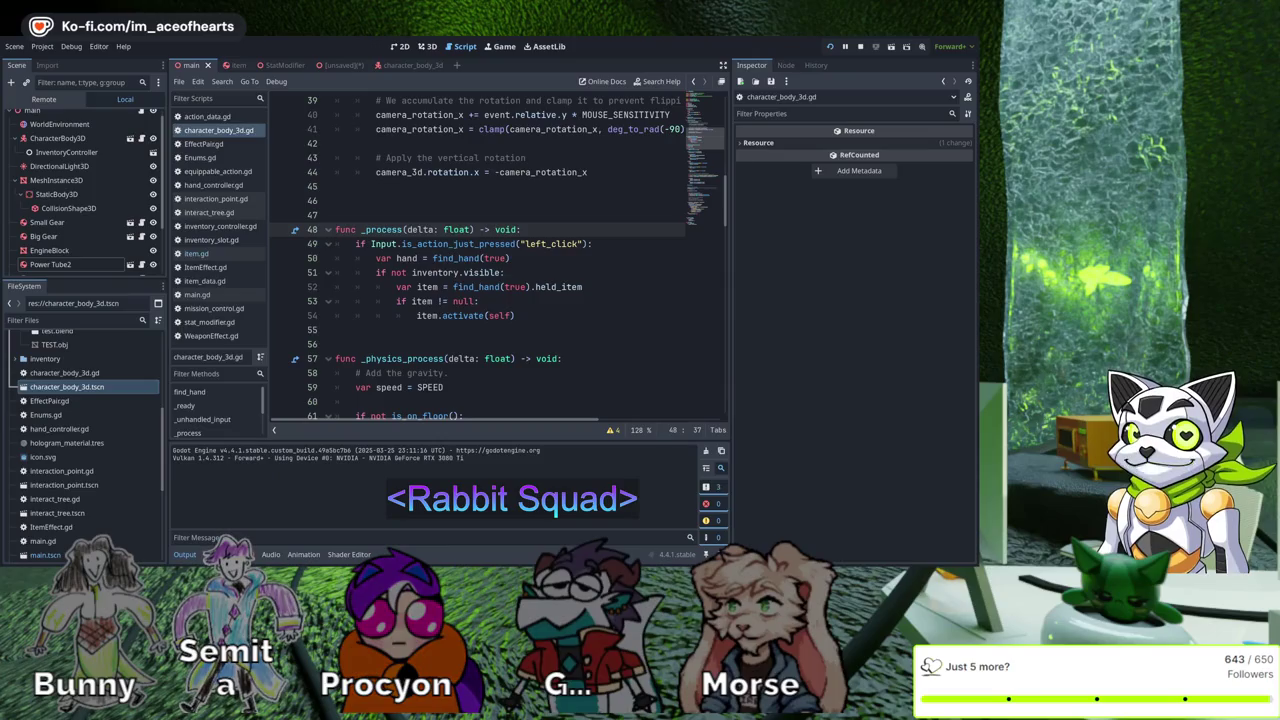
{"action": "key", "text": "w"}
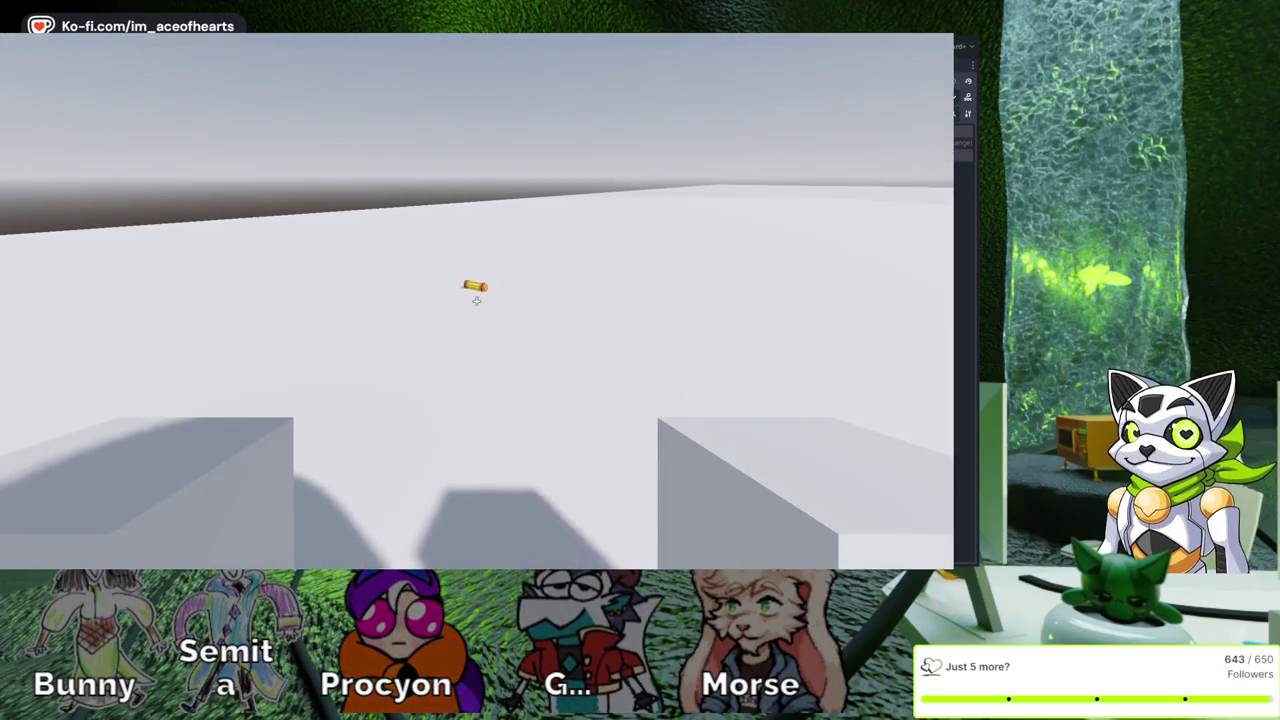
{"action": "key", "text": "w"}
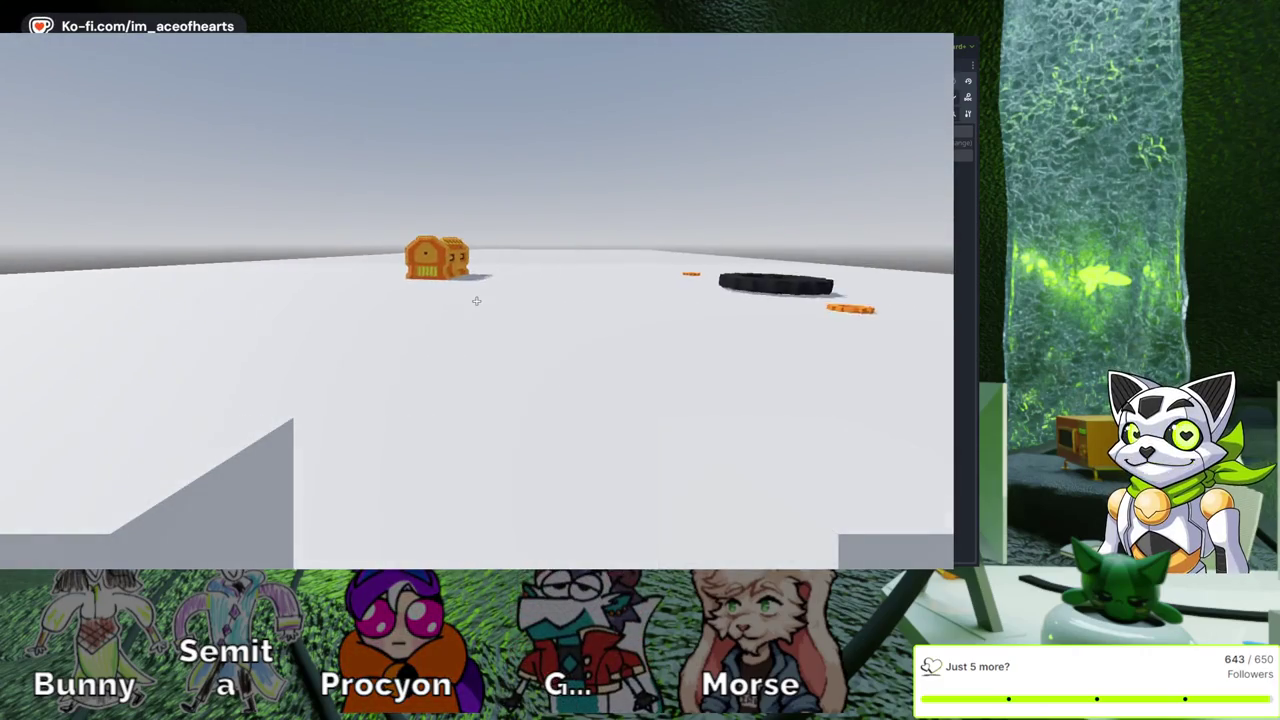
Equip Power Tube2 into the hand from the Tab inventory, activate it, then stop with F8
{"action": "key", "text": "Tab"}
{"action": "key", "text": "1"}
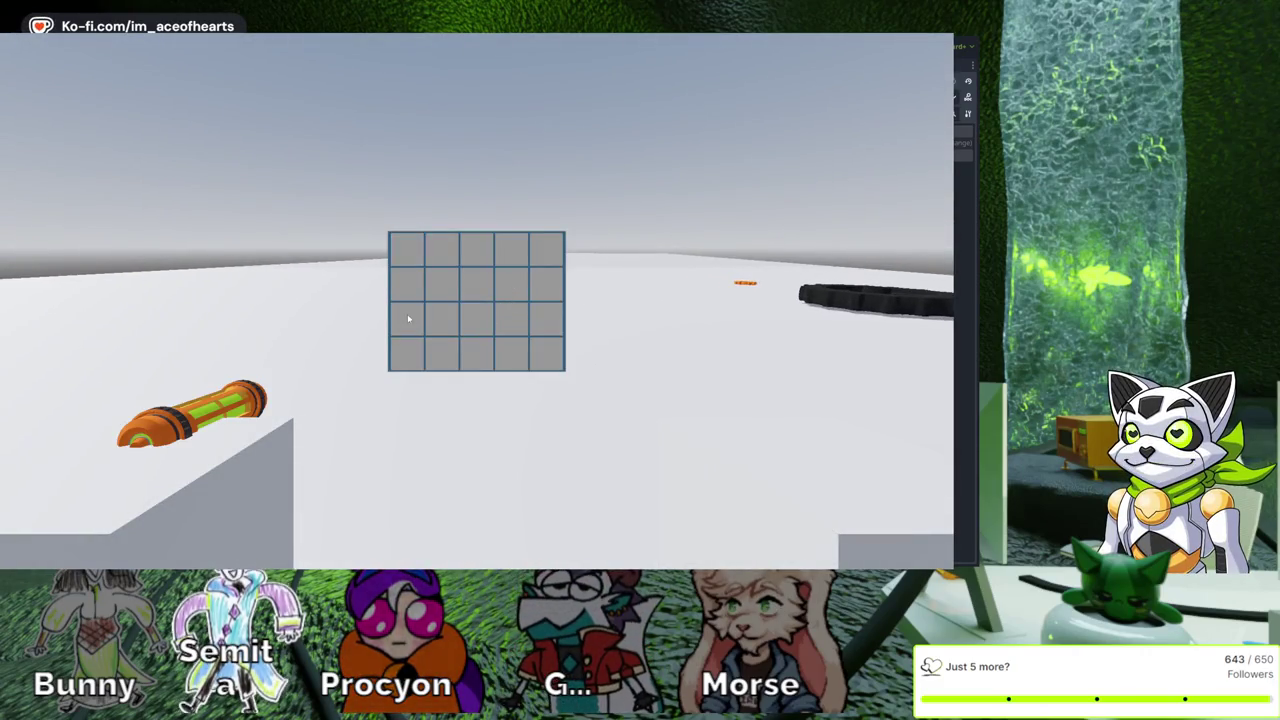
{"action": "key", "text": "Tab"}
{"action": "key", "text": "1"}
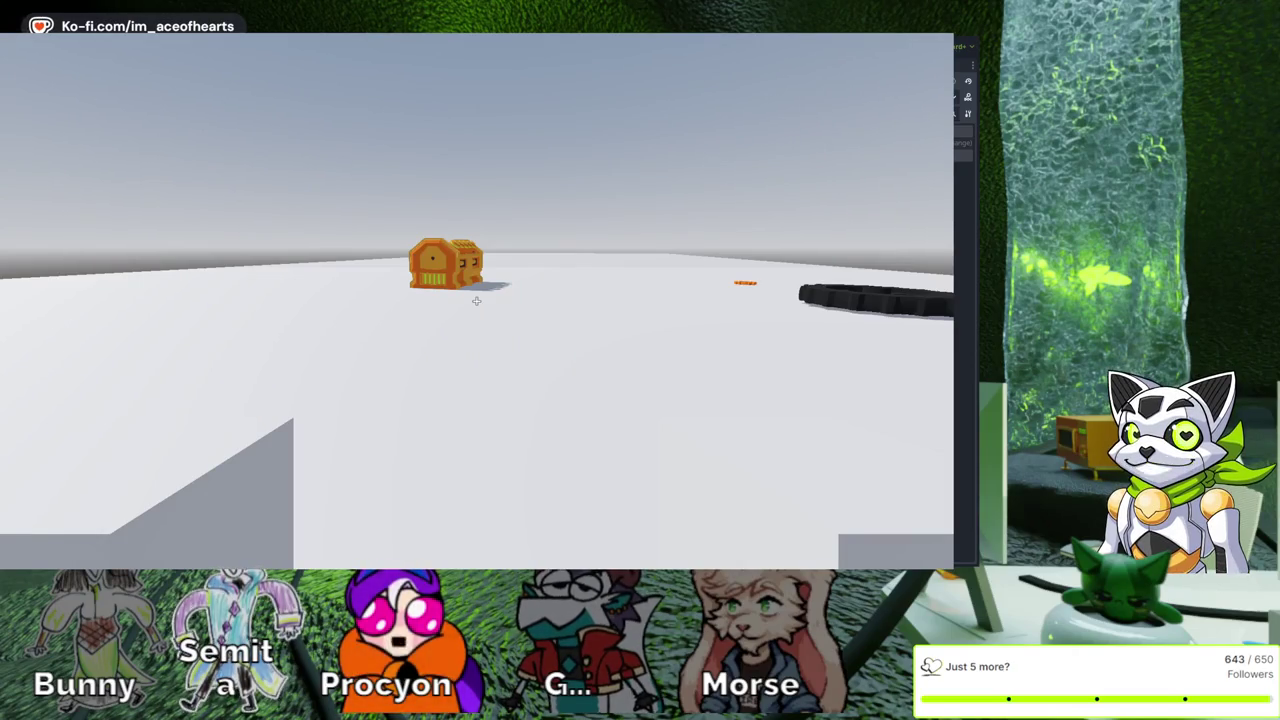
{"action": "key", "text": "F8"}
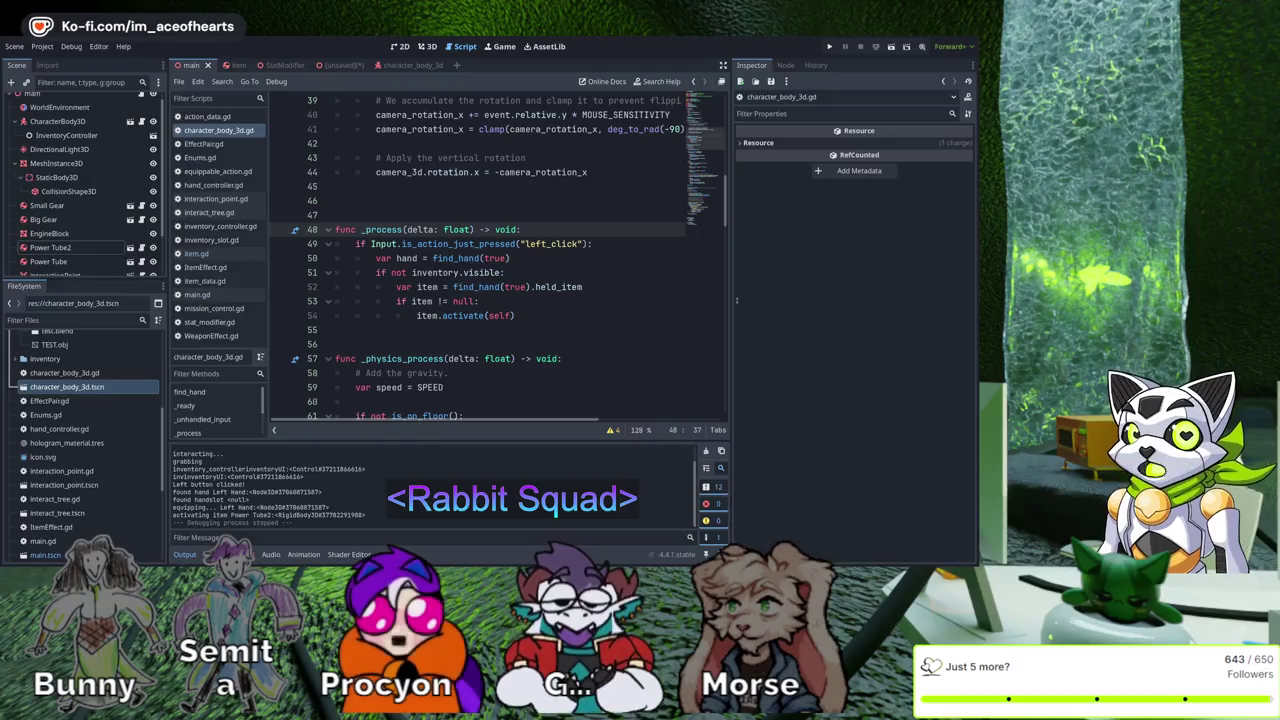
Switch to item.gd in the script editor and bring the activate() function into view
{"action": "key", "text": "Up"}
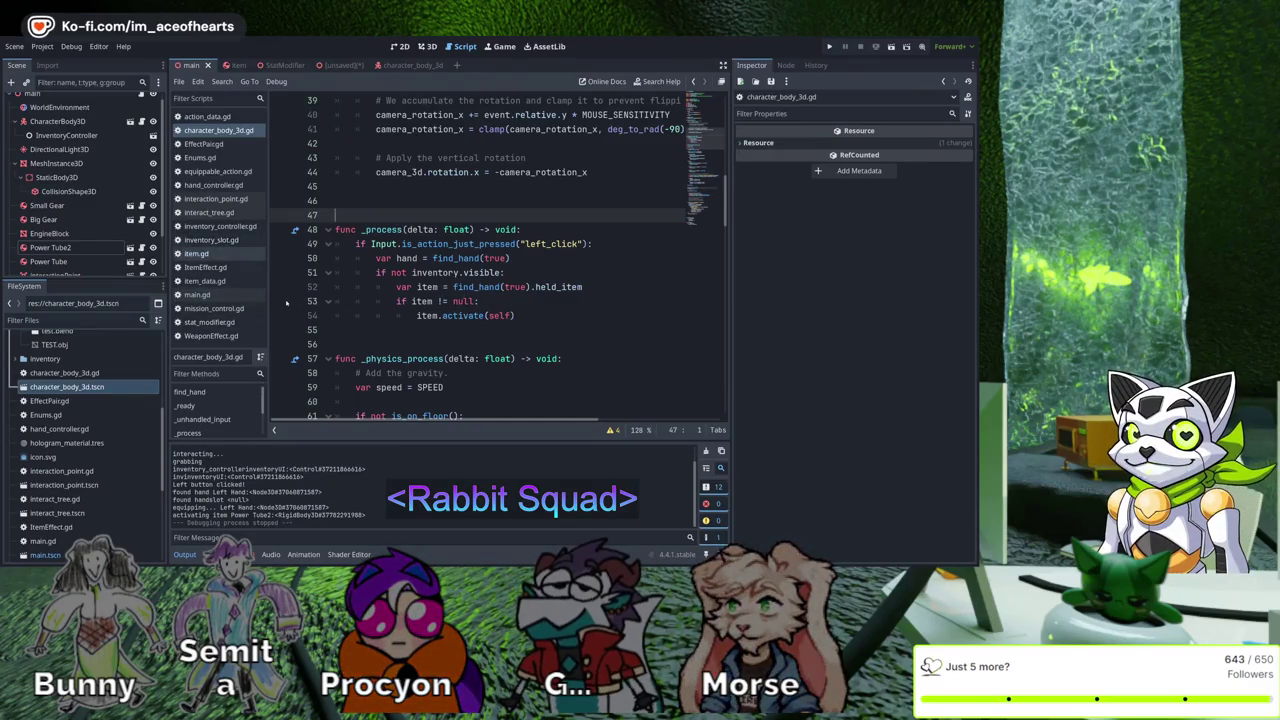
{"action": "left_click", "coordinate": [196, 253]}
{"action": "scroll", "coordinate": [631, 337], "scroll_direction": "down", "scroll_amount": 4}
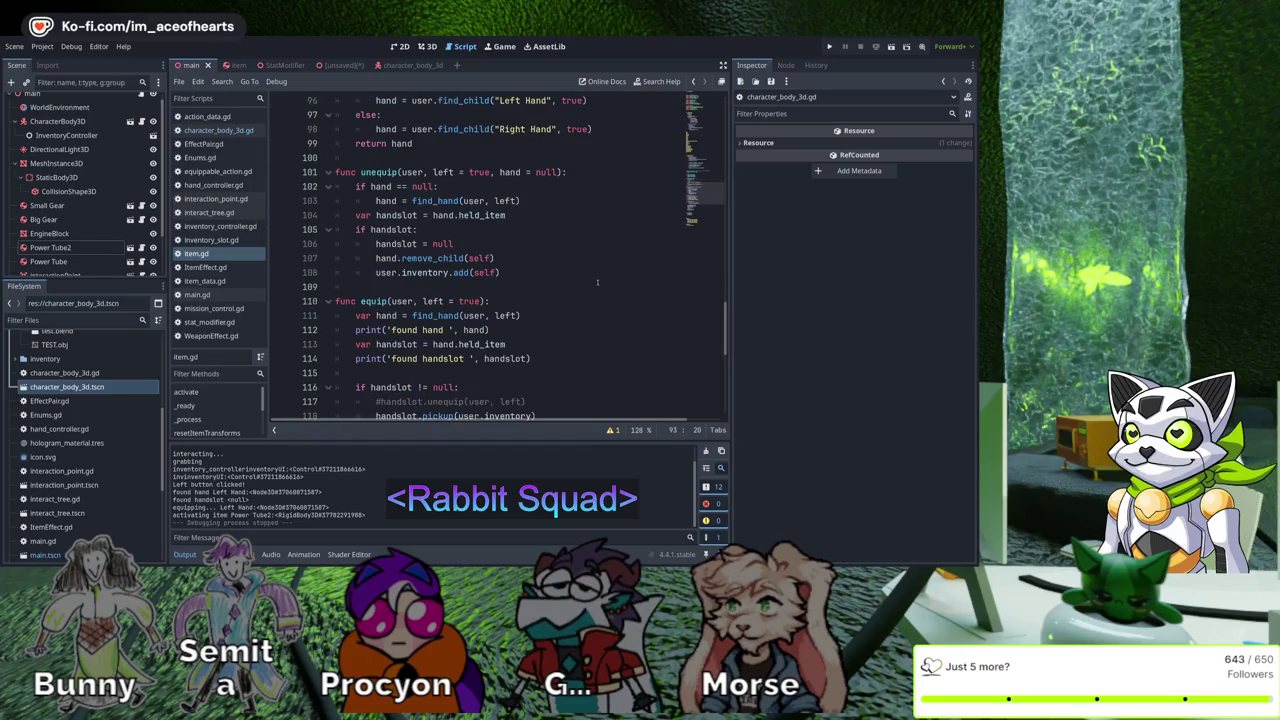
{"action": "scroll", "coordinate": [578, 296], "scroll_direction": "down", "scroll_amount": 7}
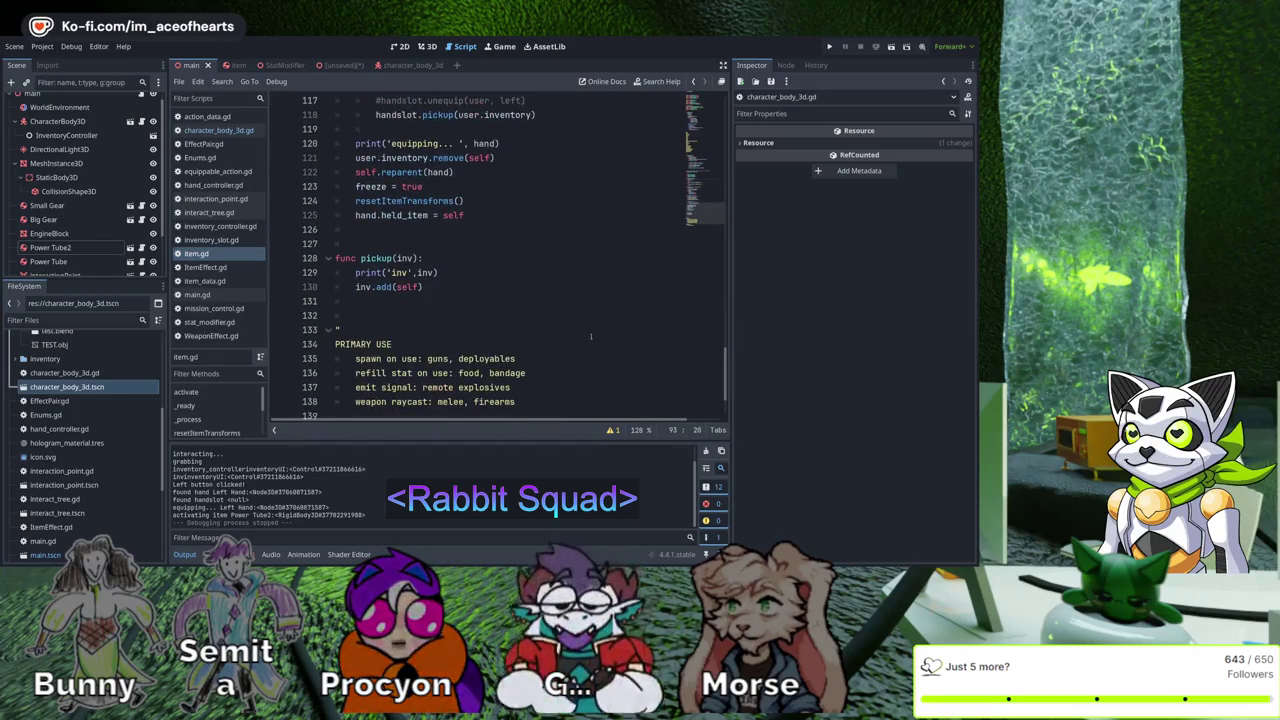
{"action": "scroll", "coordinate": [576, 327], "scroll_direction": "up", "scroll_amount": 8}
{"action": "scroll", "coordinate": [576, 327], "scroll_direction": "up", "scroll_amount": 8}
{"action": "scroll", "coordinate": [577, 311], "scroll_direction": "up", "scroll_amount": 4}
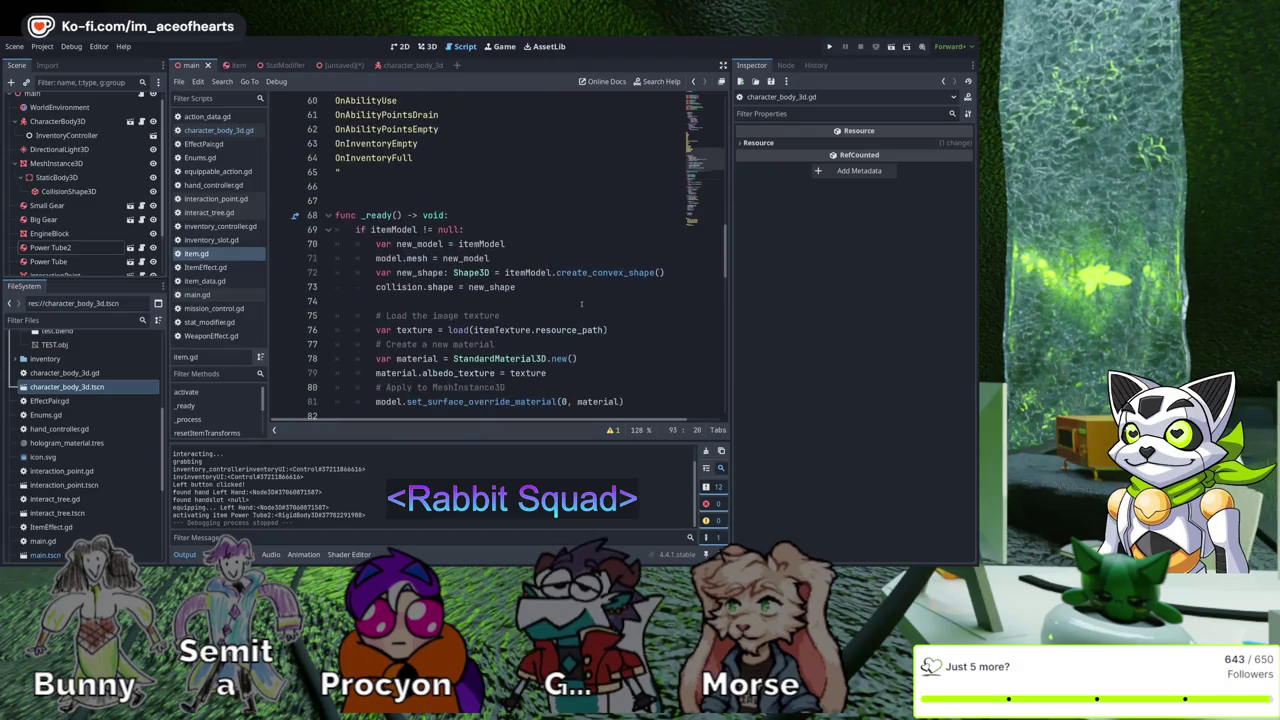
{"action": "scroll", "coordinate": [557, 301], "scroll_direction": "up", "scroll_amount": 12}
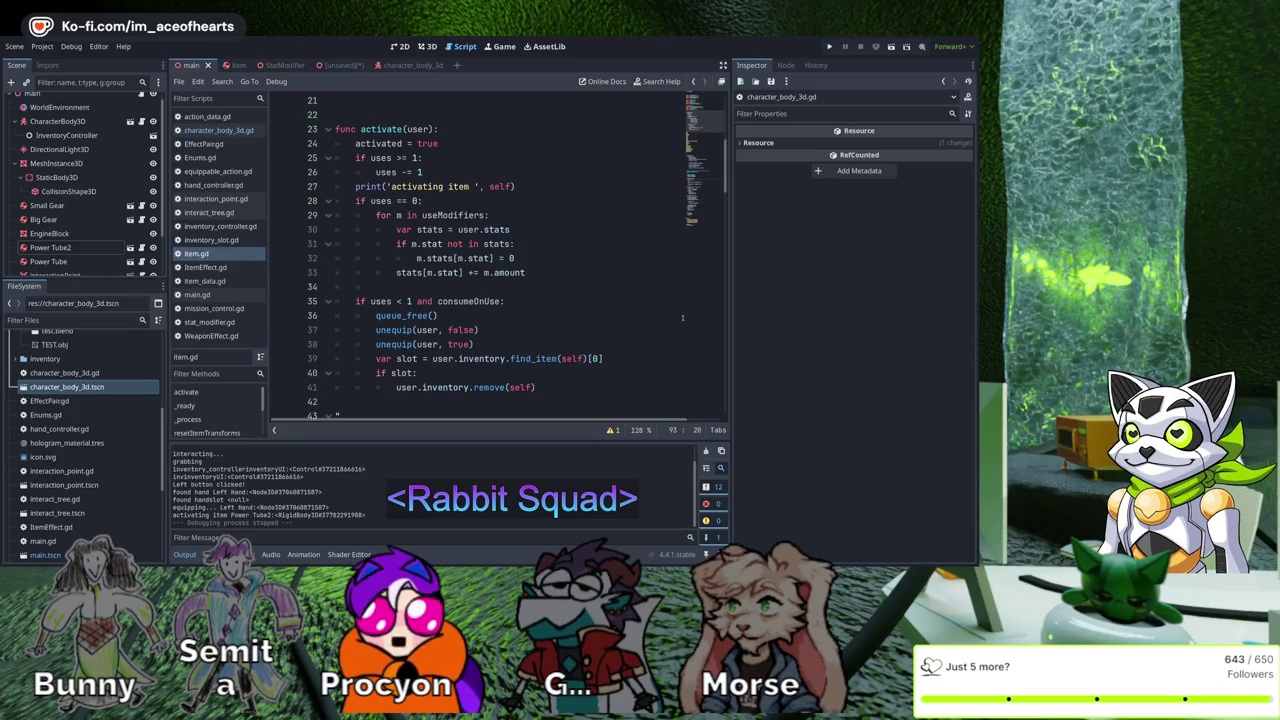
Review the new print call in activate() on lines 27 and 32
{"action": "left_click", "coordinate": [682, 258]}
{"action": "left_click", "coordinate": [369, 186]}
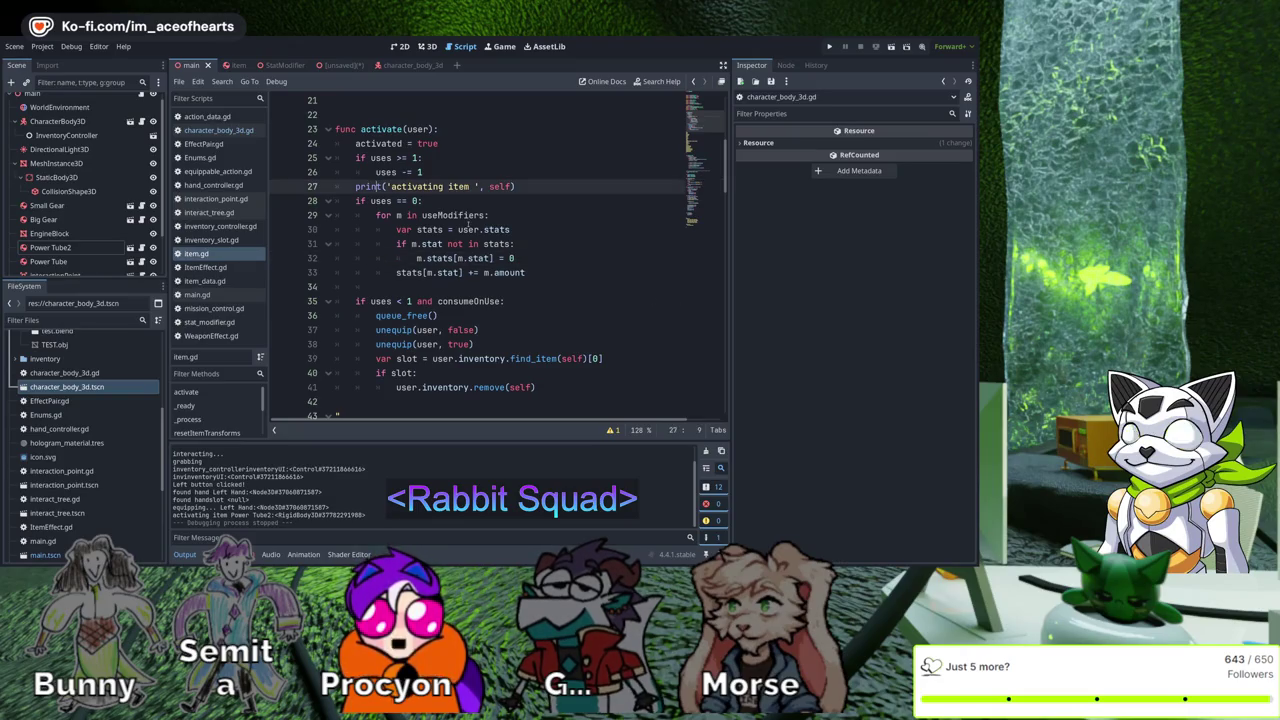
{"action": "key", "text": "ctrl+z"}
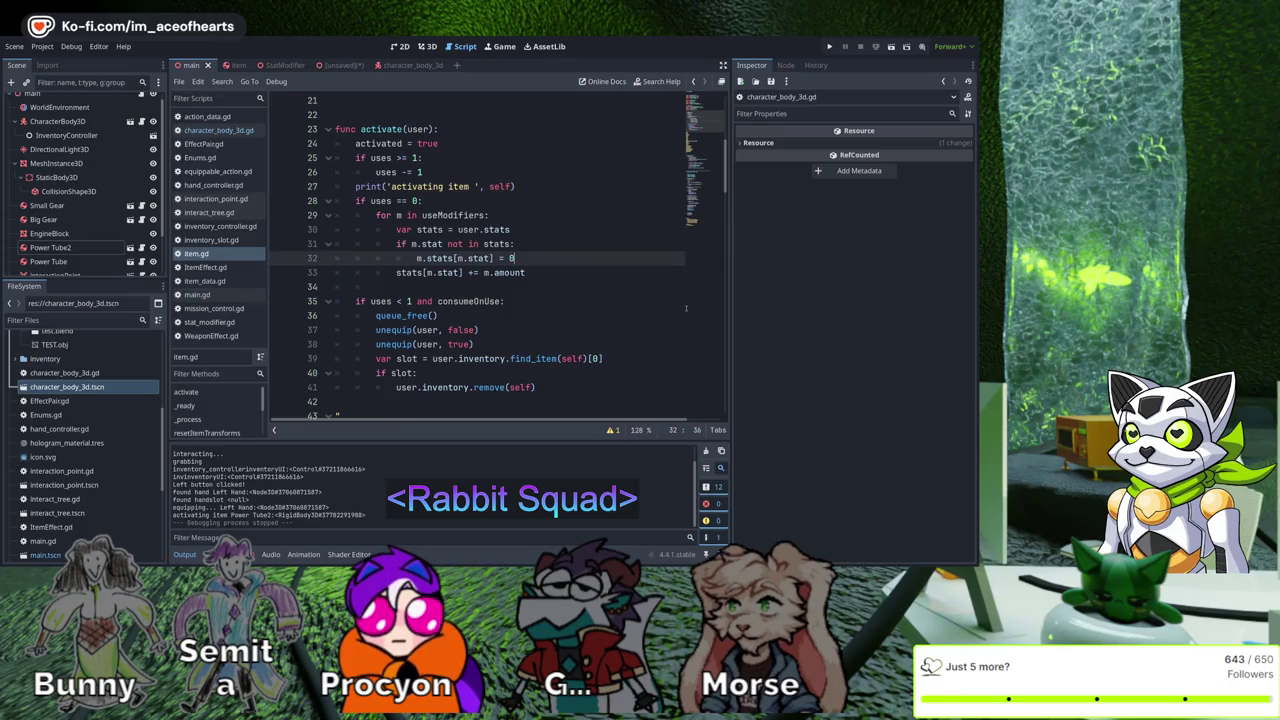
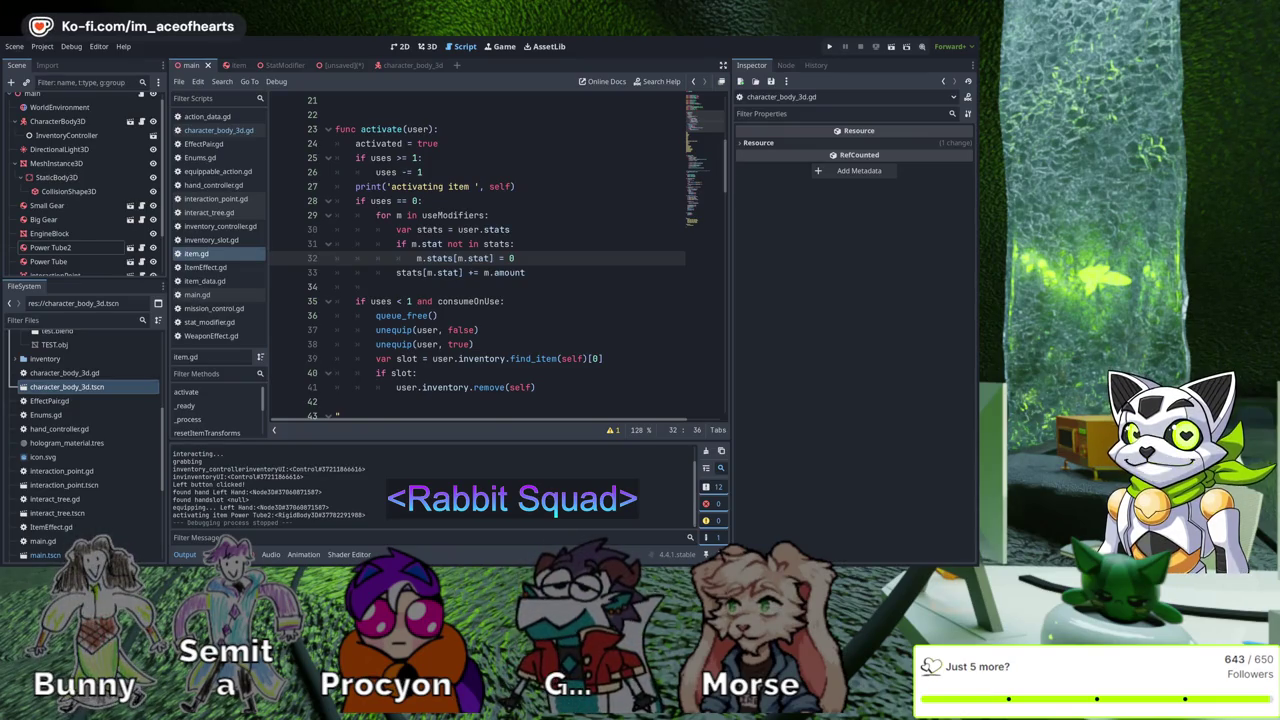
Insert a print('augmented stat ',) line just above stats[m.stat] += m.amount in the modifier loop
{"action": "key", "text": "Up"}
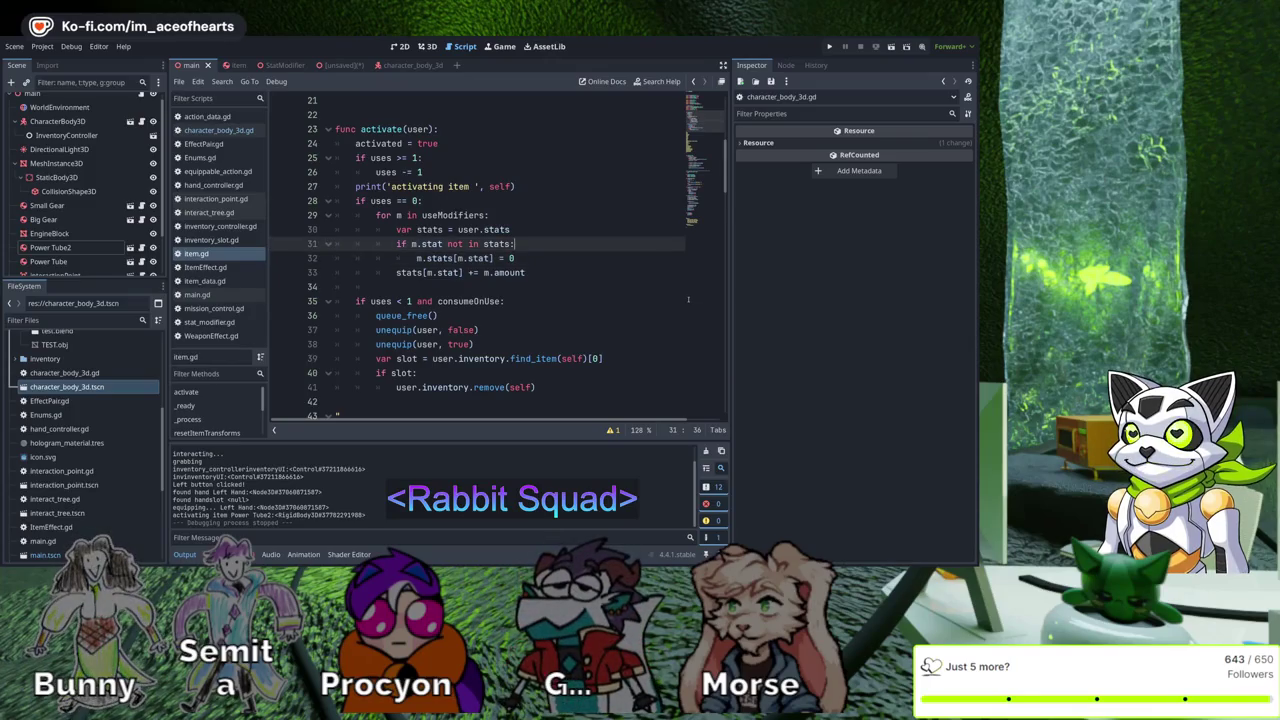
{"action": "key", "text": "Left"}
{"action": "key", "text": "Down"}
{"action": "key", "text": "End"}
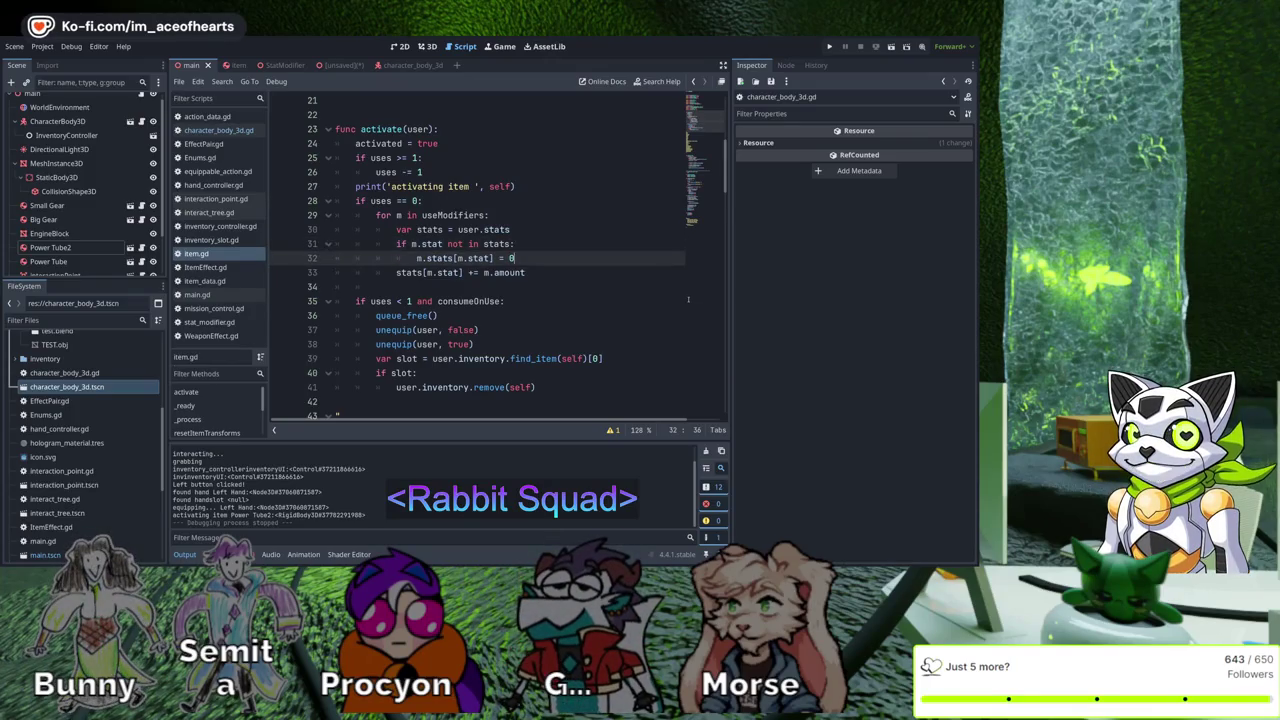
{"action": "key", "text": "Return"}
{"action": "type", "text": "print"}
{"action": "key", "text": "Return"}
{"action": "type", "text": "'"}
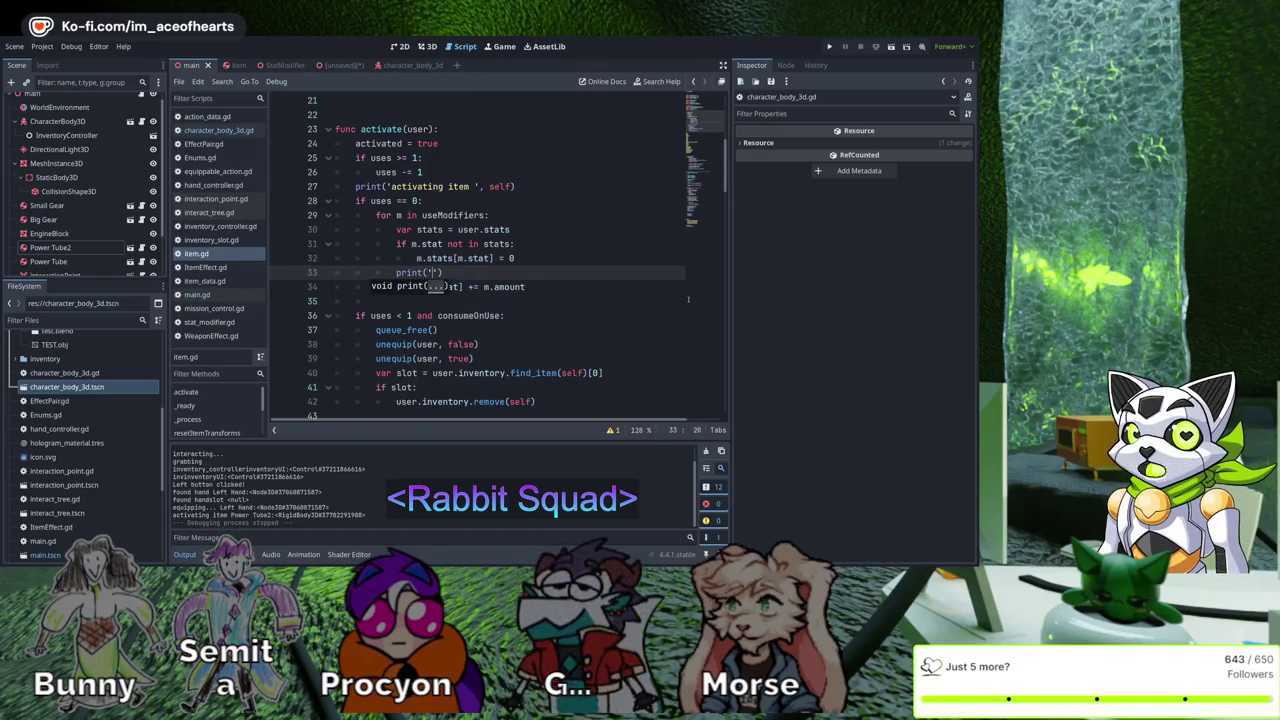
{"action": "type", "text": "augmen"}
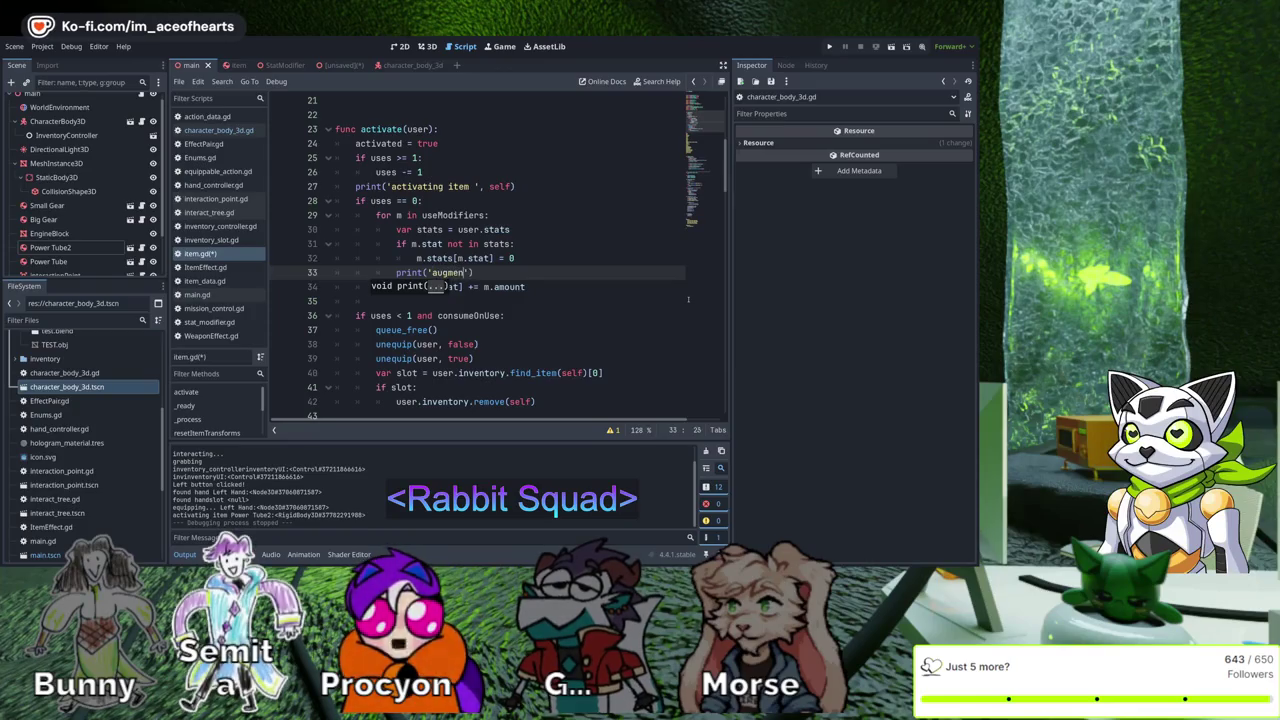
{"action": "type", "text": "ted stat ',"}
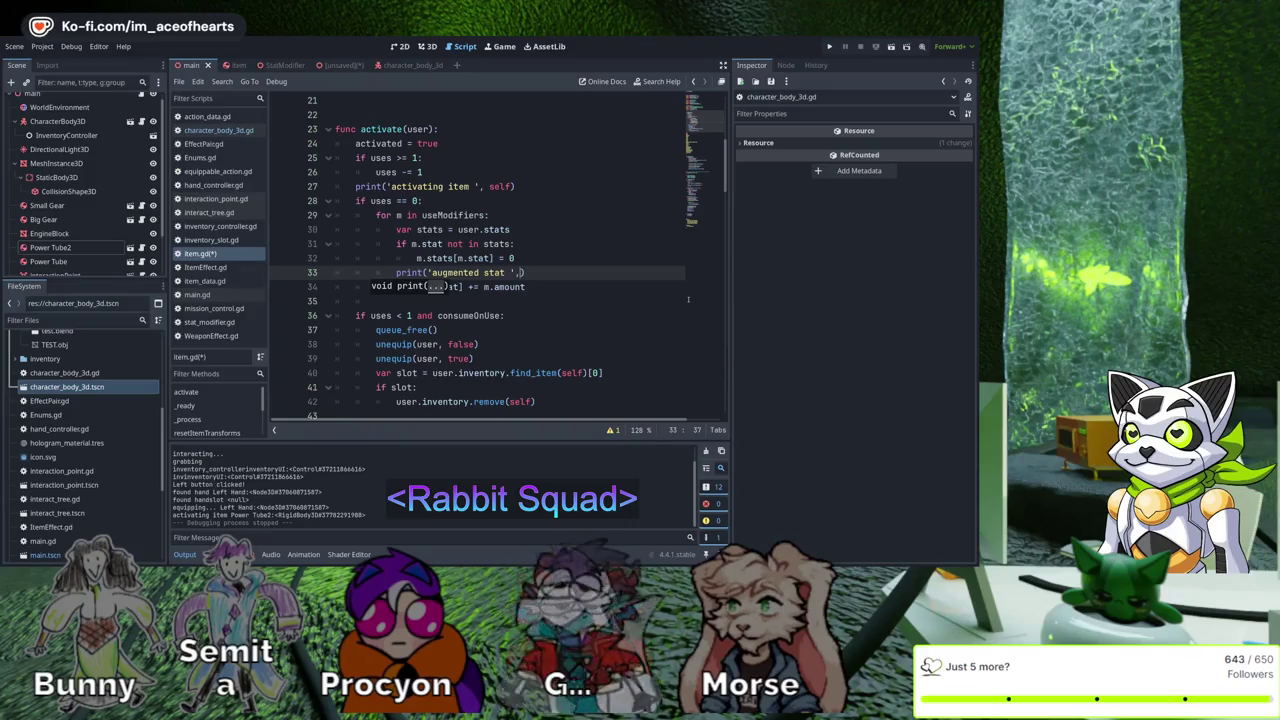
{"action": "key", "text": "Up"}
{"action": "key", "text": "Up"}
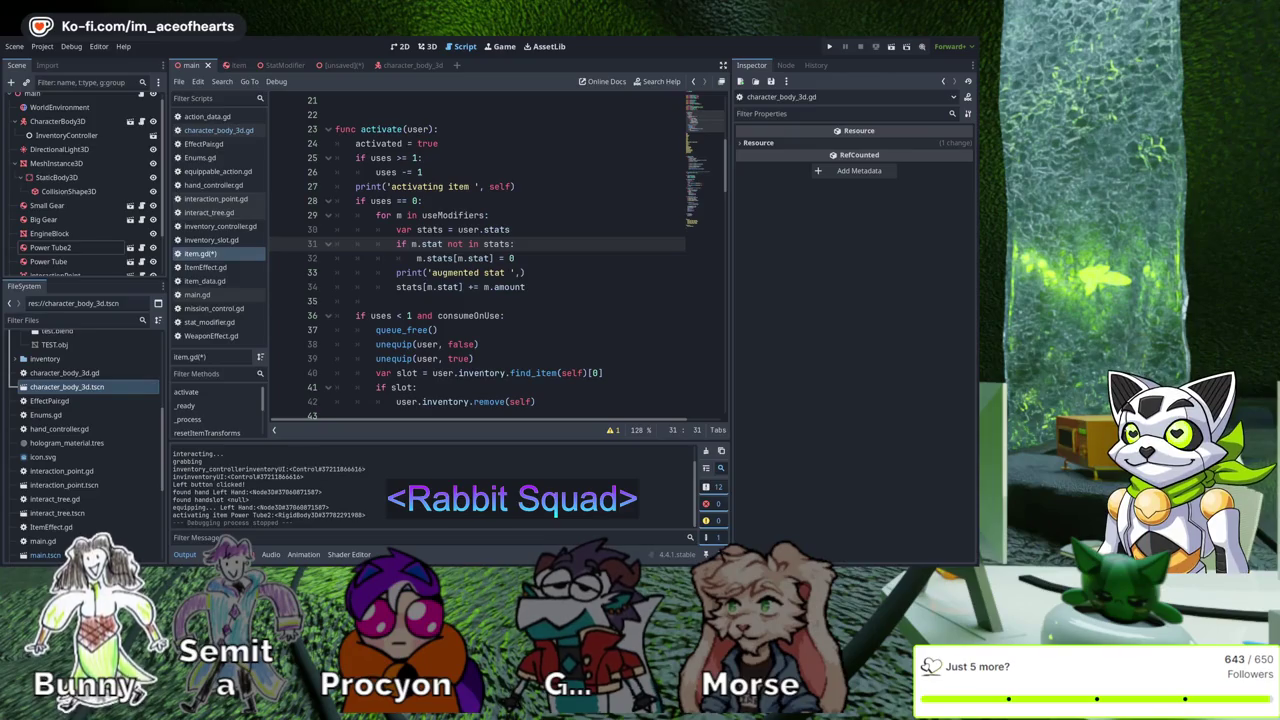
Remove the stray 'm.' before stats on line 32 so it updates stats[m.stat]
{"action": "left_click", "coordinate": [520, 272]}
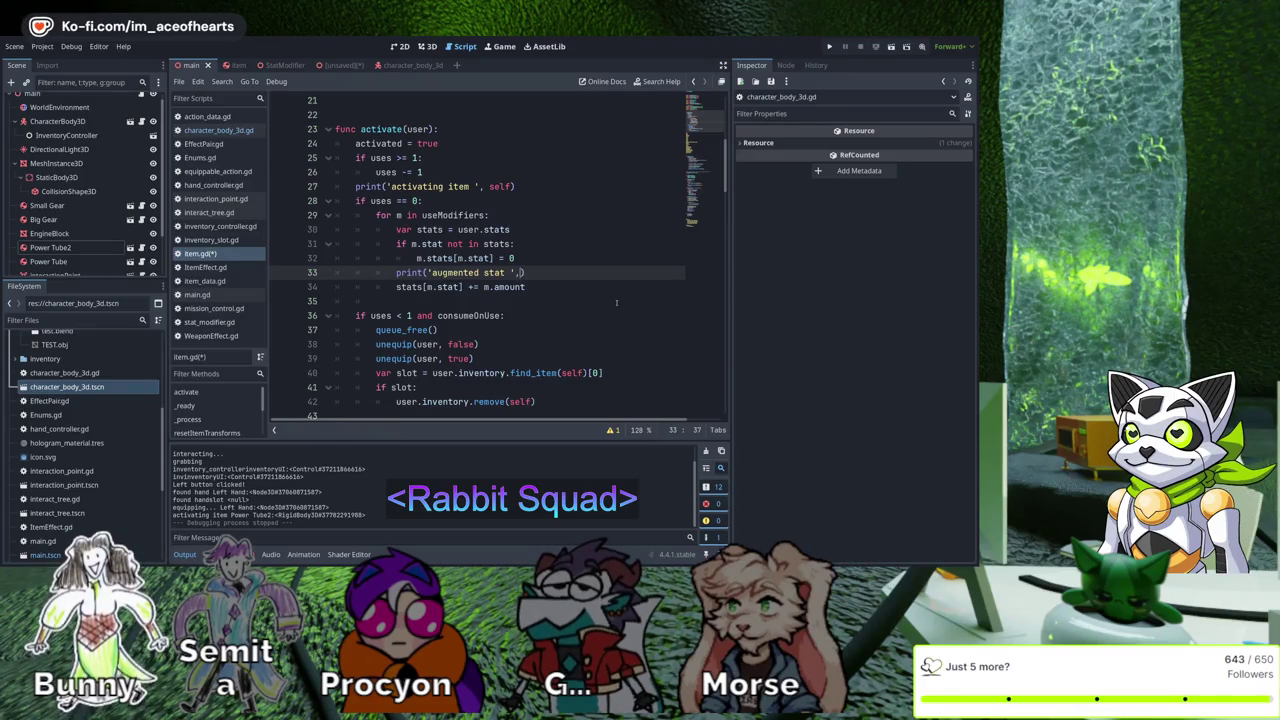
{"action": "key", "text": "Up"}
{"action": "key", "text": "Up"}
{"action": "key", "text": "Up"}
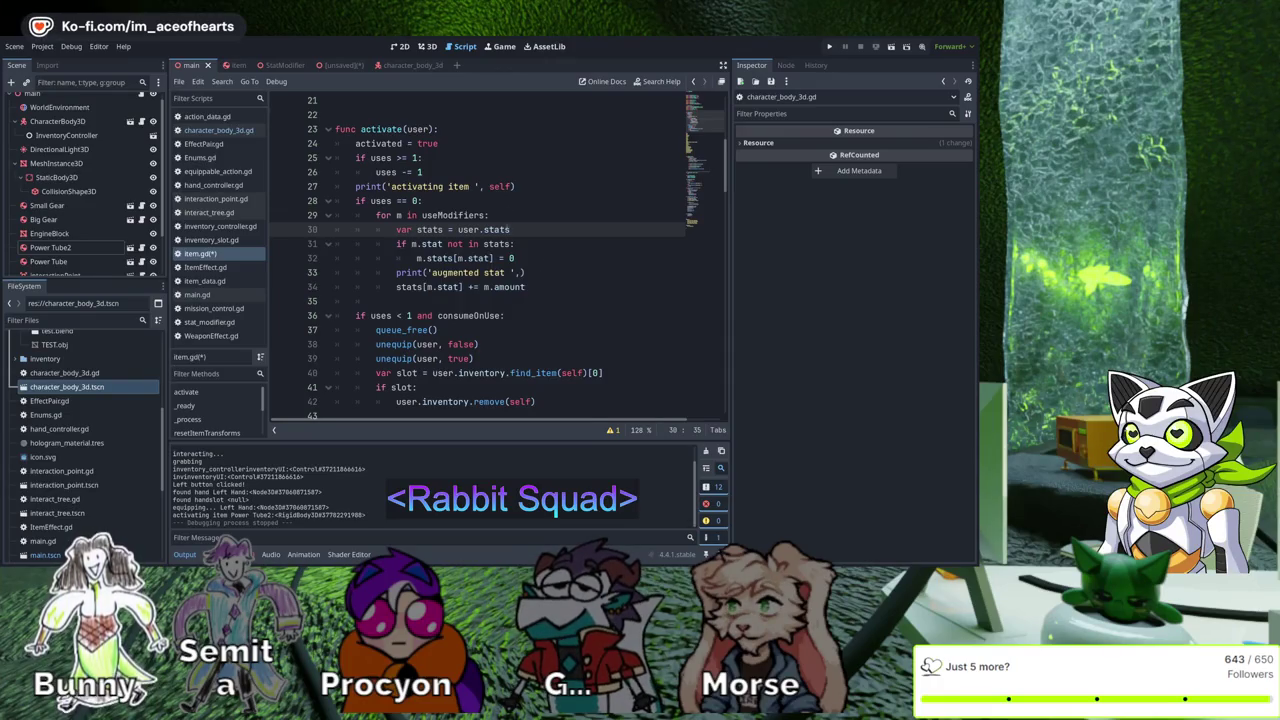
{"action": "double_click", "coordinate": [418, 129]}
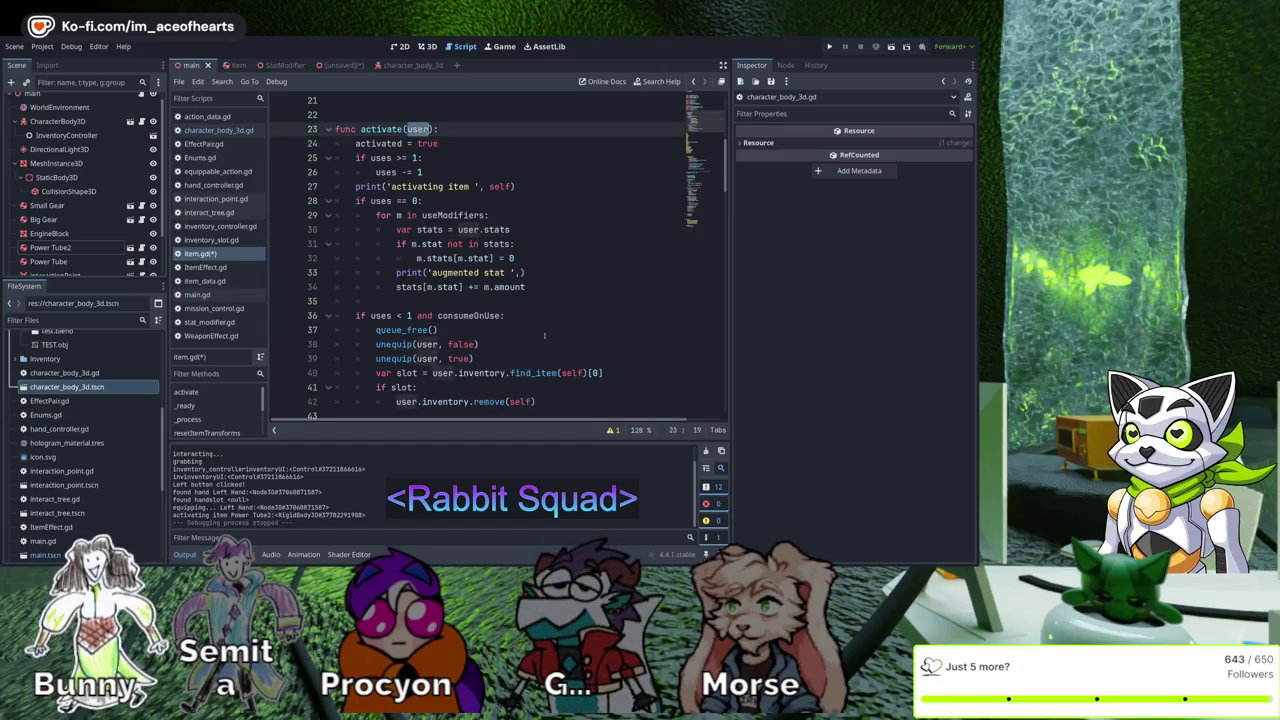
{"action": "key", "text": "Down"}
{"action": "key", "text": "Down"}
{"action": "key", "text": "Down"}
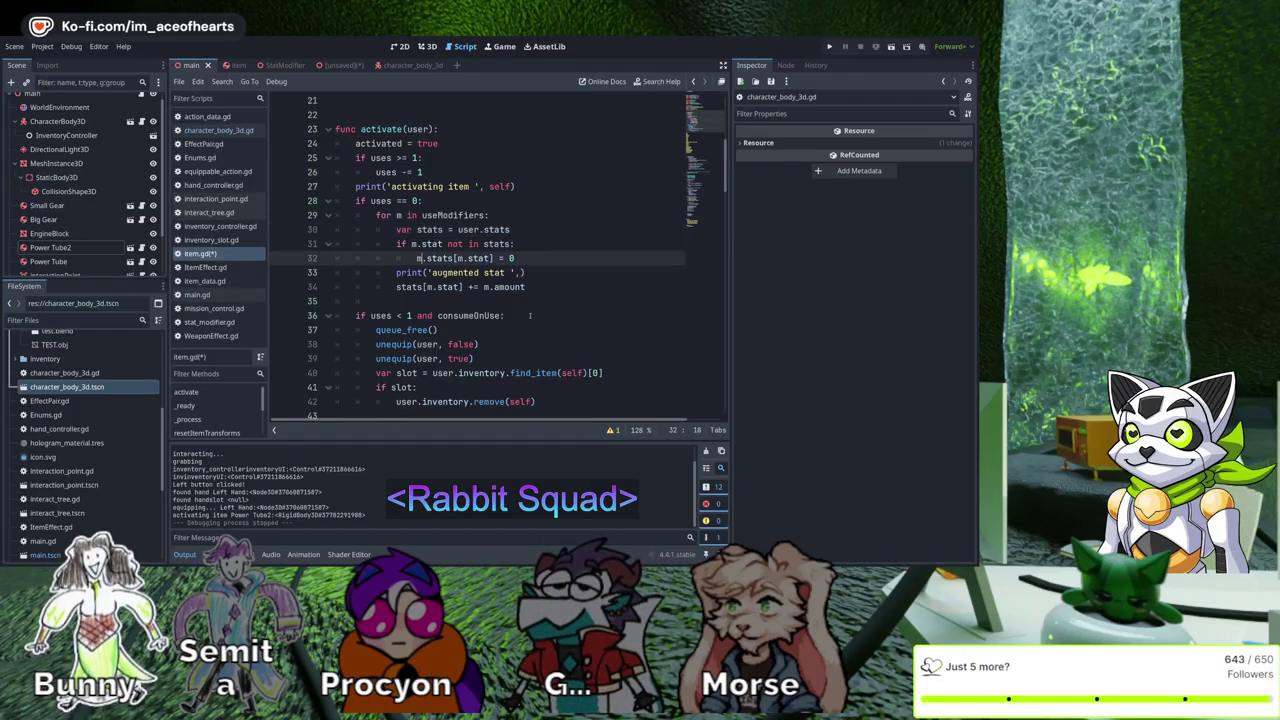
{"action": "key", "text": "BackSpace"}
{"action": "key", "text": "BackSpace"}
{"action": "key", "text": "Up"}
{"action": "key", "text": "End"}
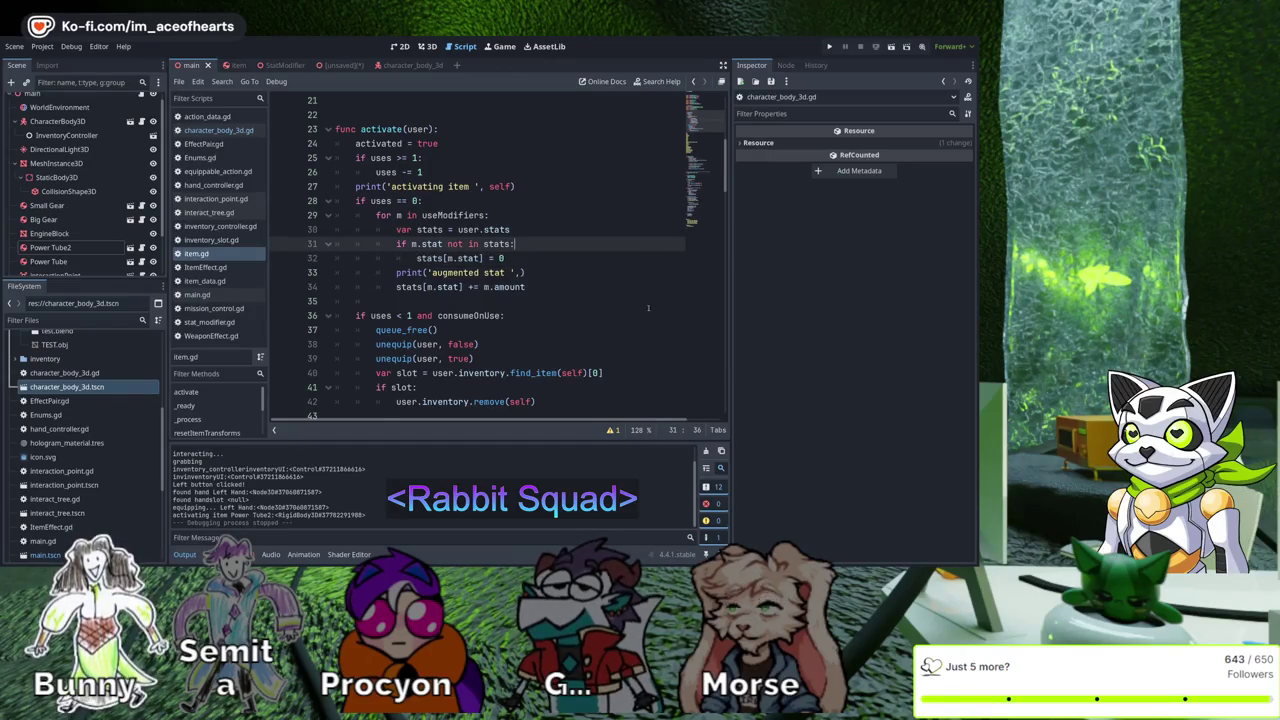
{"action": "key", "text": "Down"}
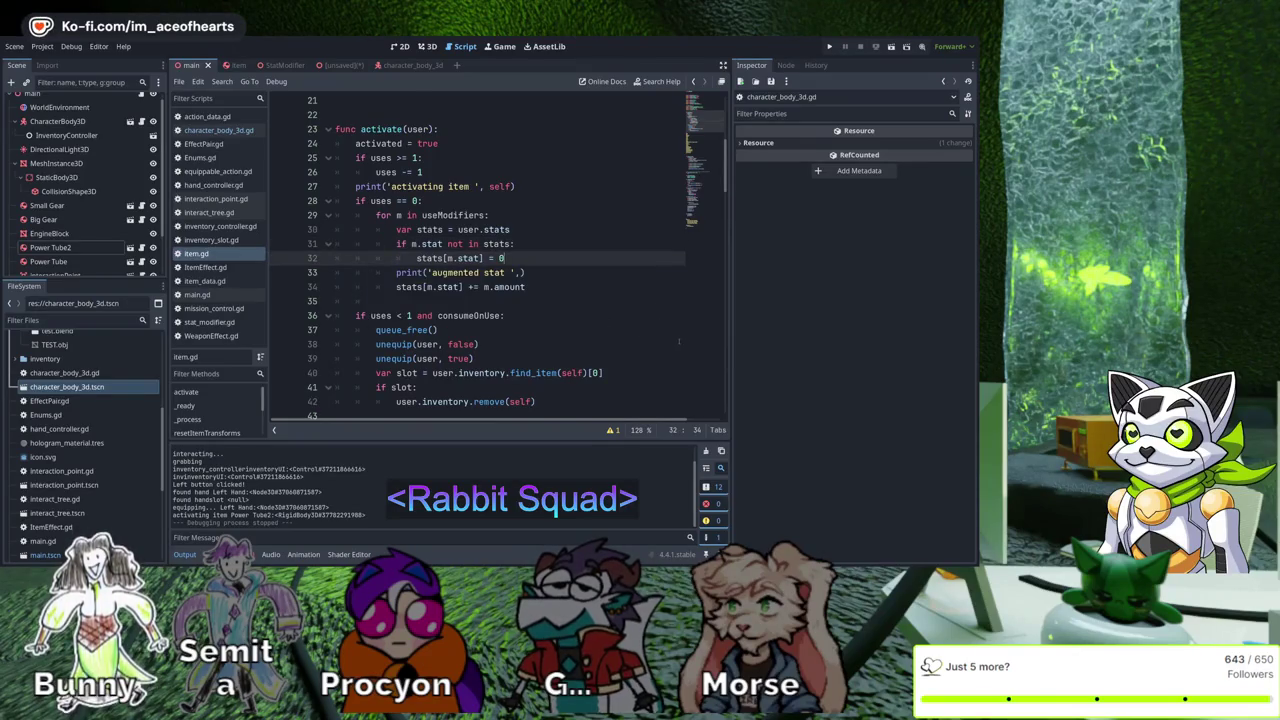
Complete the debug line as print('augmented stat ', m.stat, m.amount), save item.gd, and run the game
{"action": "key", "text": "shift+Left"}
{"action": "key", "text": "shift+Left"}
{"action": "key", "text": "shift+Left"}
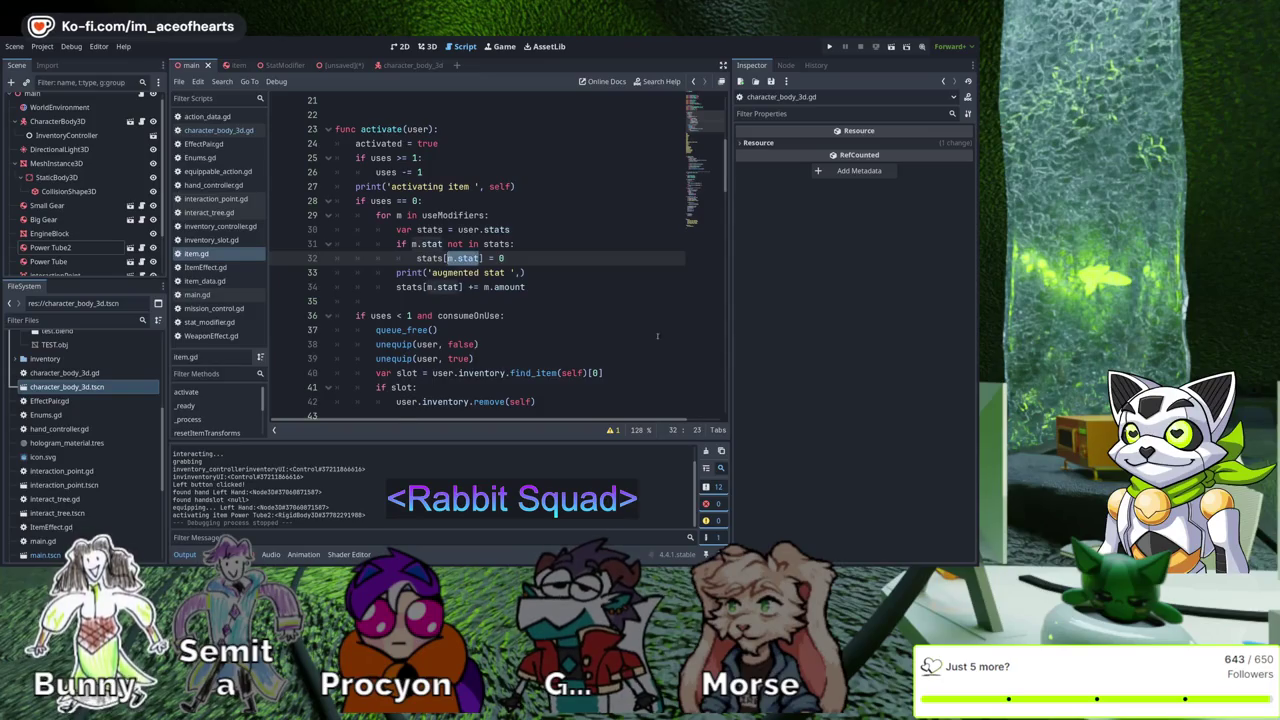
{"action": "key", "text": "ctrl+c"}
{"action": "key", "text": "Down"}
{"action": "key", "text": "End"}
{"action": "key", "text": "Left"}
{"action": "key", "text": "ctrl+v"}
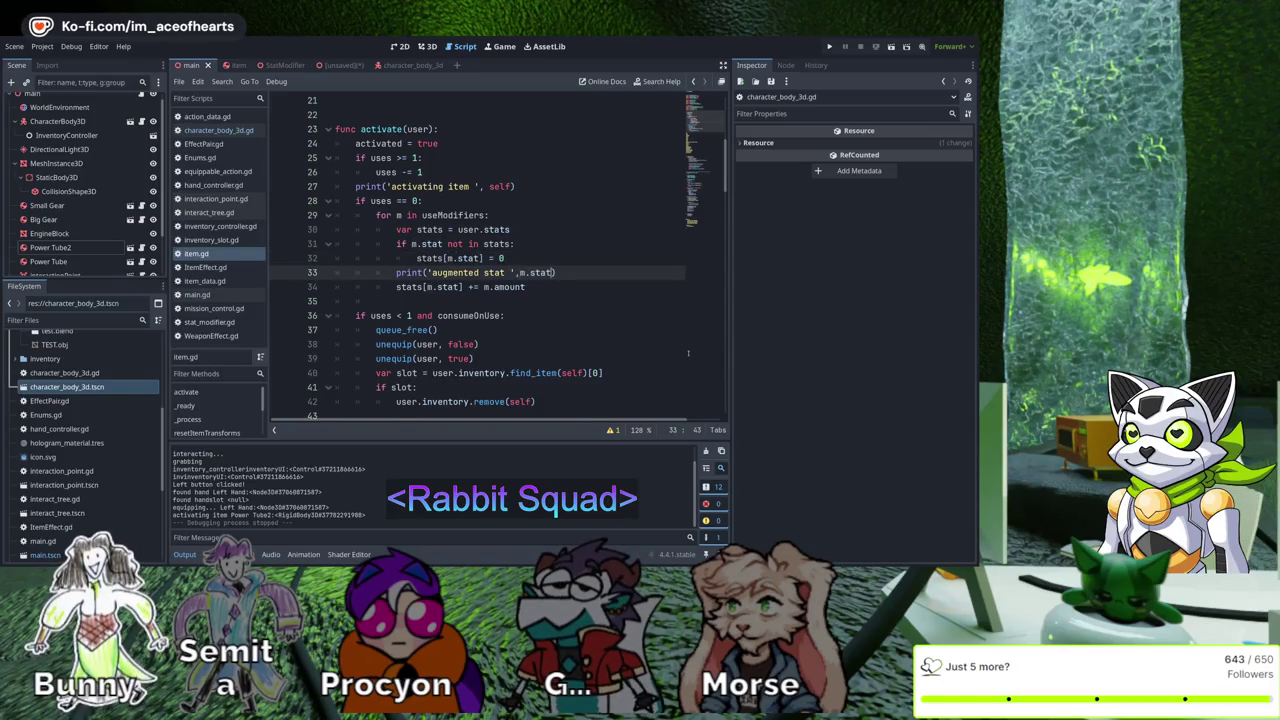
{"action": "key", "text": "Right"}
{"action": "key", "text": "Right"}
{"action": "key", "text": "Right"}
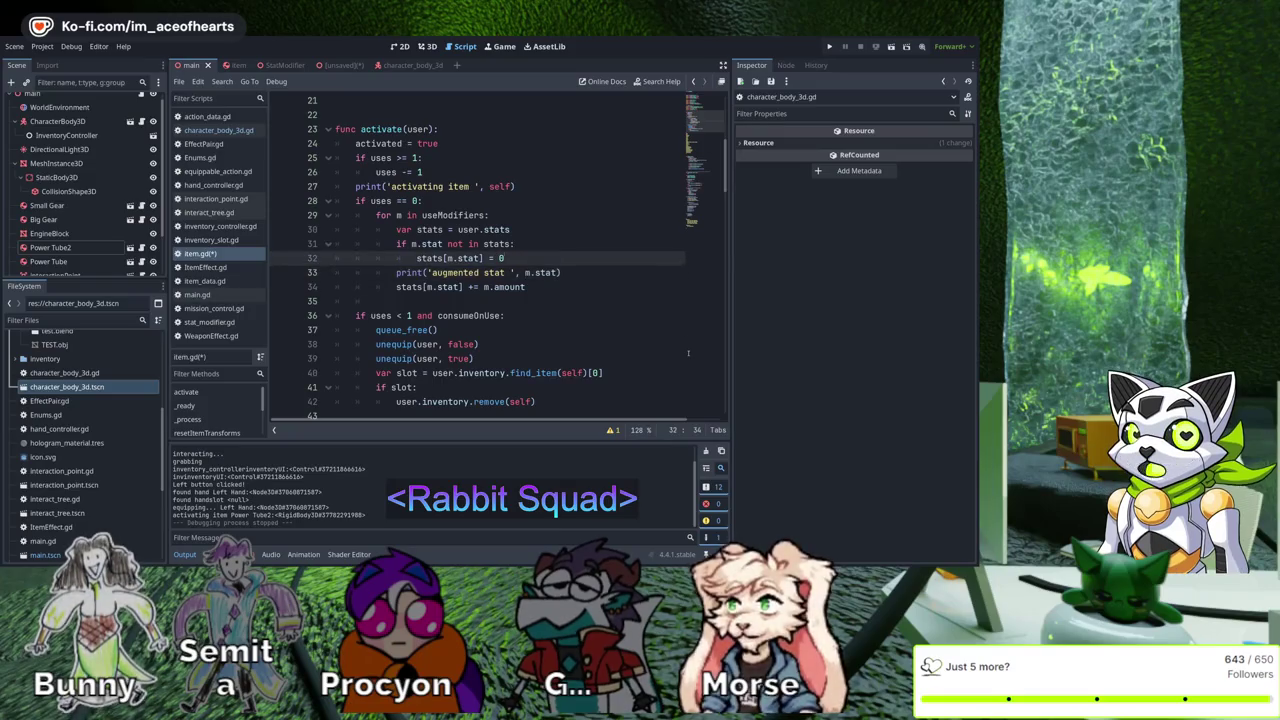
{"action": "type", "text": ", m."}
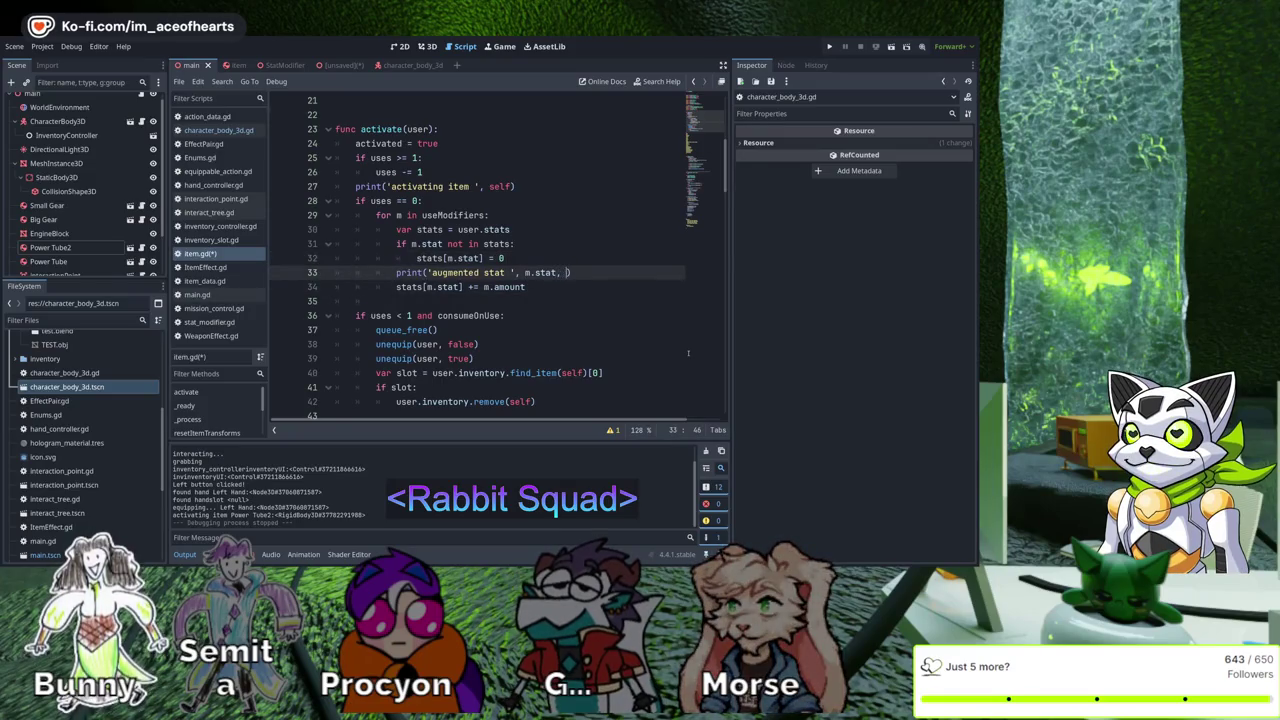
{"action": "type", "text": "amount"}
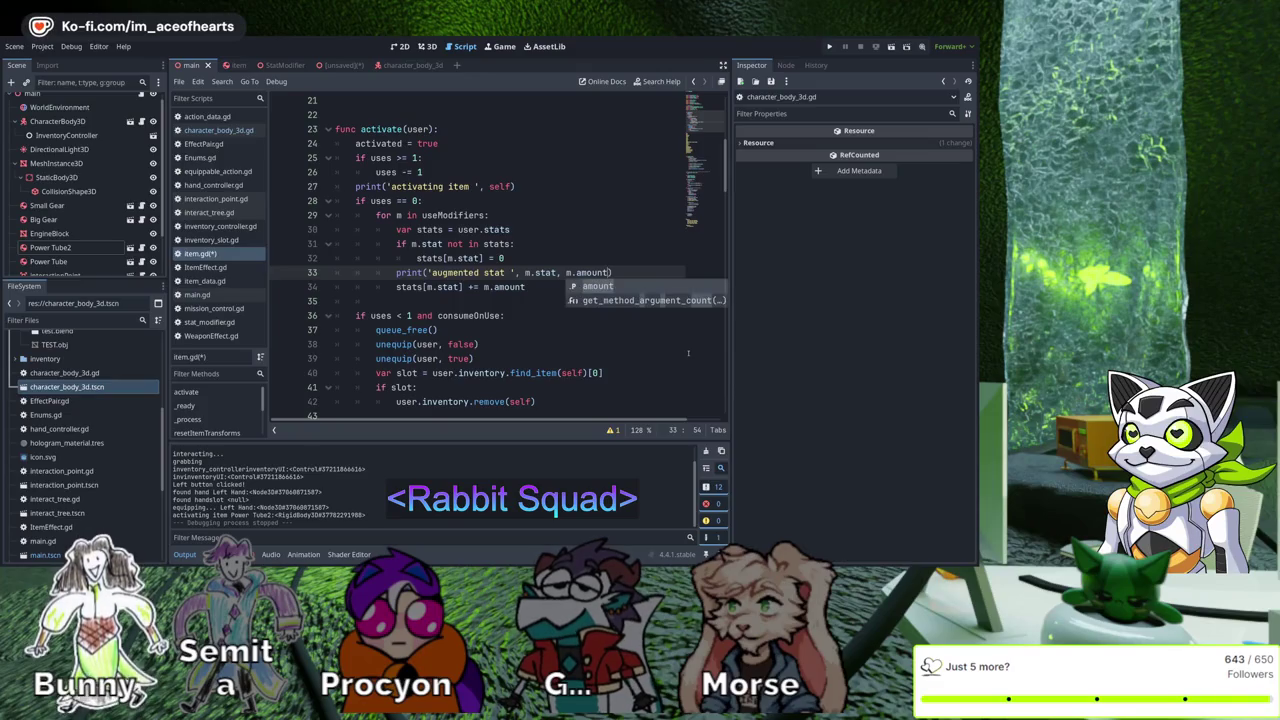
{"action": "key", "text": "Escape"}
{"action": "key", "text": "Up"}
{"action": "key", "text": "Up"}
{"action": "key", "text": "F5"}
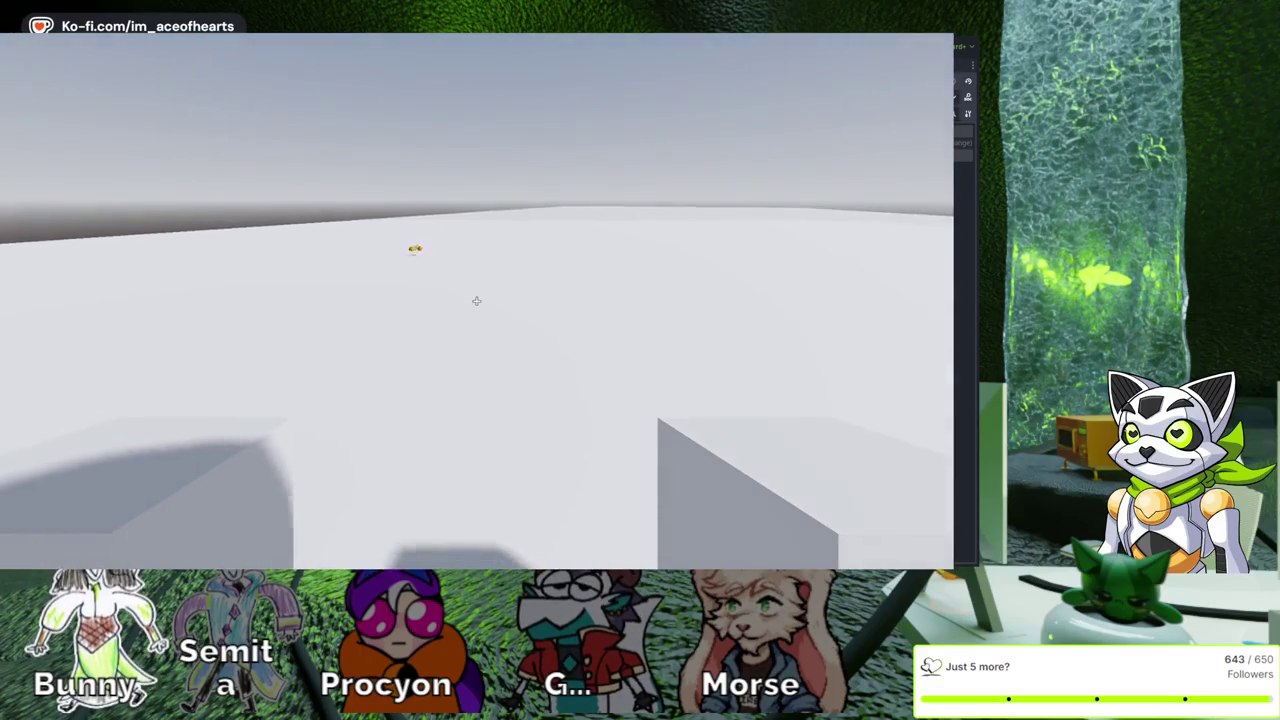
Pick up the nearby item, use it from the inventory, then stop the game with F8
{"action": "key", "text": "e"}
{"action": "key", "text": "Tab"}
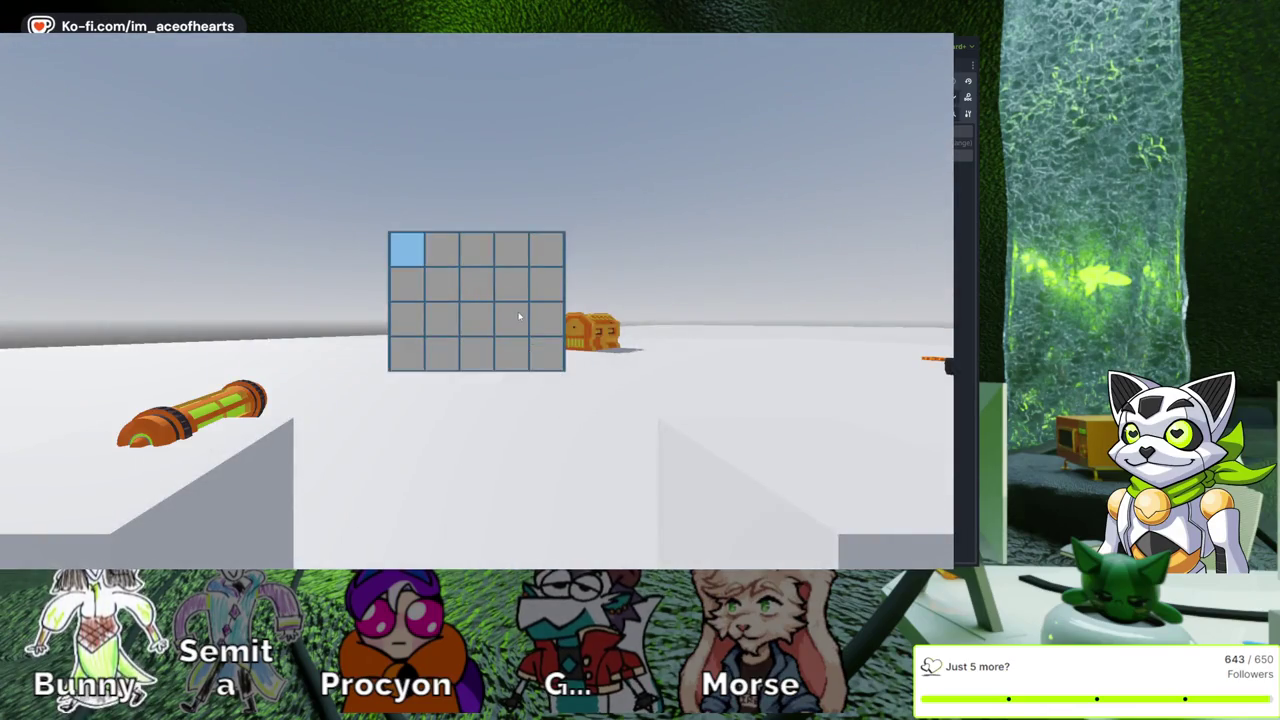
{"action": "key", "text": "Tab"}
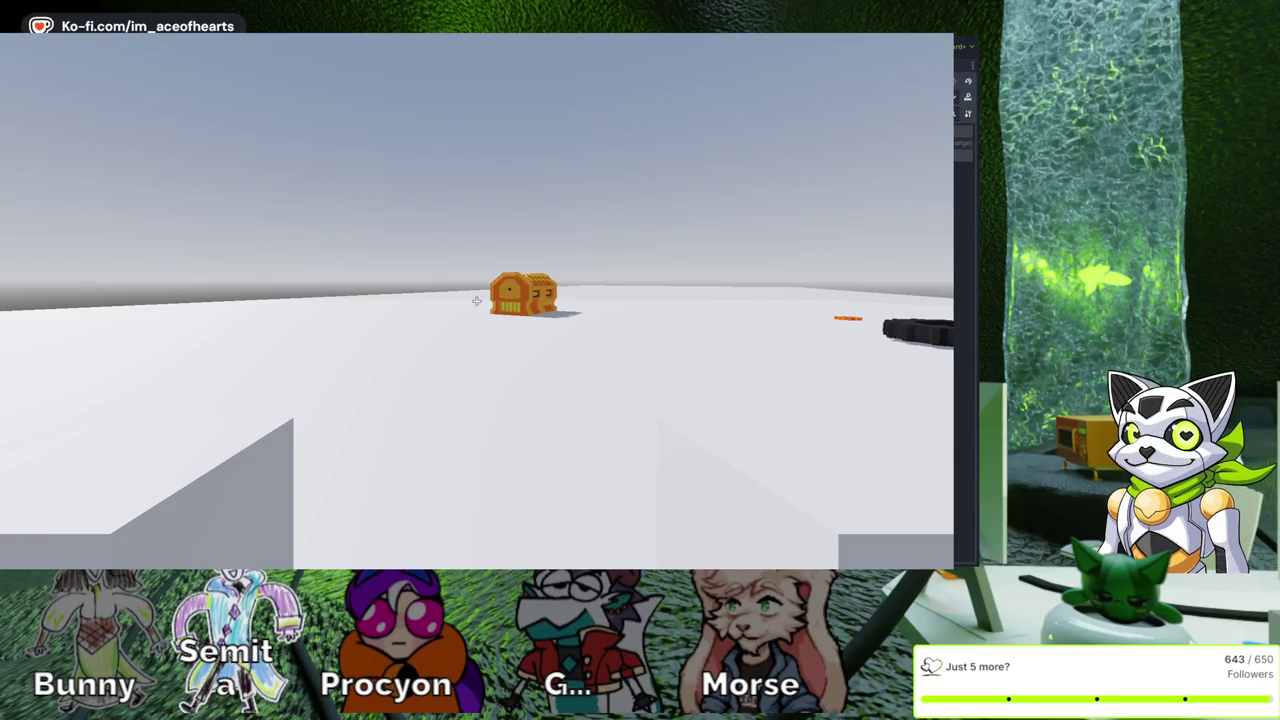
{"action": "key", "text": "F8"}
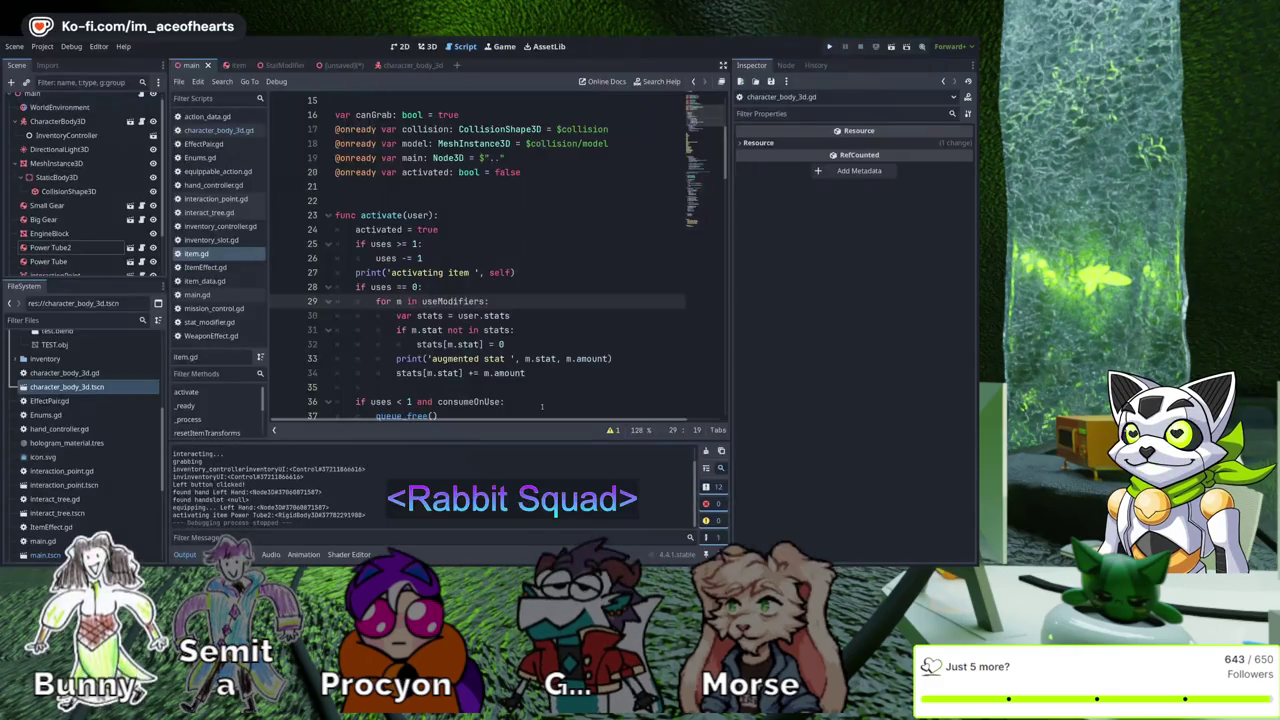
Change the condition on line 28 from 'if uses == 0' to 'if uses > 0'
{"action": "scroll", "coordinate": [506, 337], "scroll_direction": "down", "scroll_amount": 1}
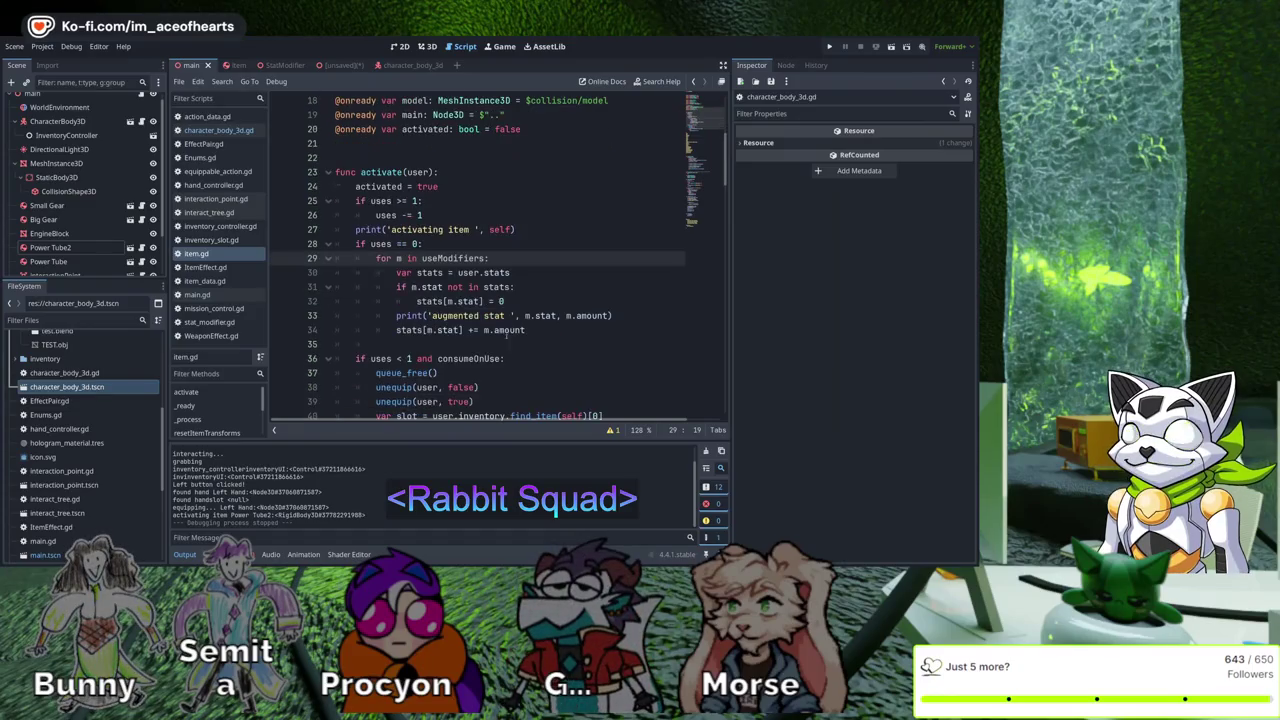
{"action": "key", "text": "Up"}
{"action": "key", "text": "Left"}
{"action": "key", "text": "Left"}
{"action": "key", "text": "Left"}
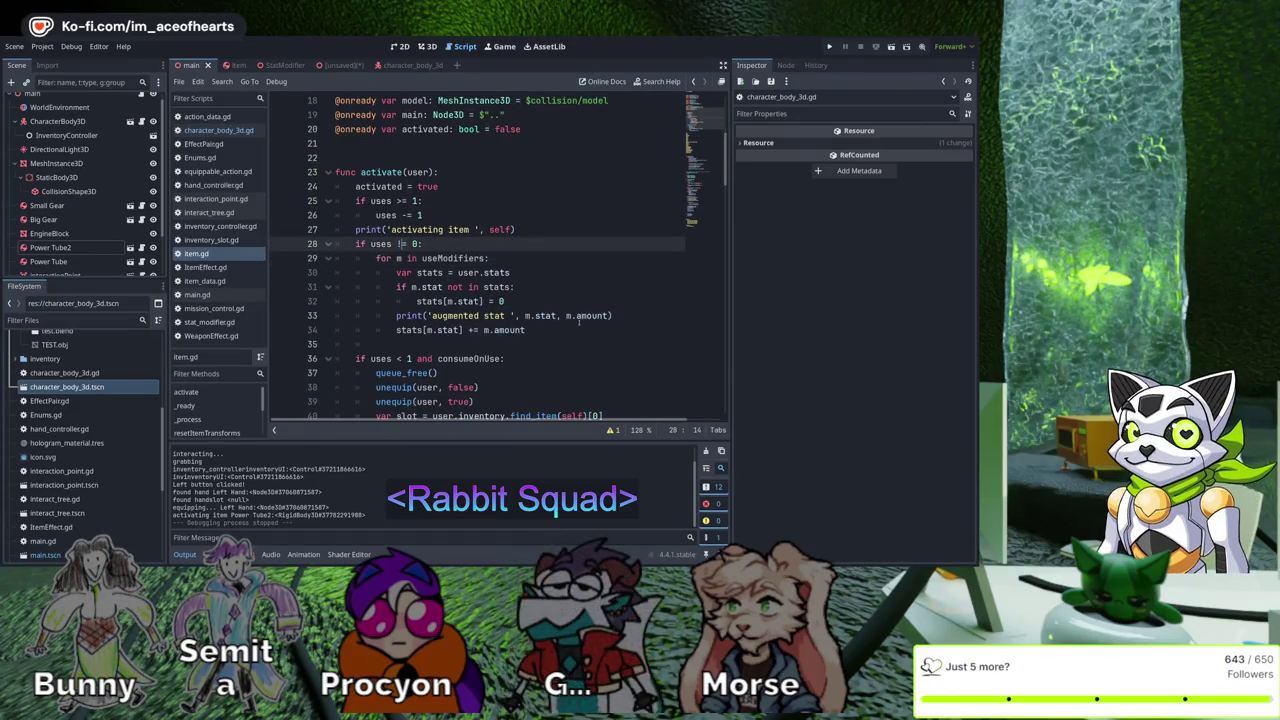
{"action": "key", "text": "Delete"}
{"action": "key", "text": "Delete"}
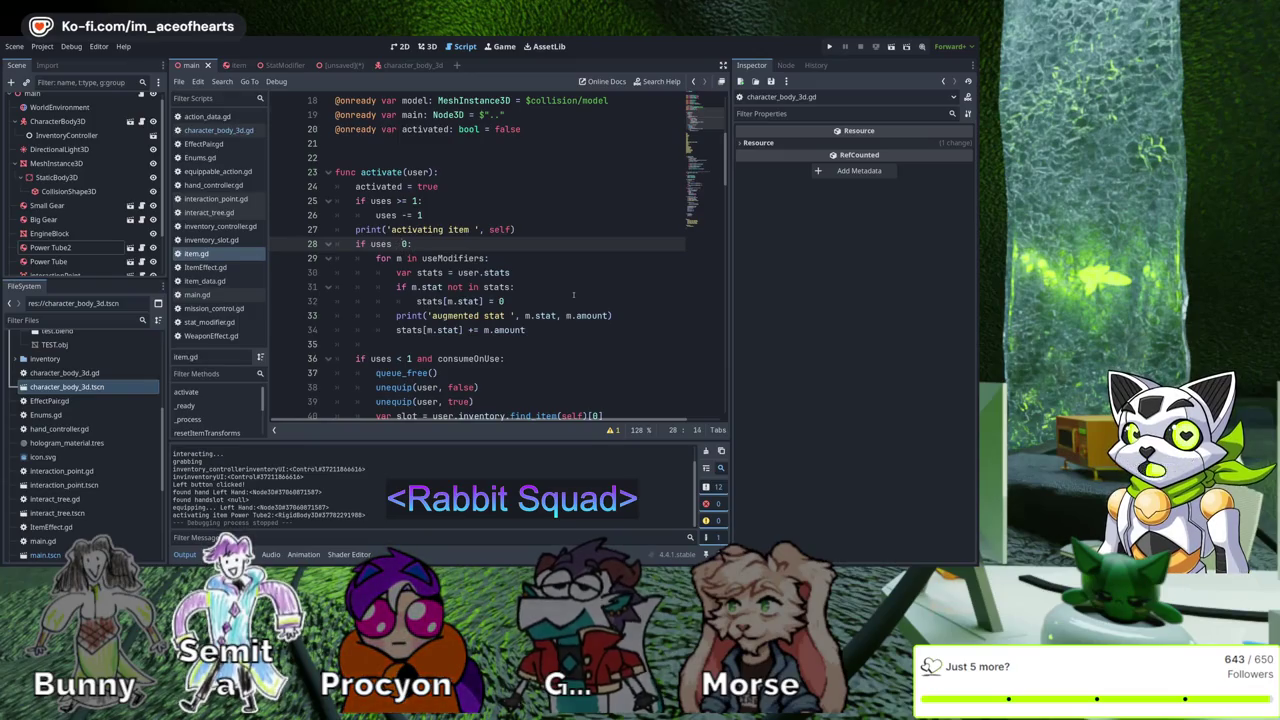
{"action": "type", "text": ">"}
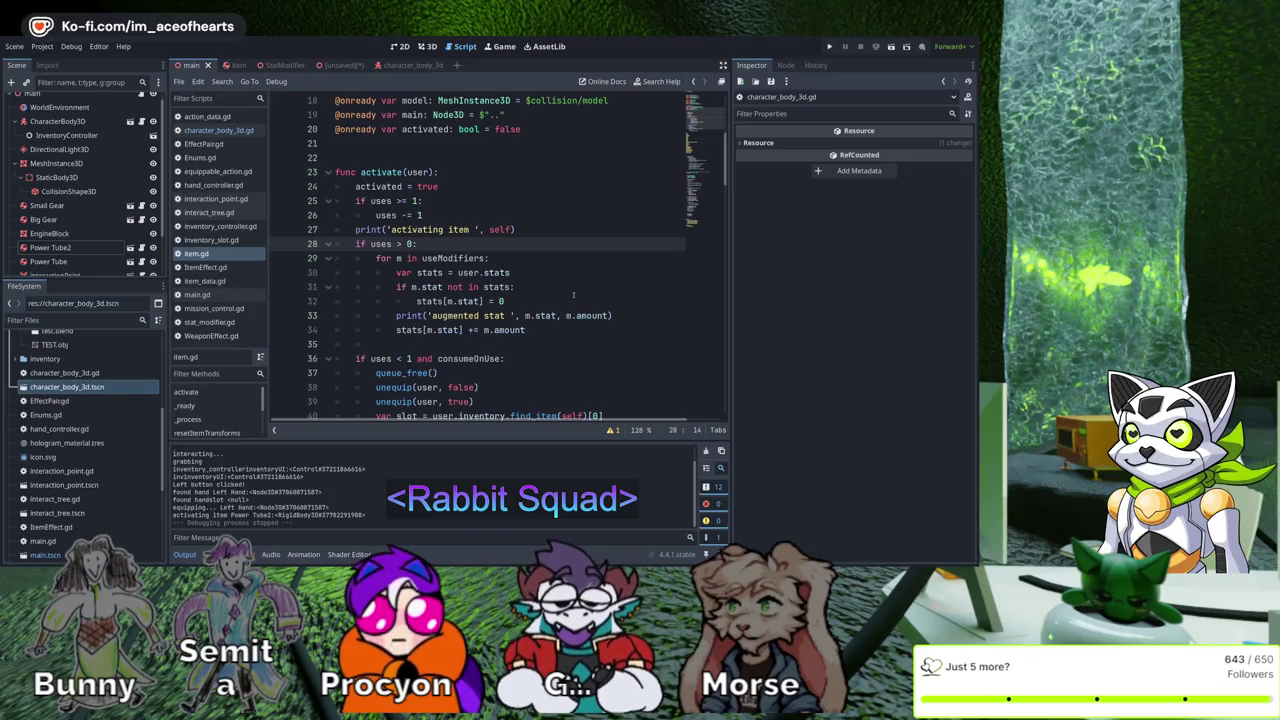
Move the uses -= 1 decrement block below the modifier loop, separated by a blank line
{"action": "left_click_drag", "start_coordinate": [336, 200], "coordinate": [424, 215]}
{"action": "key", "text": "ctrl+c"}
{"action": "key", "text": "BackSpace"}
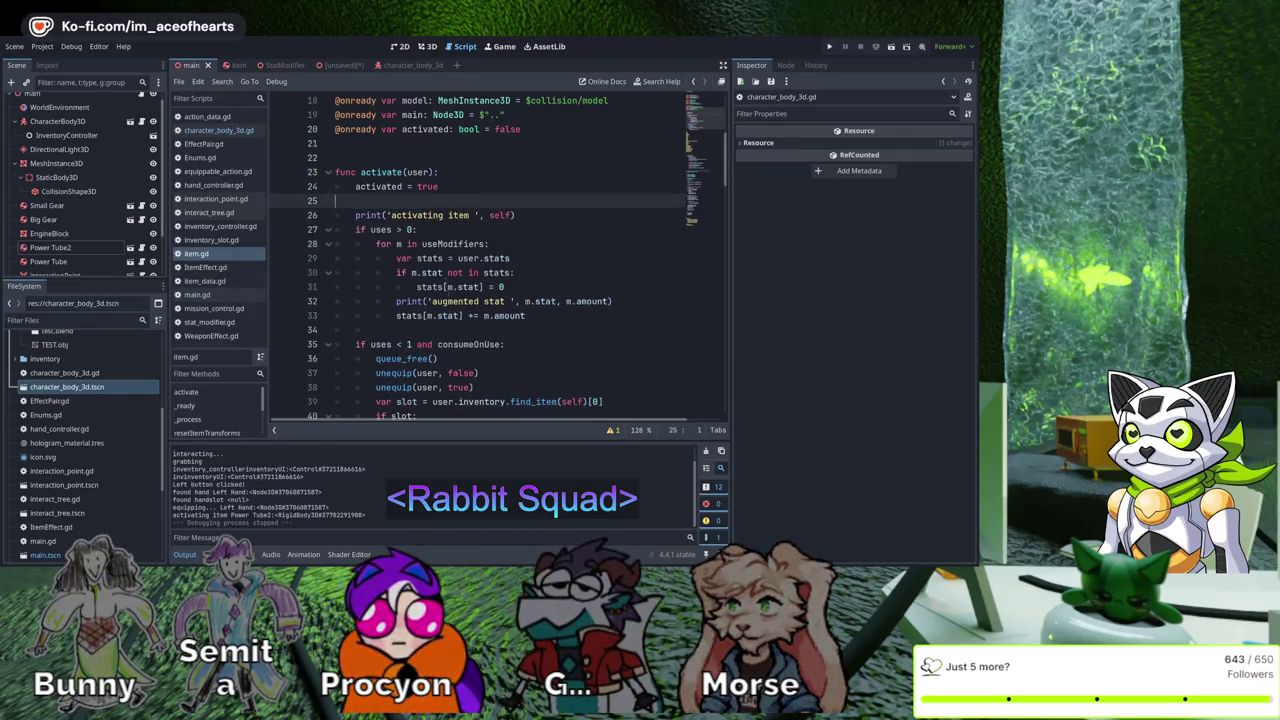
{"action": "key", "text": "Down"}
{"action": "key", "text": "Down"}
{"action": "key", "text": "Down"}
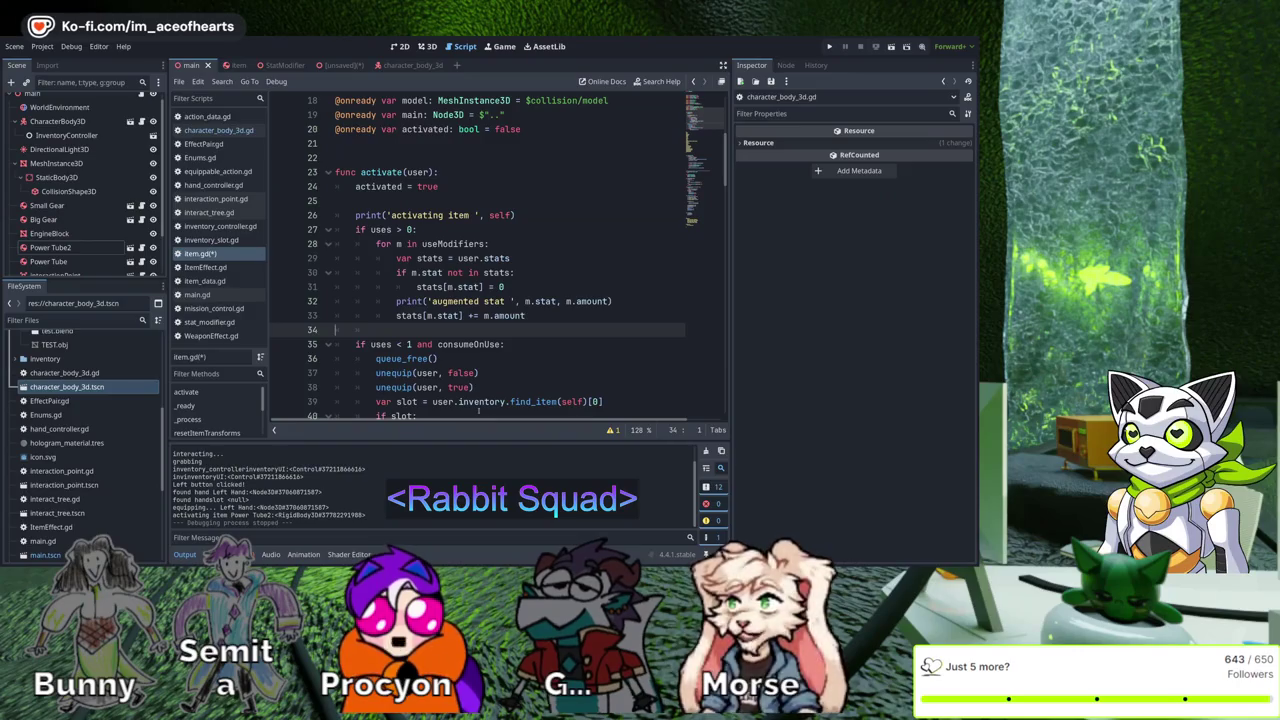
{"action": "key", "text": "ctrl+v"}
{"action": "key", "text": "Up"}
{"action": "key", "text": "Up"}
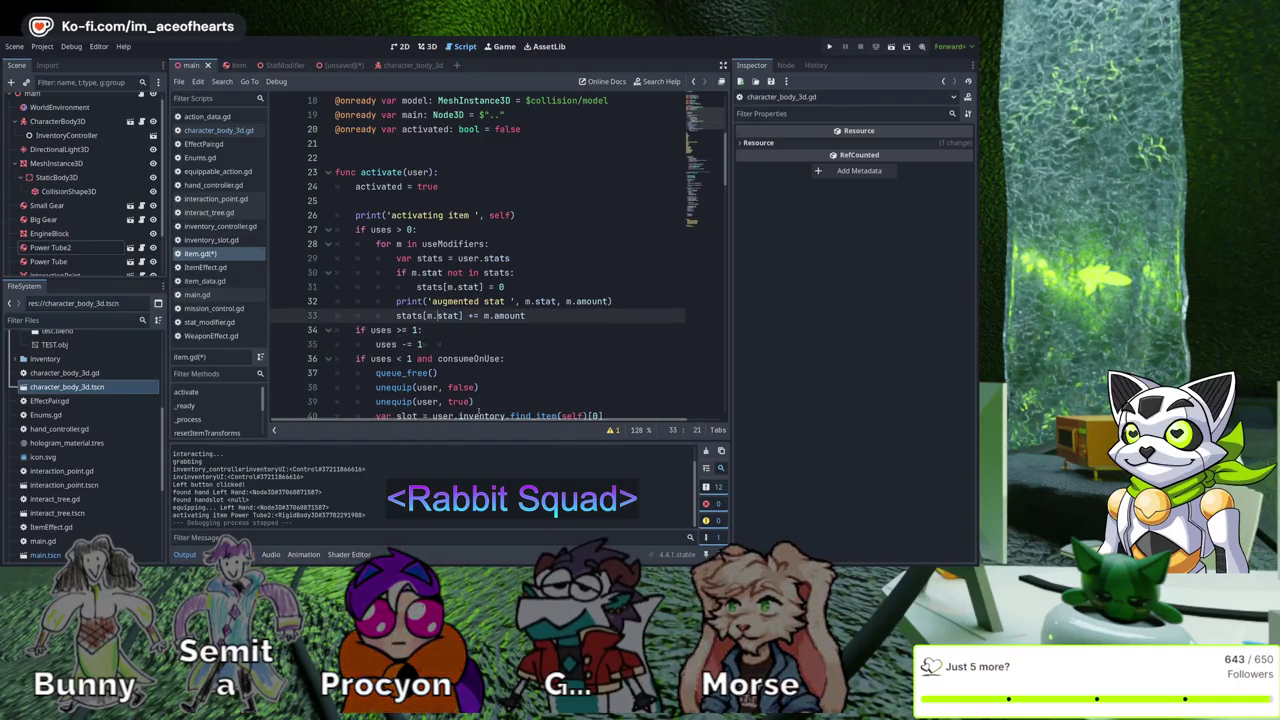
{"action": "key", "text": "Return"}
{"action": "key", "text": "Down"}
{"action": "key", "text": "Down"}
{"action": "key", "text": "End"}
{"action": "key", "text": "BackSpace"}
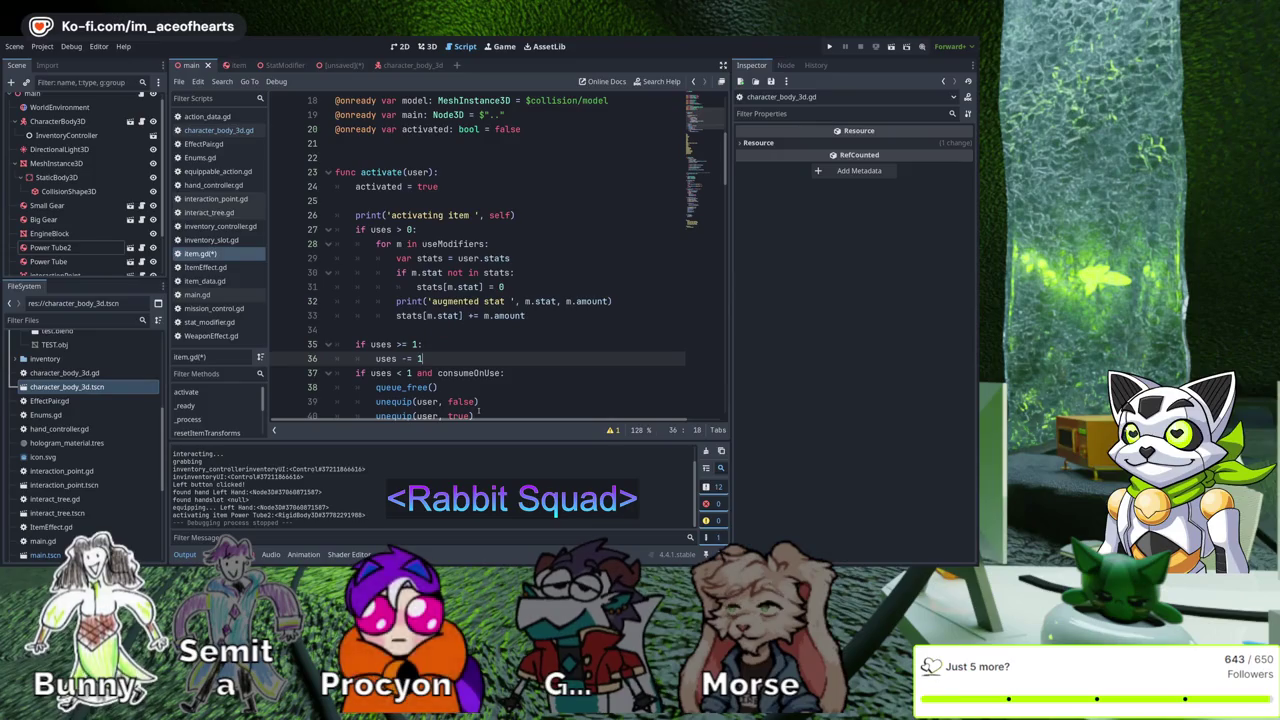